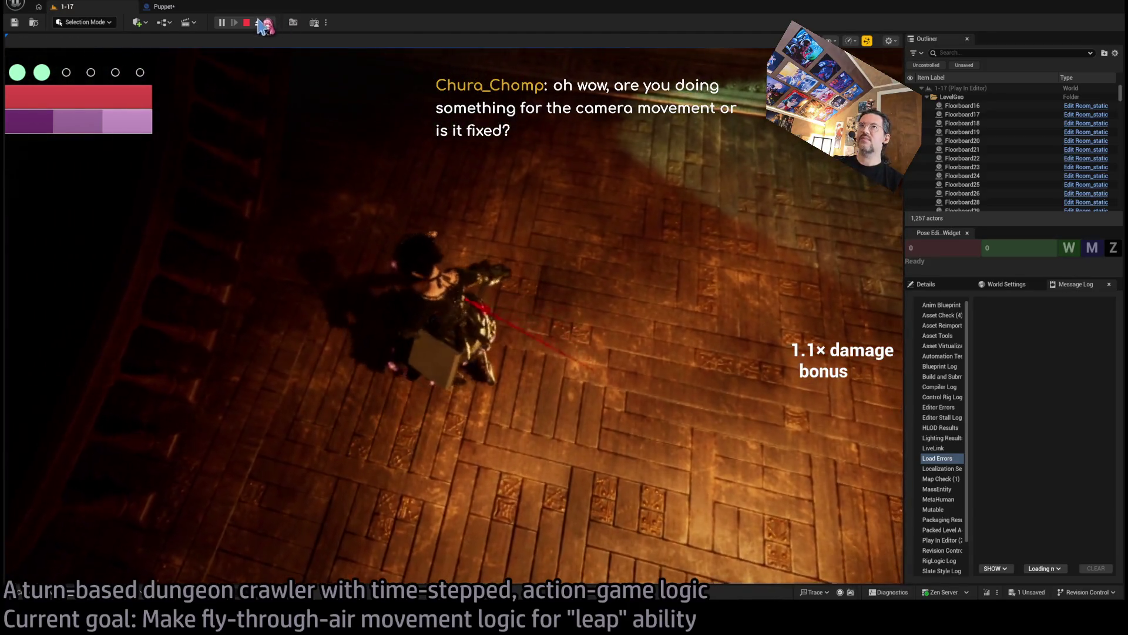
# Step: Eject from the character to inspect the leap arcs, then stop the play test
pyautogui.click(264, 25)
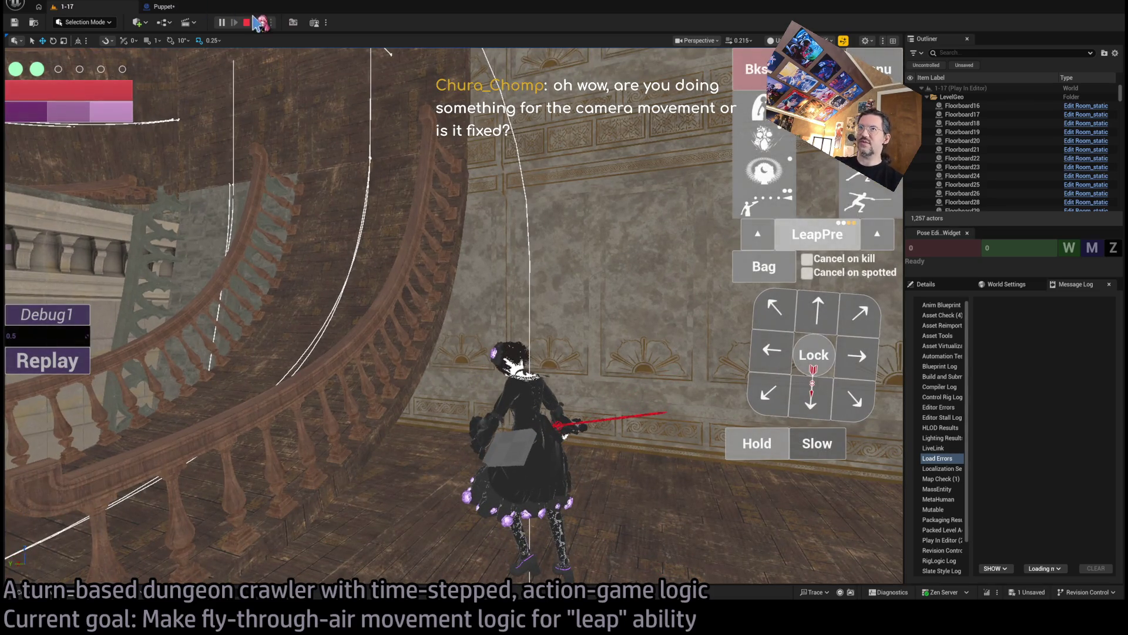
pyautogui.click(248, 22)
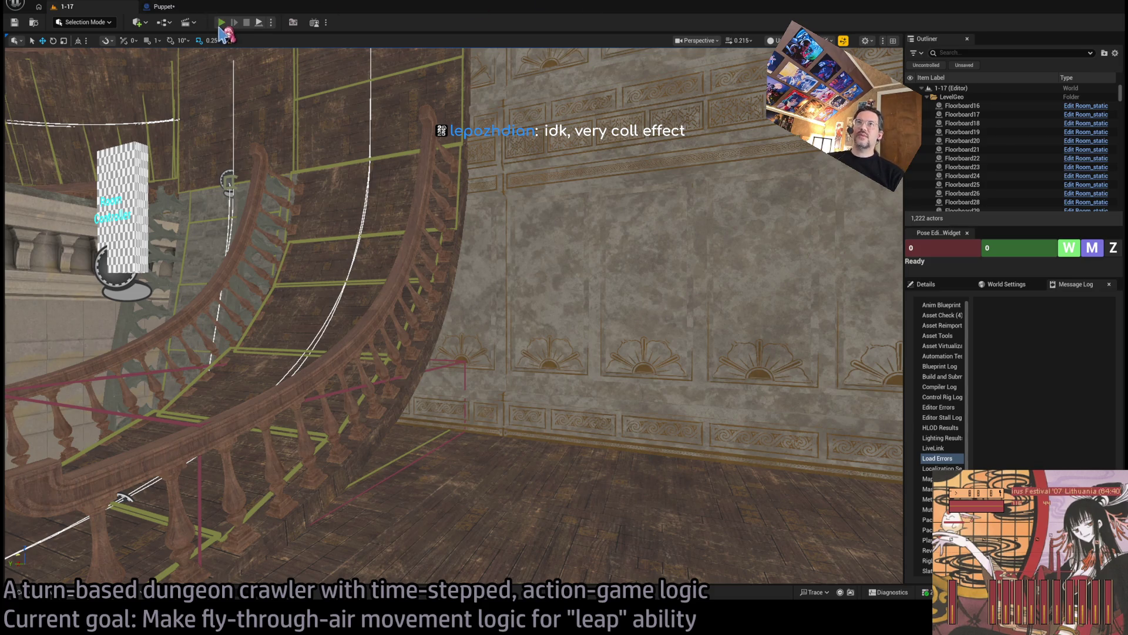
# Step: Start a new play test, dismiss the in-game graphics settings, and shrink the game view
pyautogui.hotkey('alt', 'p')
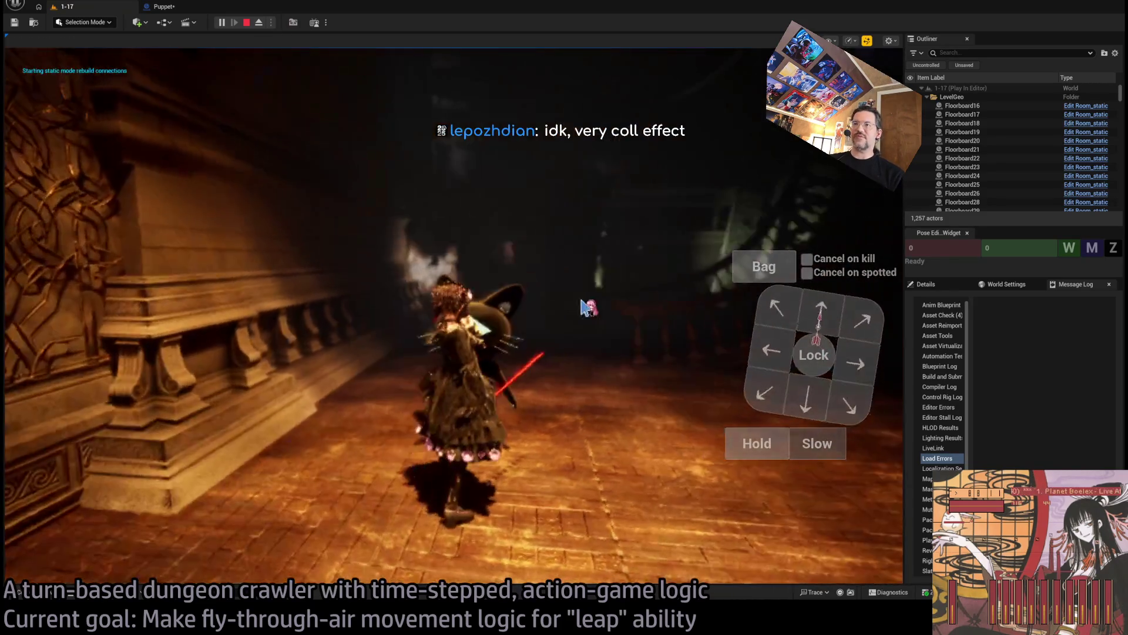
pyautogui.press('BackSpace')
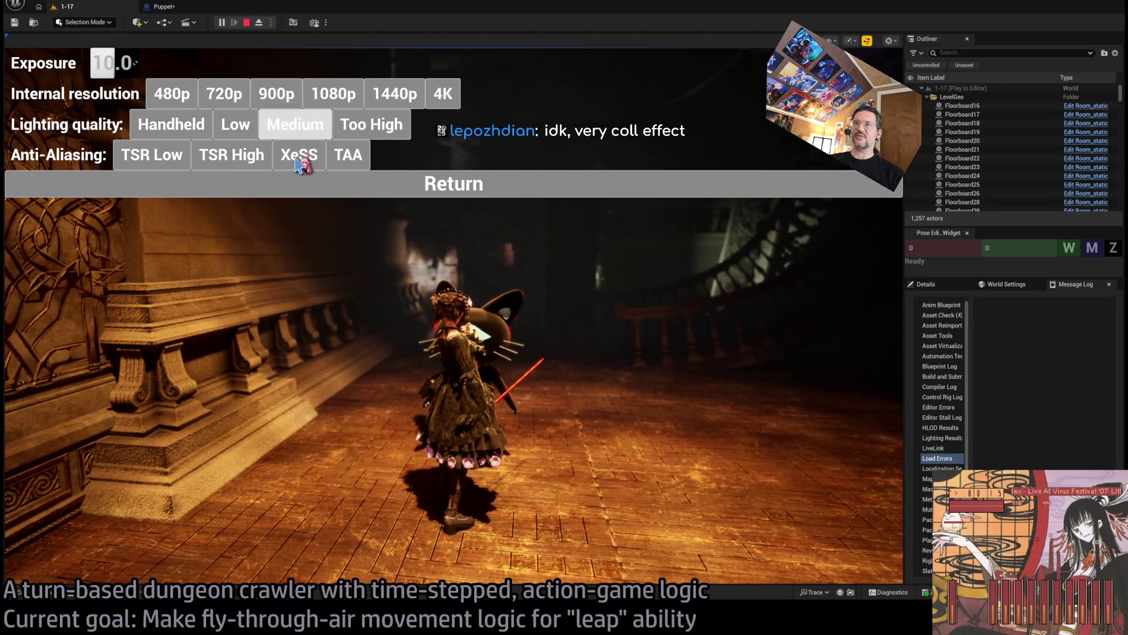
pyautogui.click(431, 187)
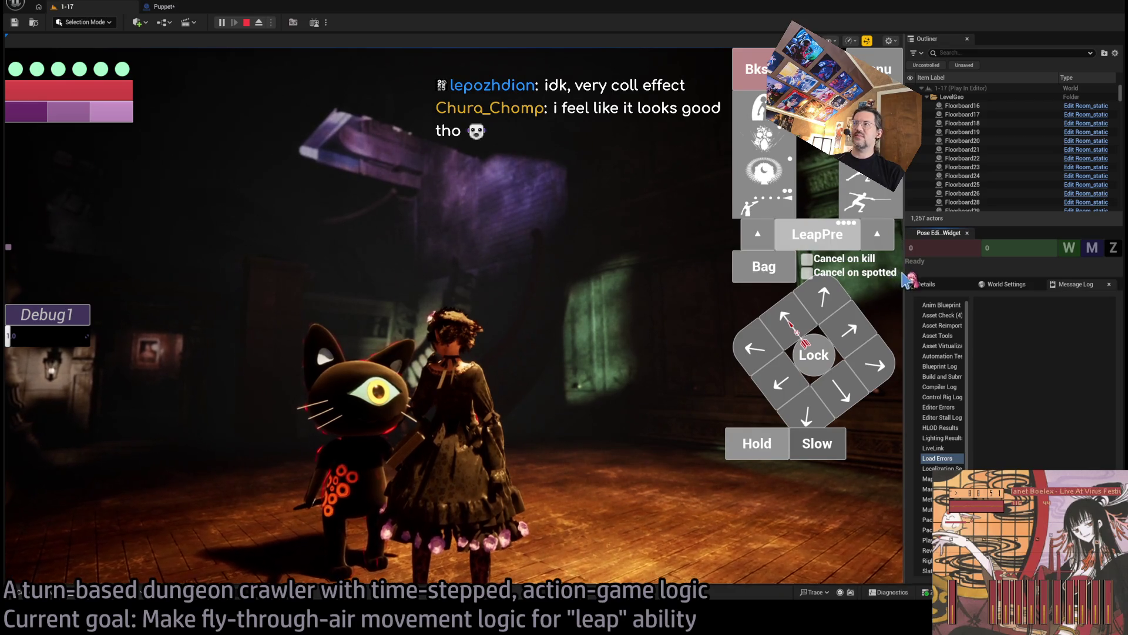
pyautogui.moveTo(904, 282); pyautogui.dragTo(651, 294)
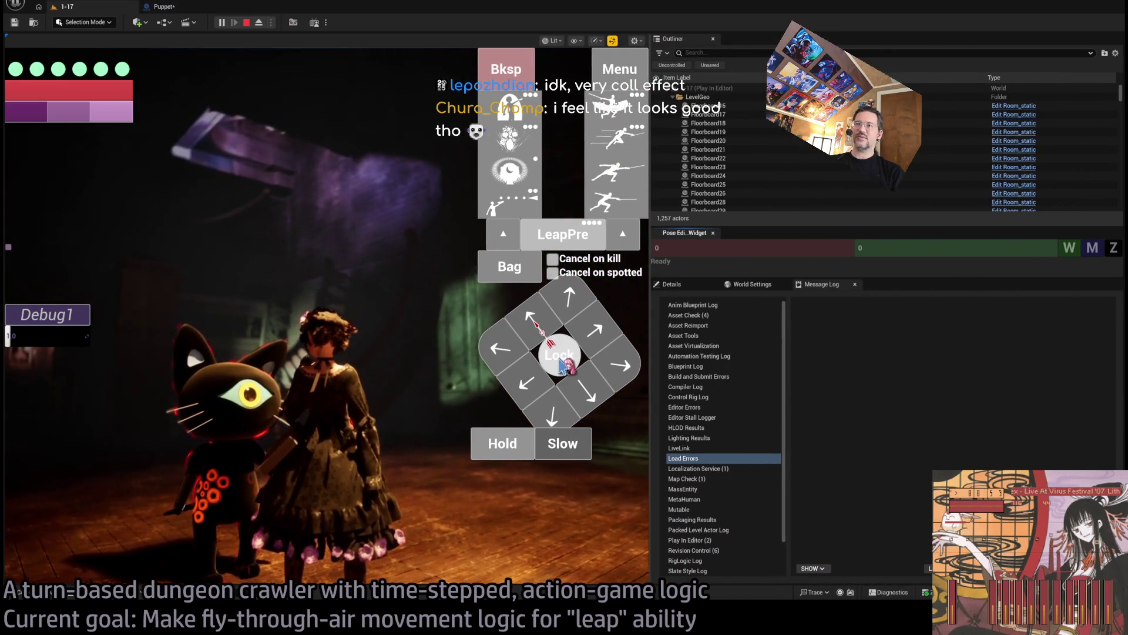
# Step: Queue and run an attack, then pick the leap and target the far wall
pyautogui.click(627, 120)
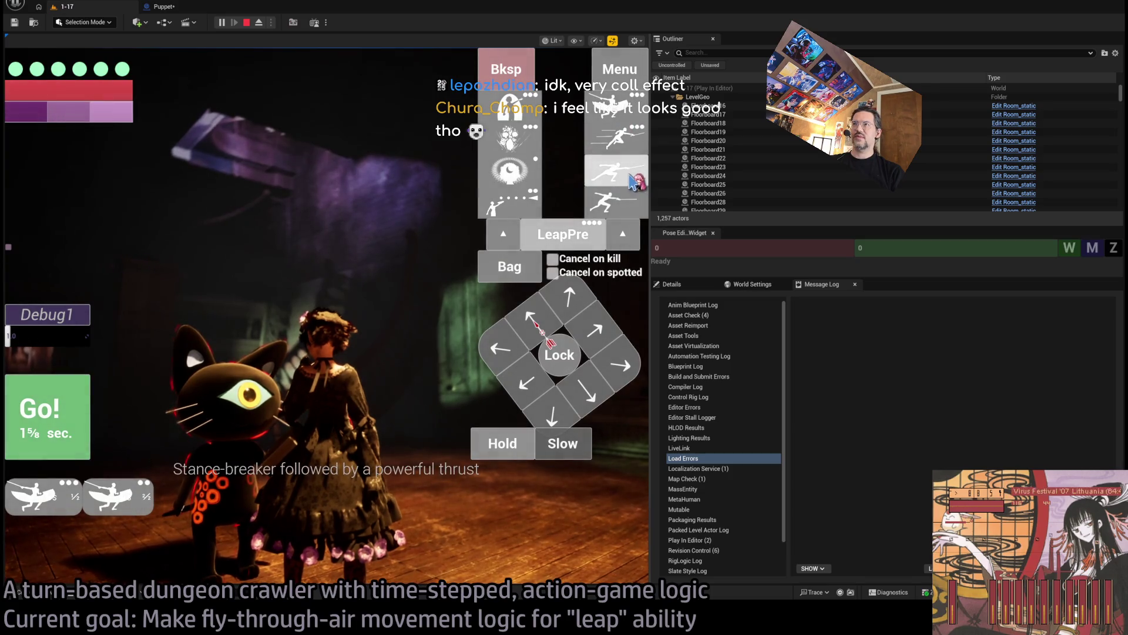
pyautogui.click(48, 416)
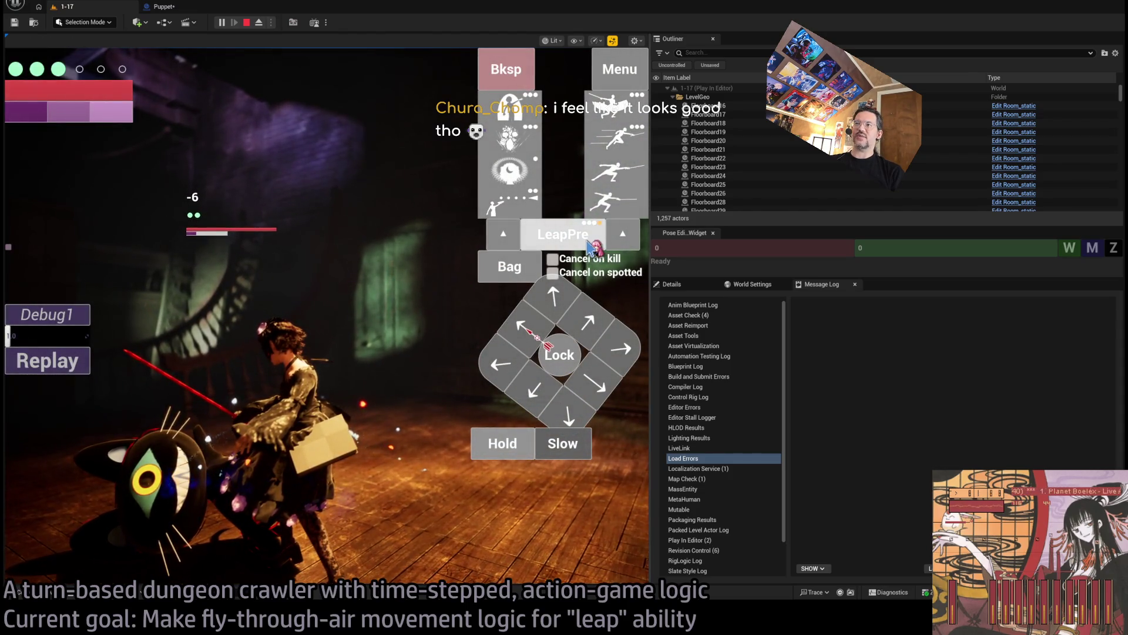
pyautogui.click(588, 241)
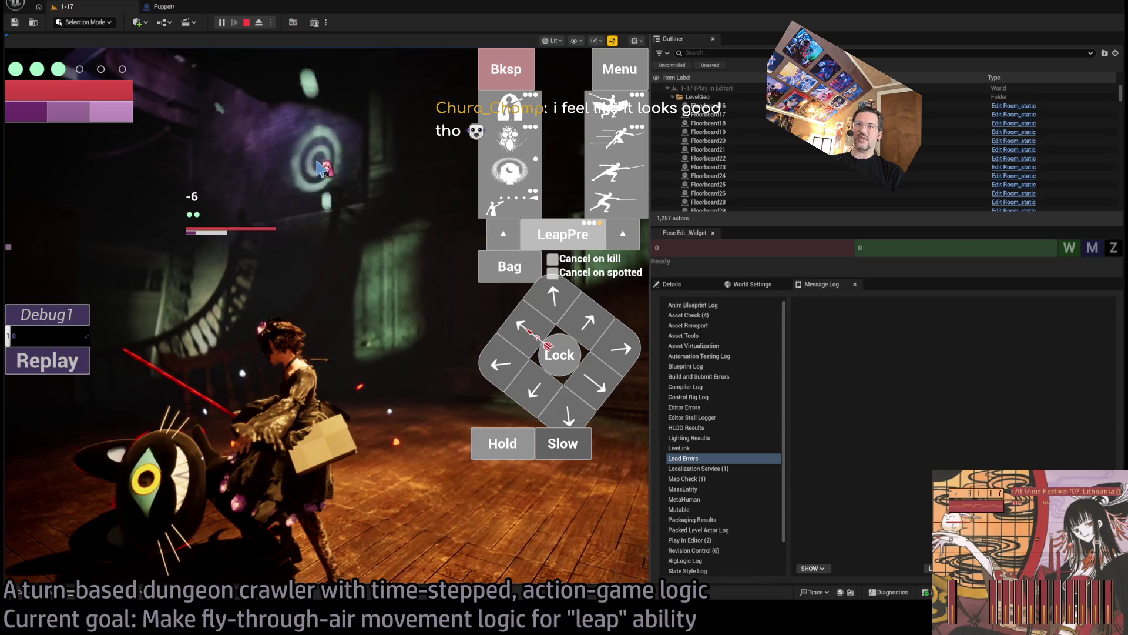
pyautogui.click(320, 169)
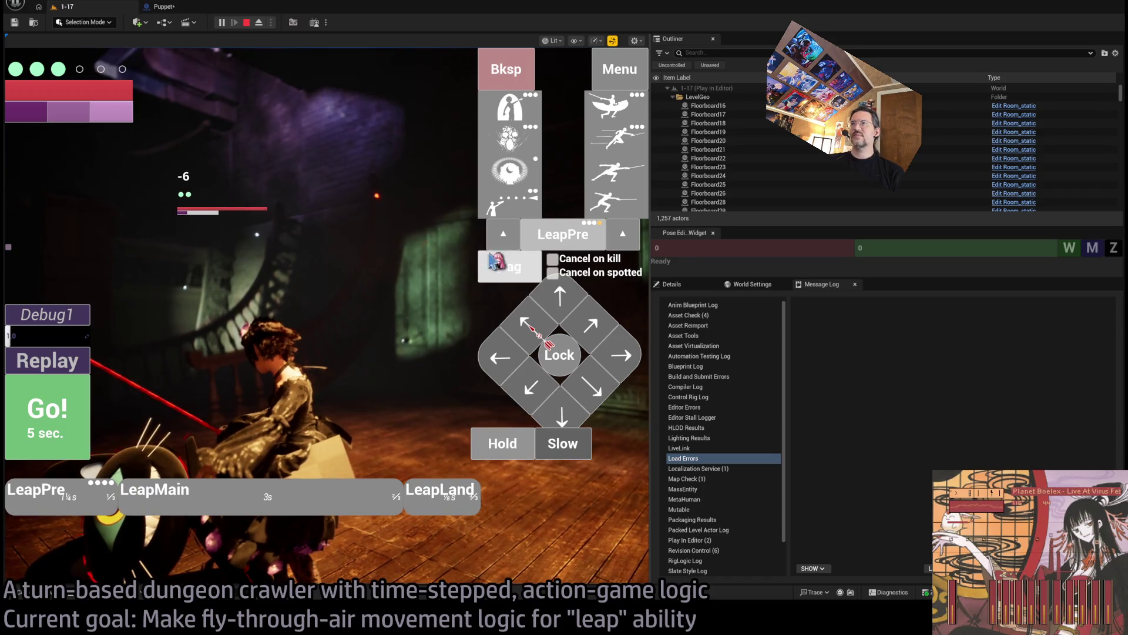
# Step: Replace the queue with the four-hit light combo, reselect the leap, and widen the game view
pyautogui.click(505, 69)
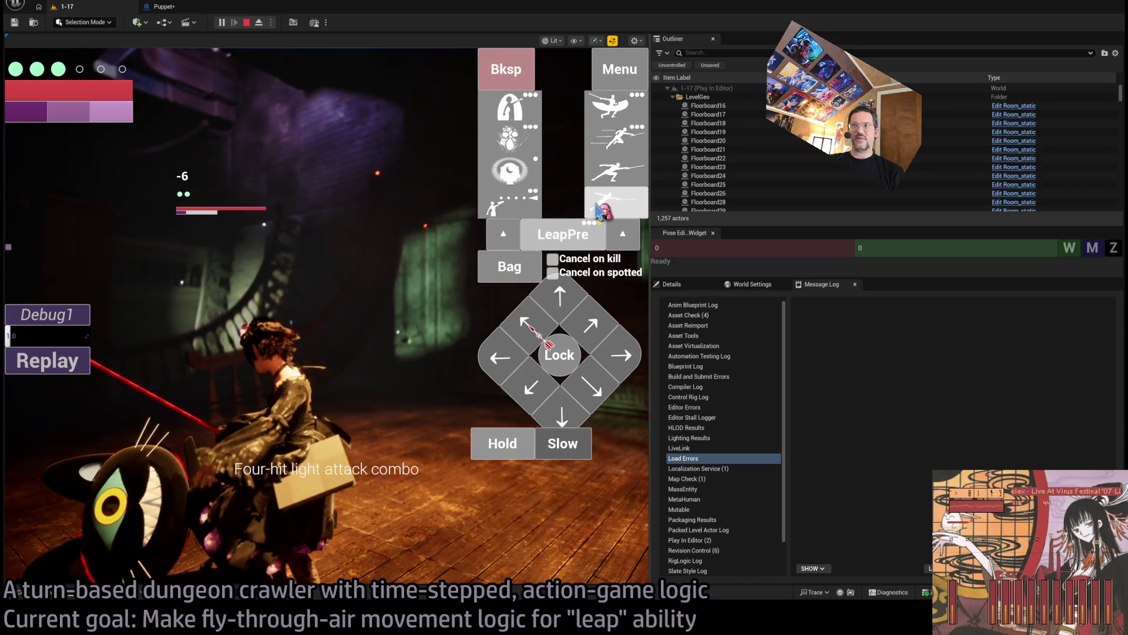
pyautogui.click(624, 202)
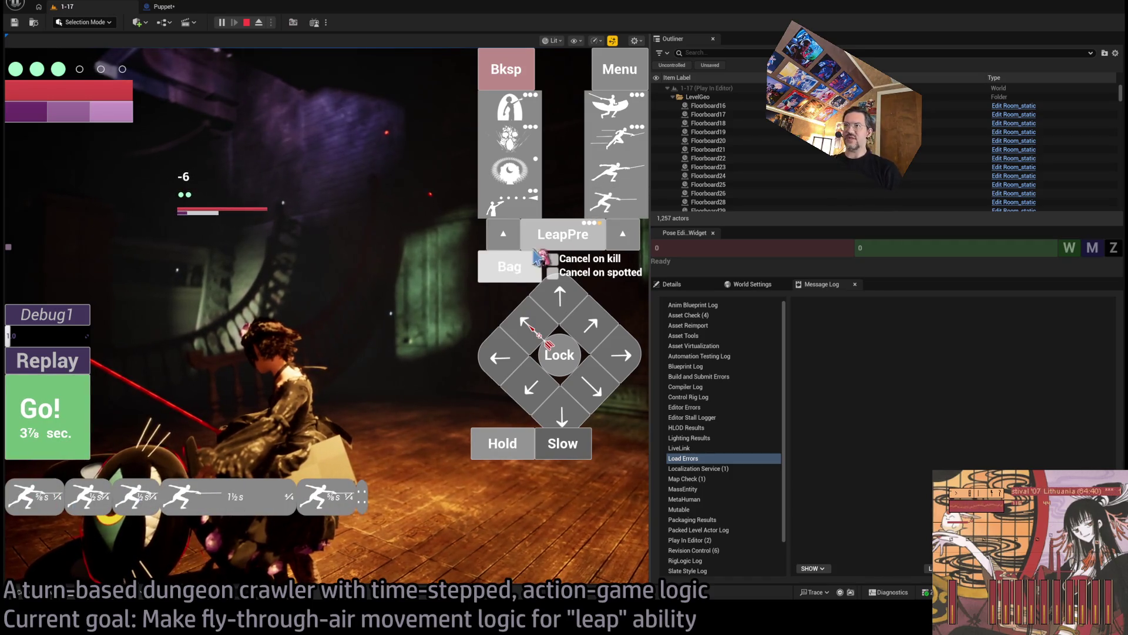
pyautogui.click(362, 165)
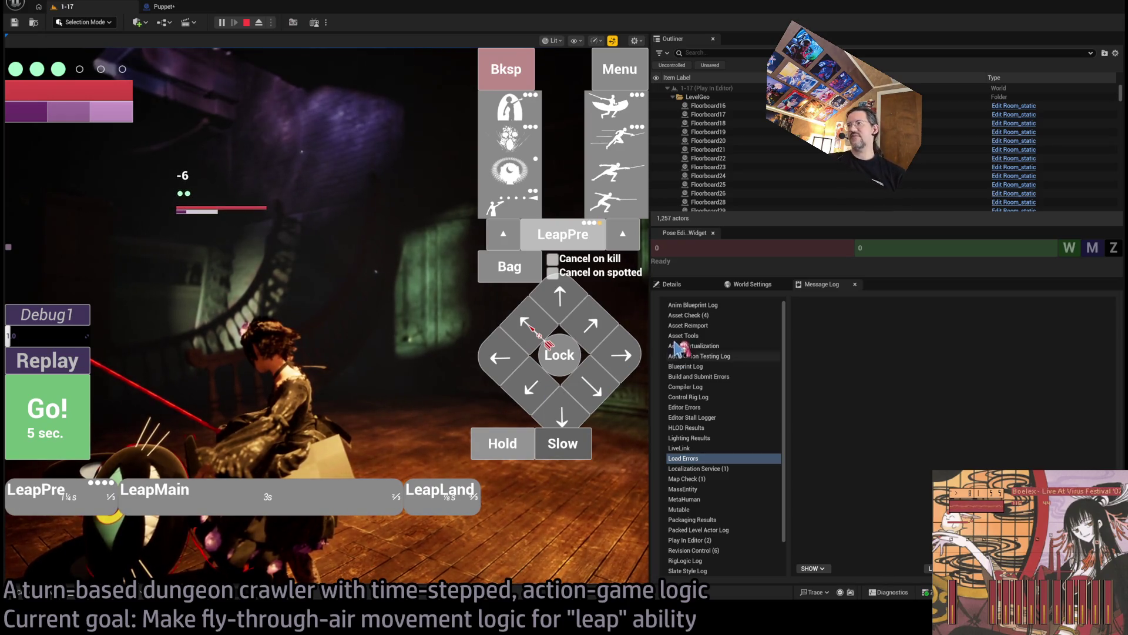
pyautogui.moveTo(656, 316); pyautogui.dragTo(957, 317)
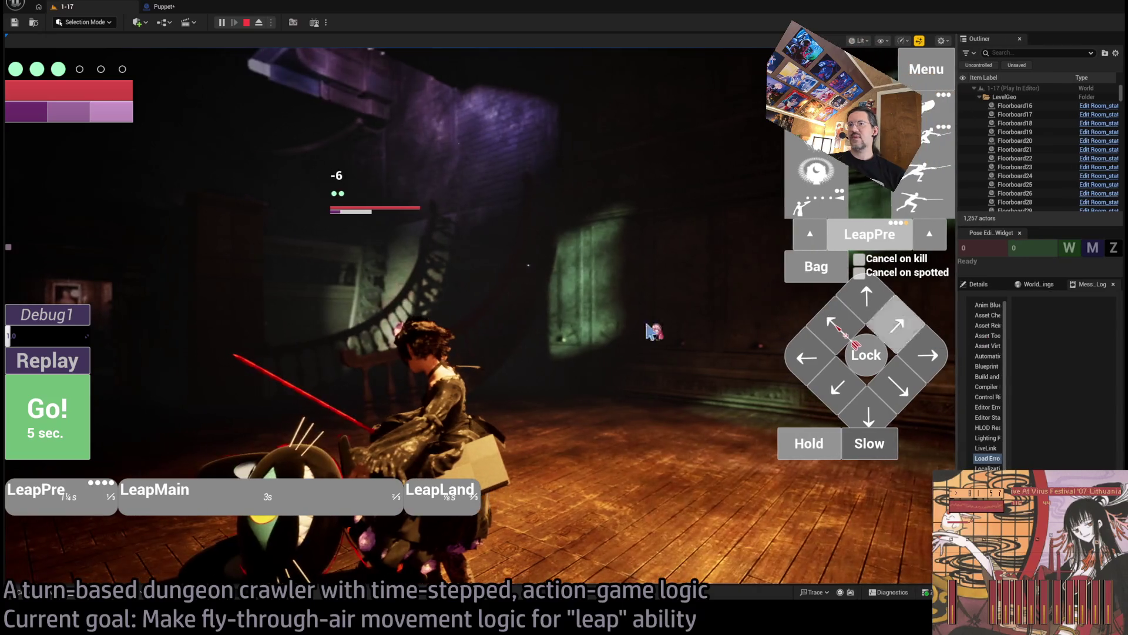
# Step: Run the planned leap, watch its arc from a detached camera, then restart the play test
pyautogui.click(57, 438)
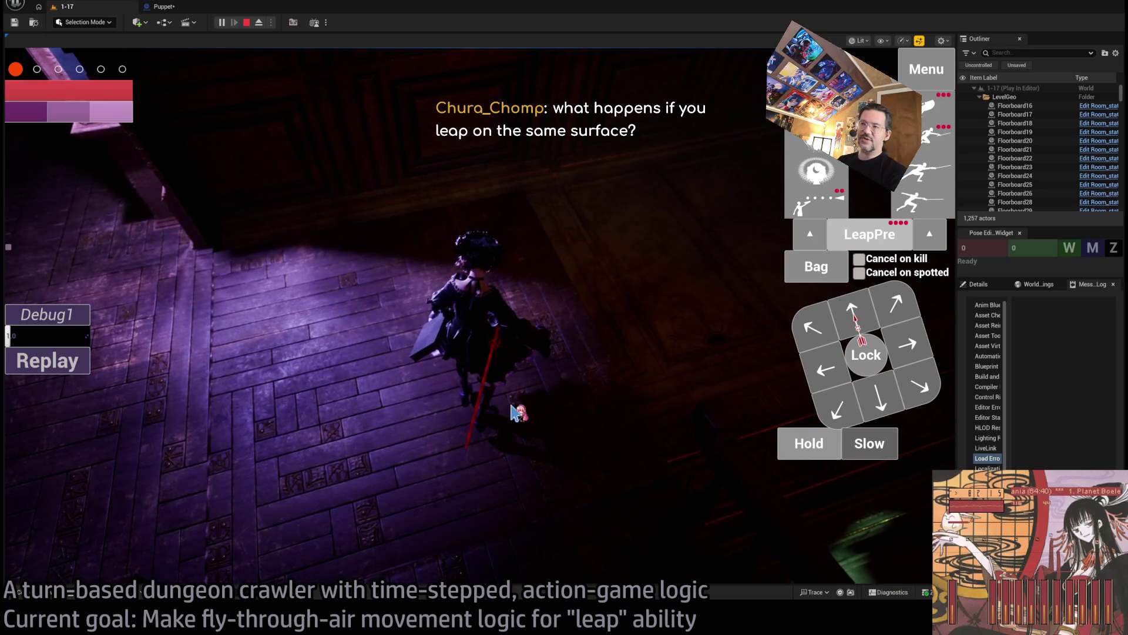
pyautogui.click(395, 288)
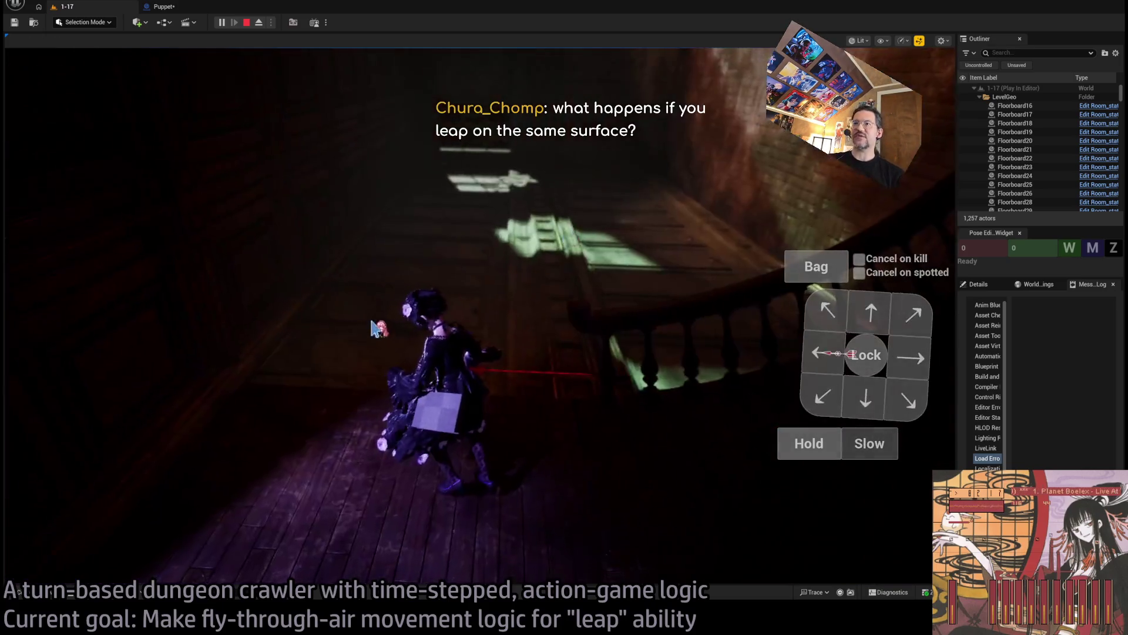
pyautogui.press('F8')
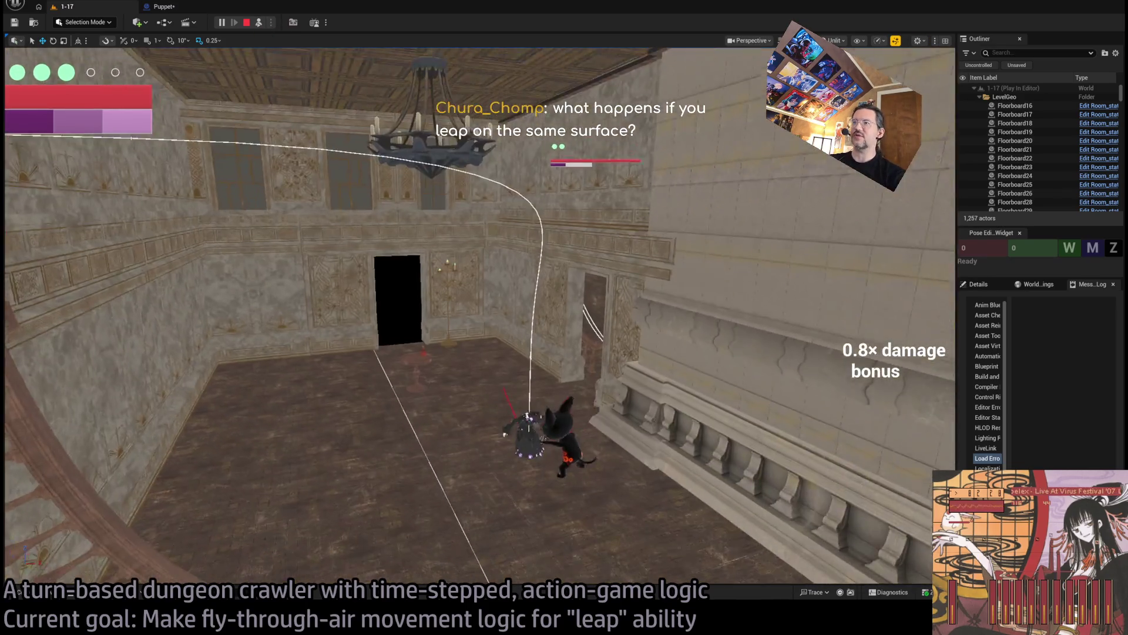
pyautogui.click(580, 361)
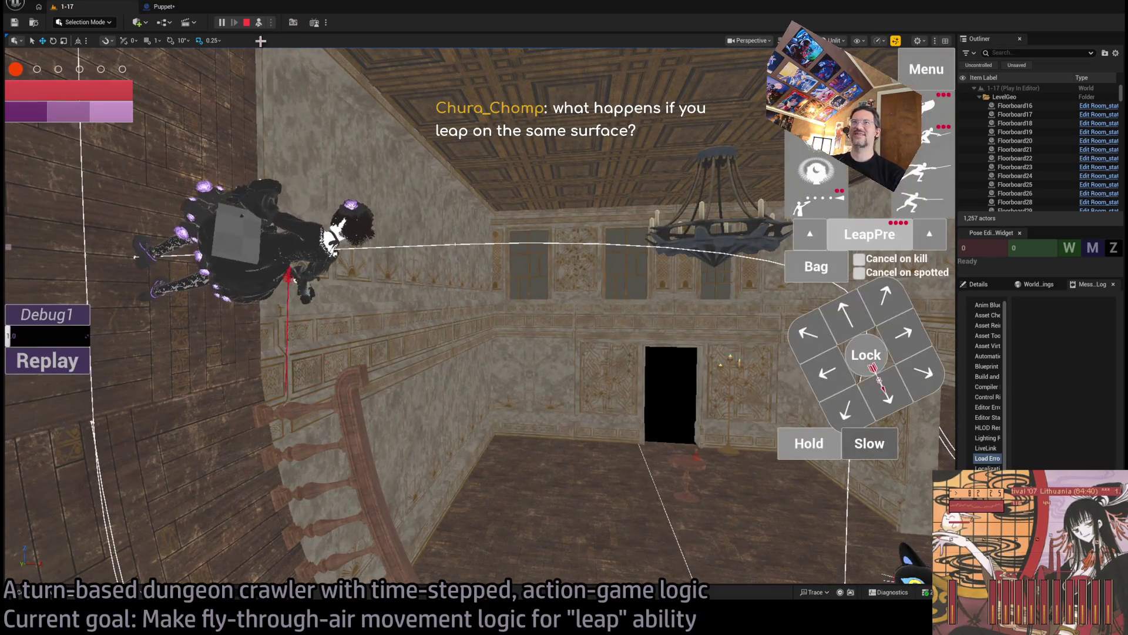
pyautogui.click(248, 23)
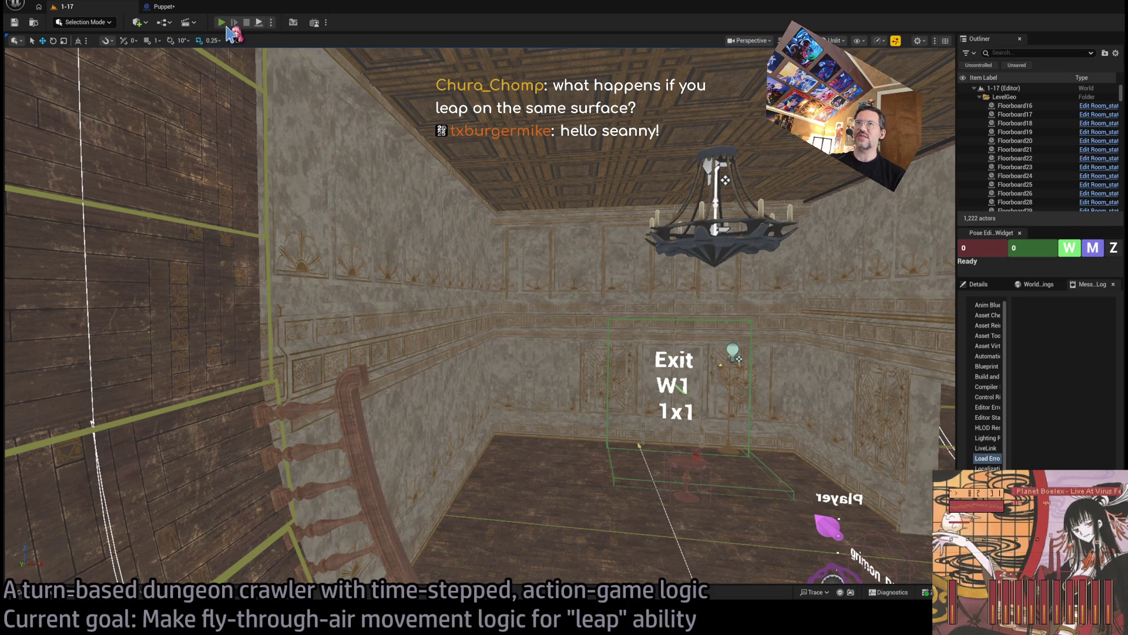
pyautogui.hotkey('alt', 'p')
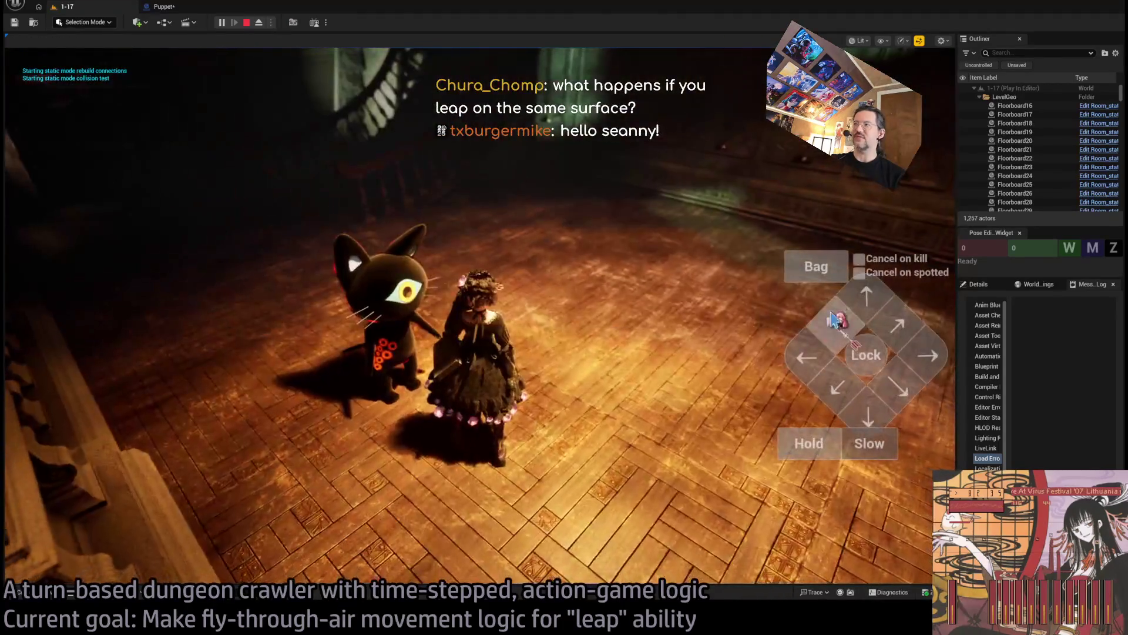
# Step: Walk the character, leap to a floor target and onto another surface, then replay it
pyautogui.click(846, 319)
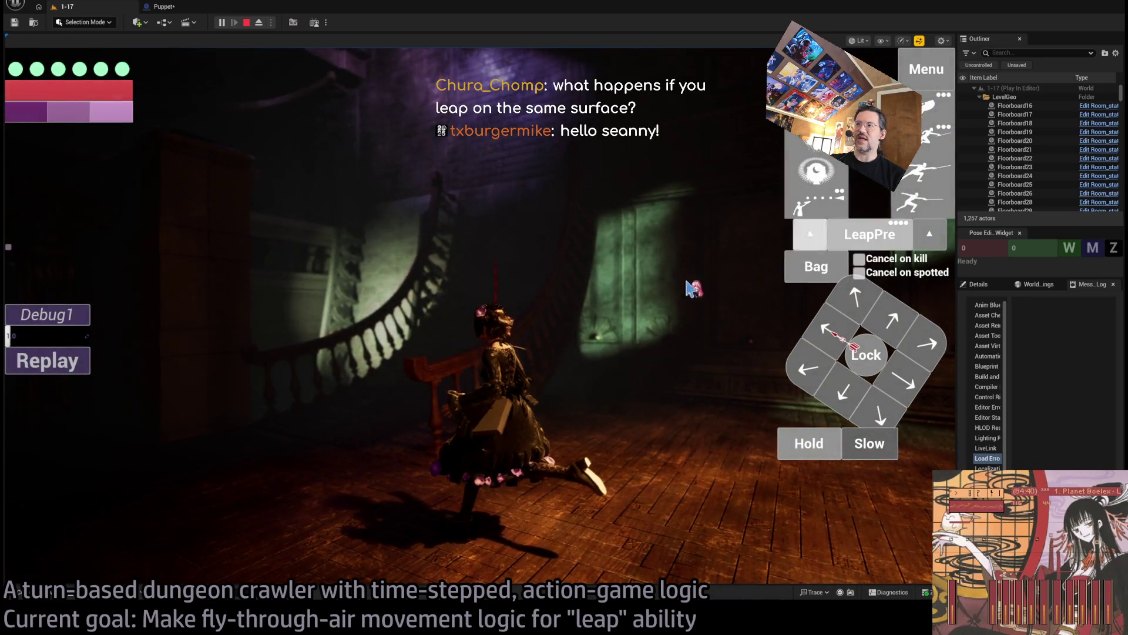
pyautogui.click(732, 271)
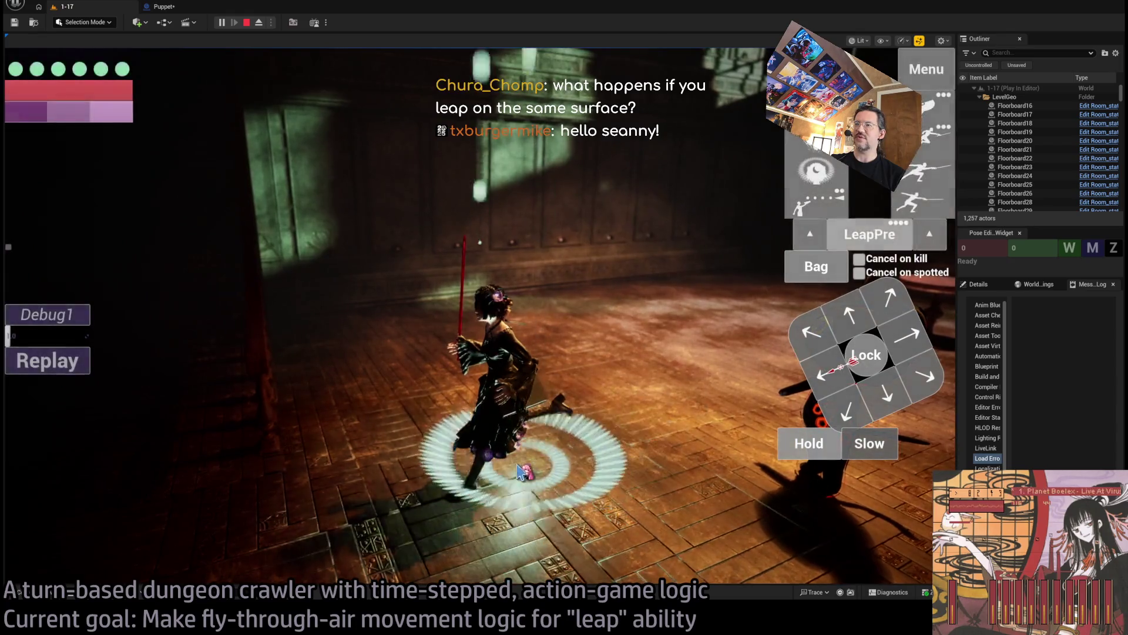
pyautogui.click(520, 470)
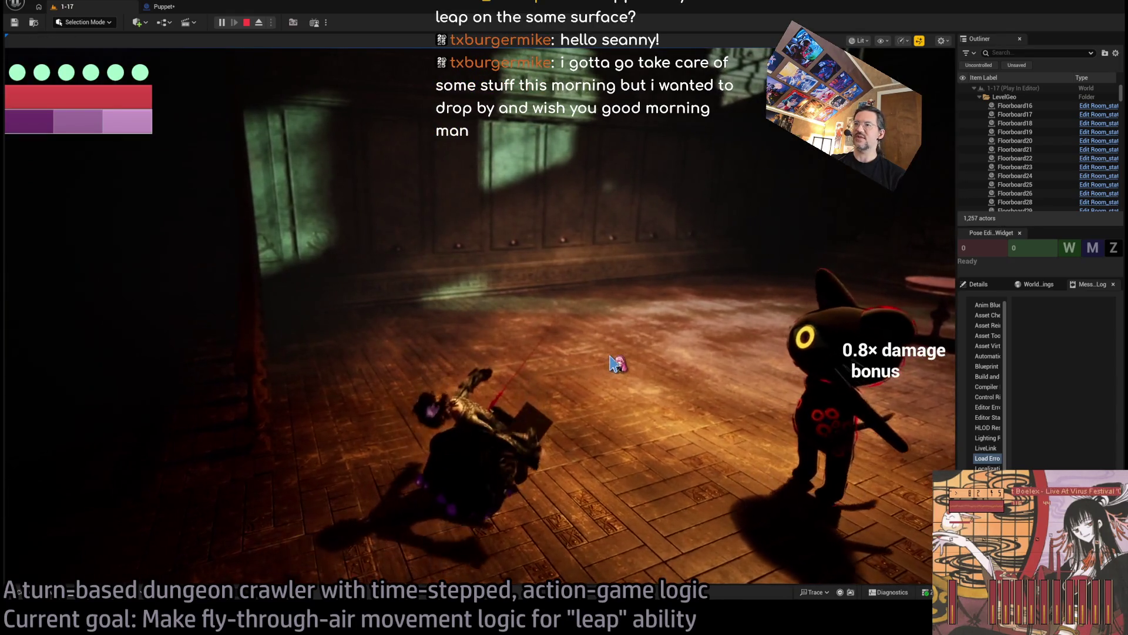
pyautogui.click(627, 352)
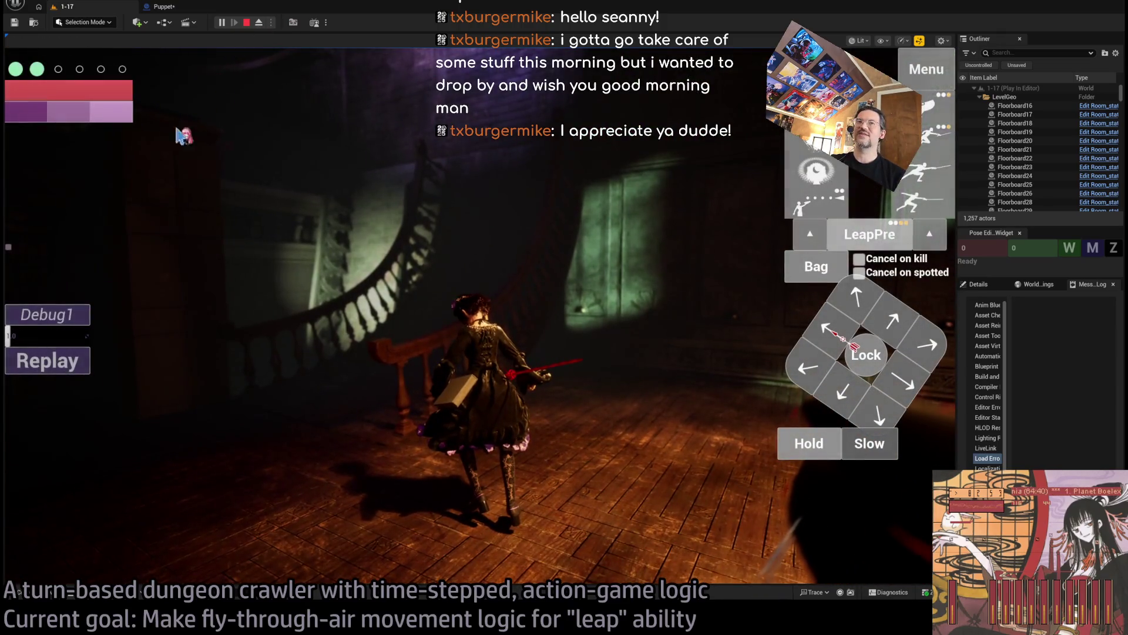
pyautogui.click(76, 353)
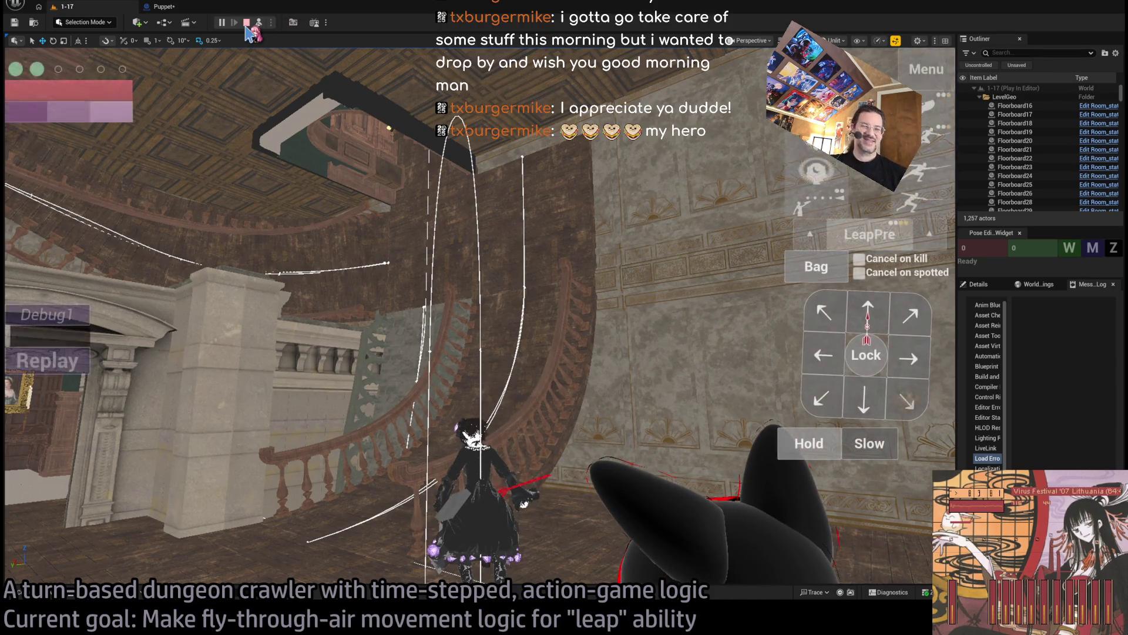
# Step: Restart the play test, run another leap, replay it from a free camera, and stop
pyautogui.click(246, 23)
pyautogui.click(222, 24)
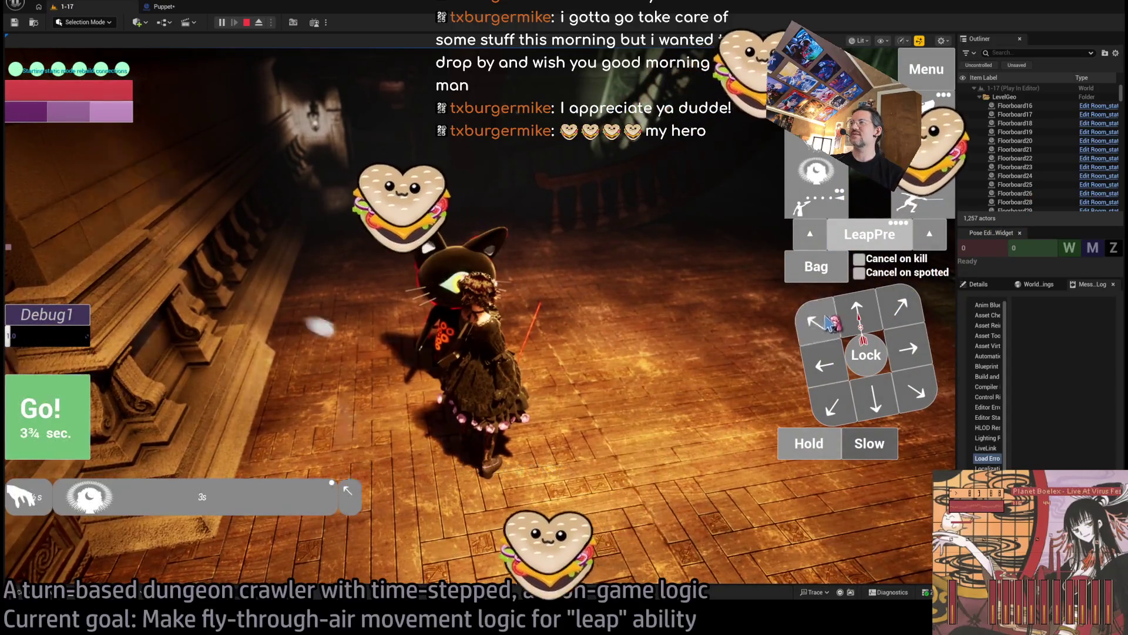
pyautogui.click(71, 416)
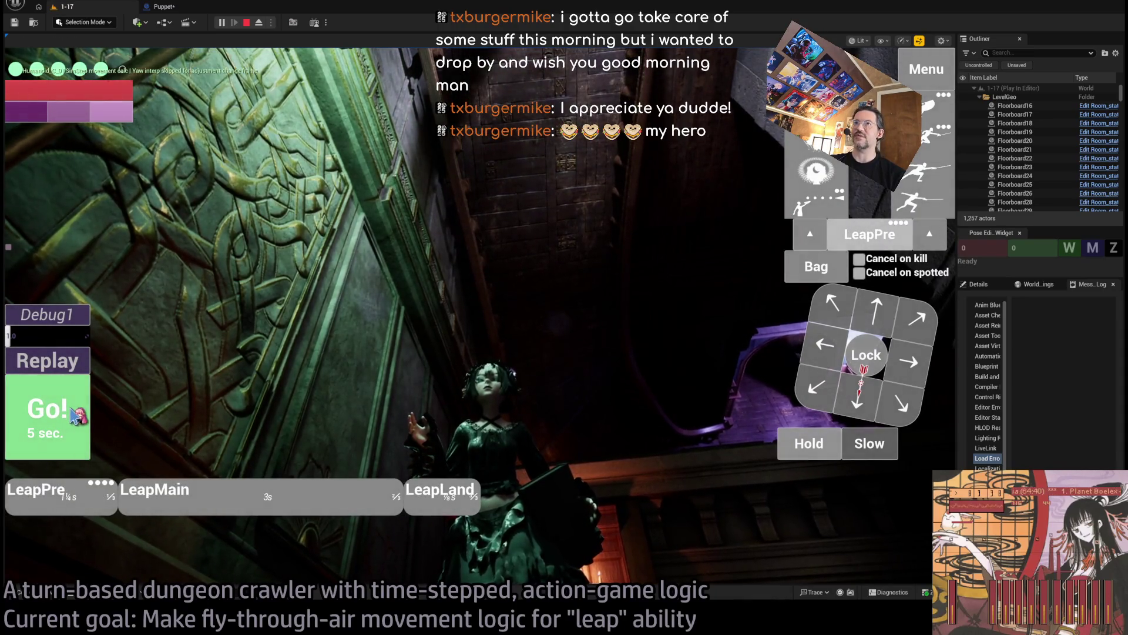
pyautogui.click(632, 336)
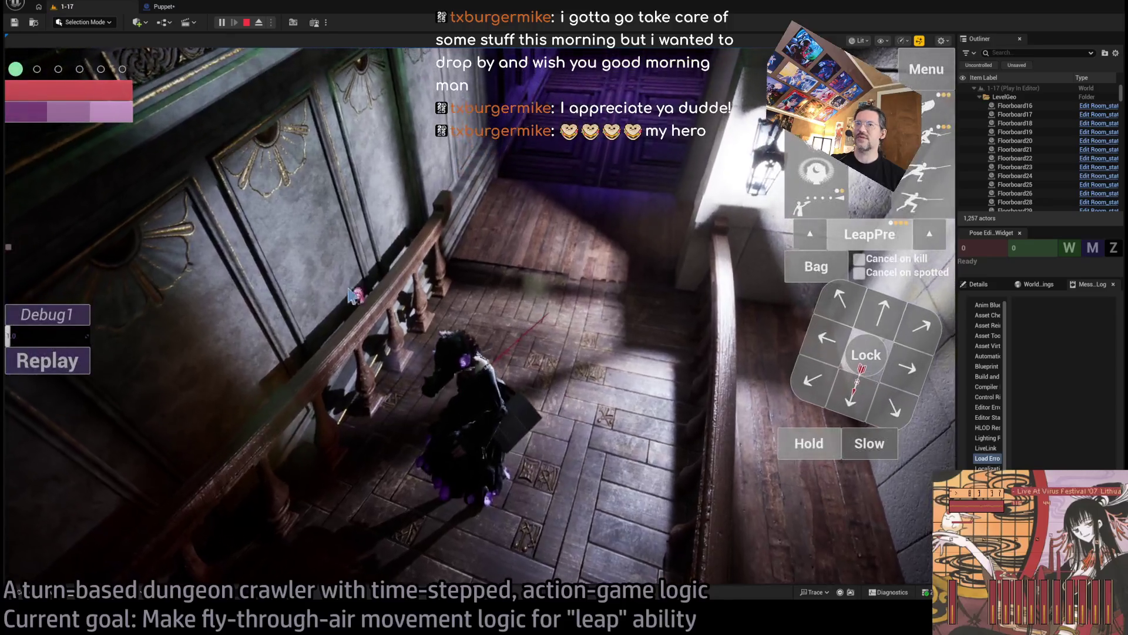
pyautogui.click(259, 22)
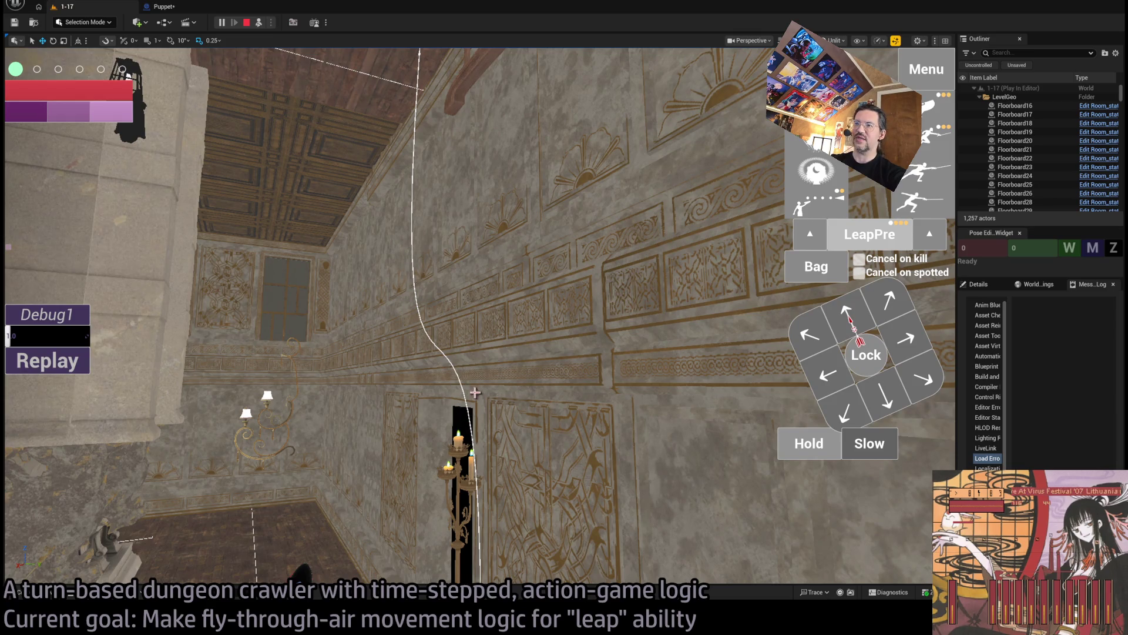
pyautogui.click(47, 360)
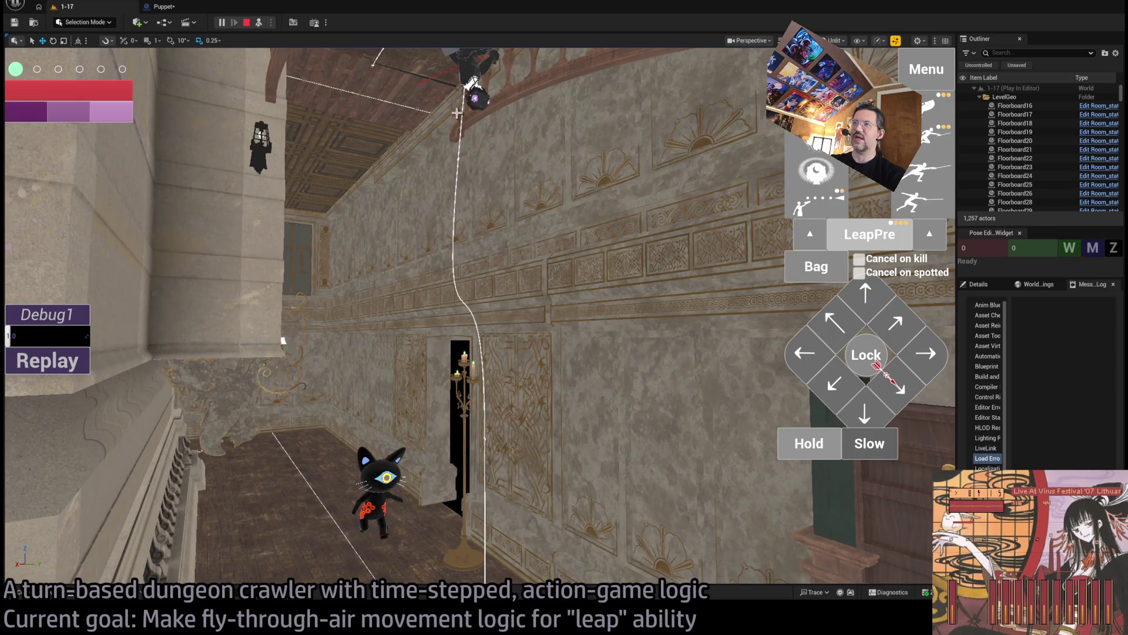
pyautogui.click(247, 23)
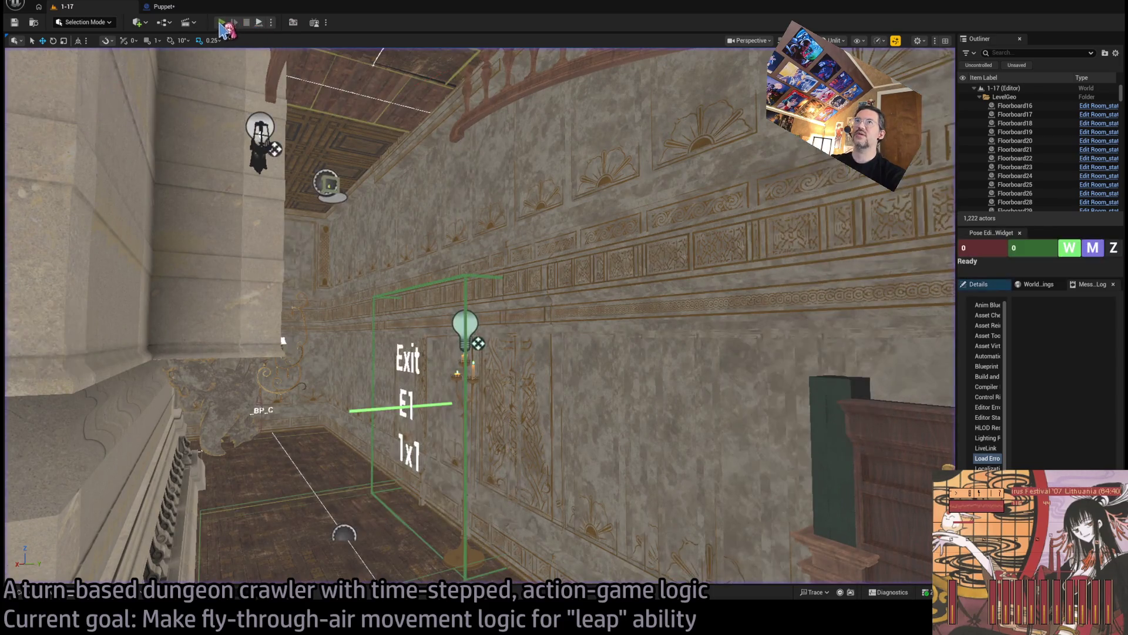
# Step: Play the level, run a leap across the hall, and eject to watch it
pyautogui.click(260, 23)
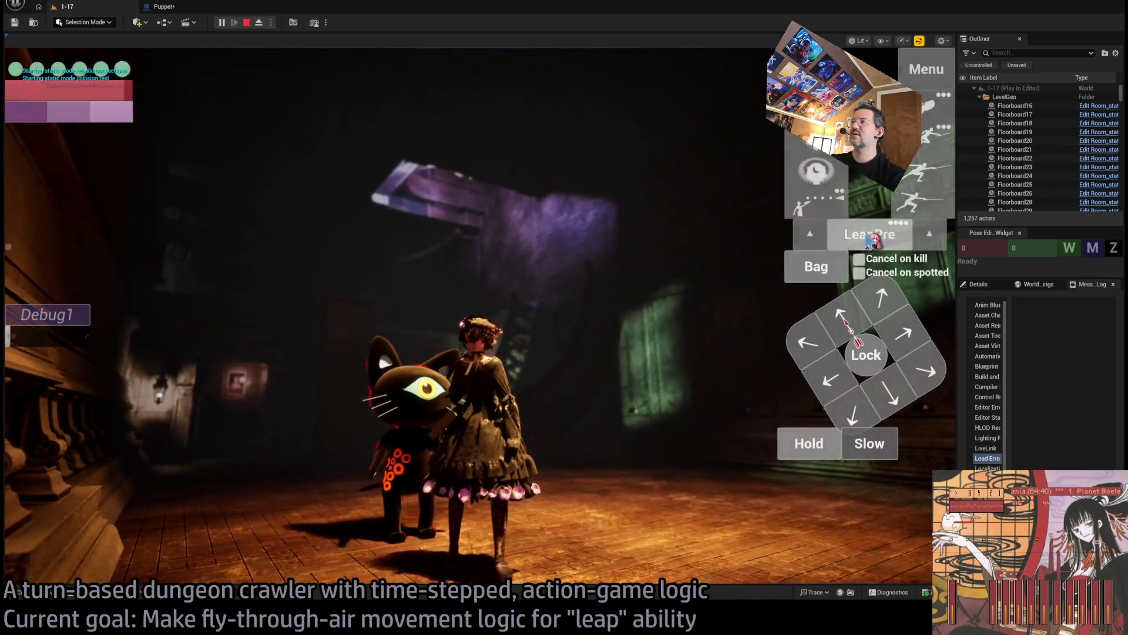
pyautogui.click(88, 418)
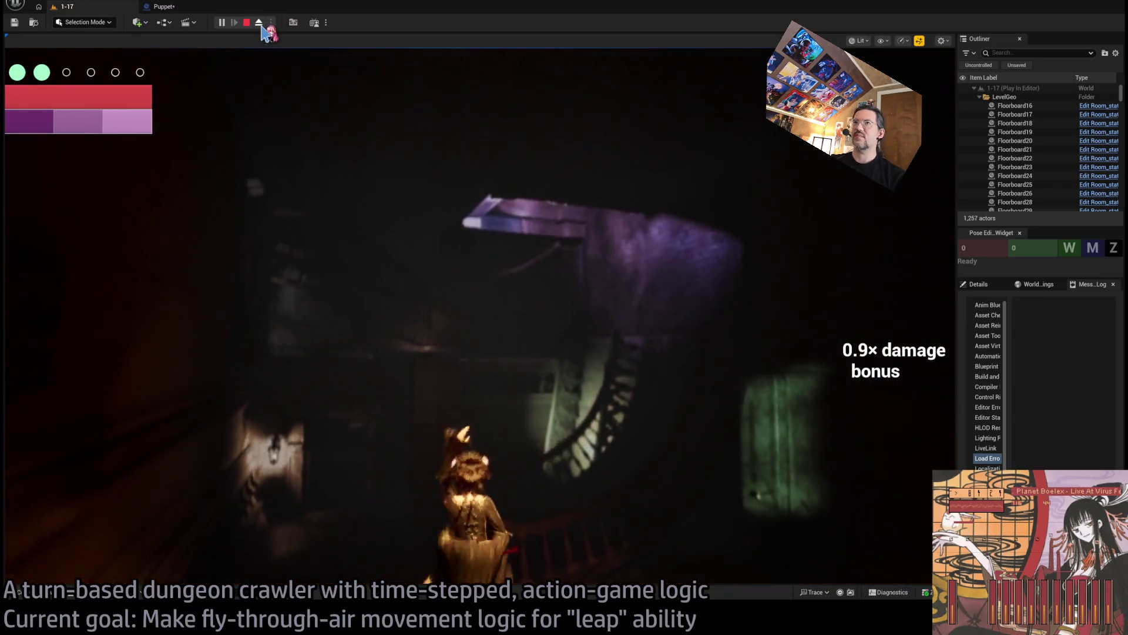
pyautogui.click(259, 23)
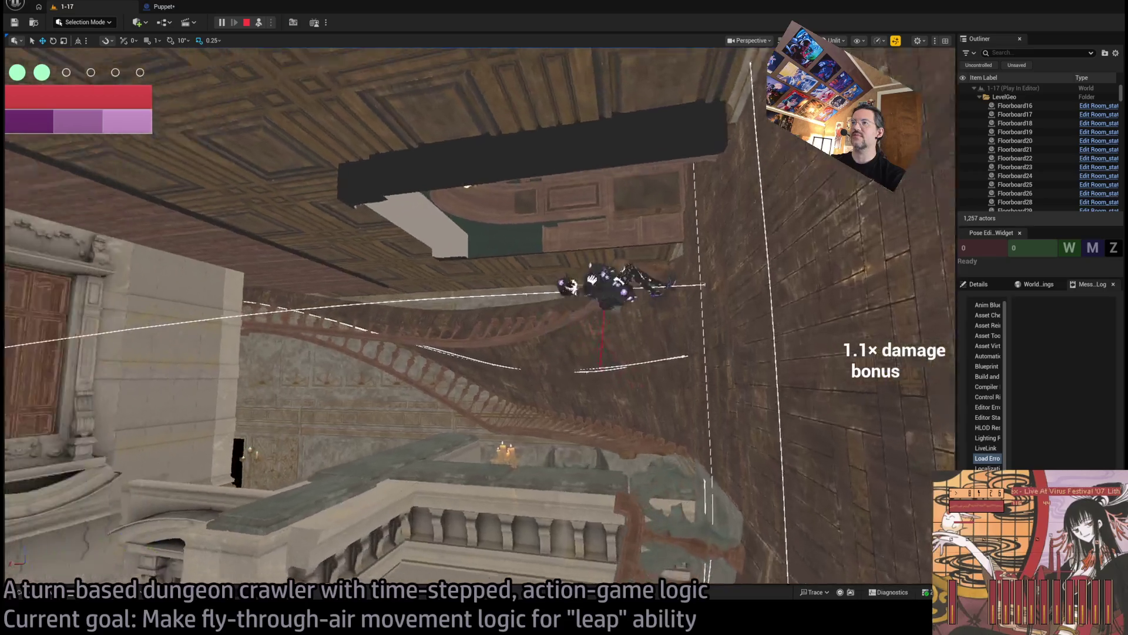
# Step: End the play session and frame the spiral staircase in the editor view
pyautogui.press('Escape')
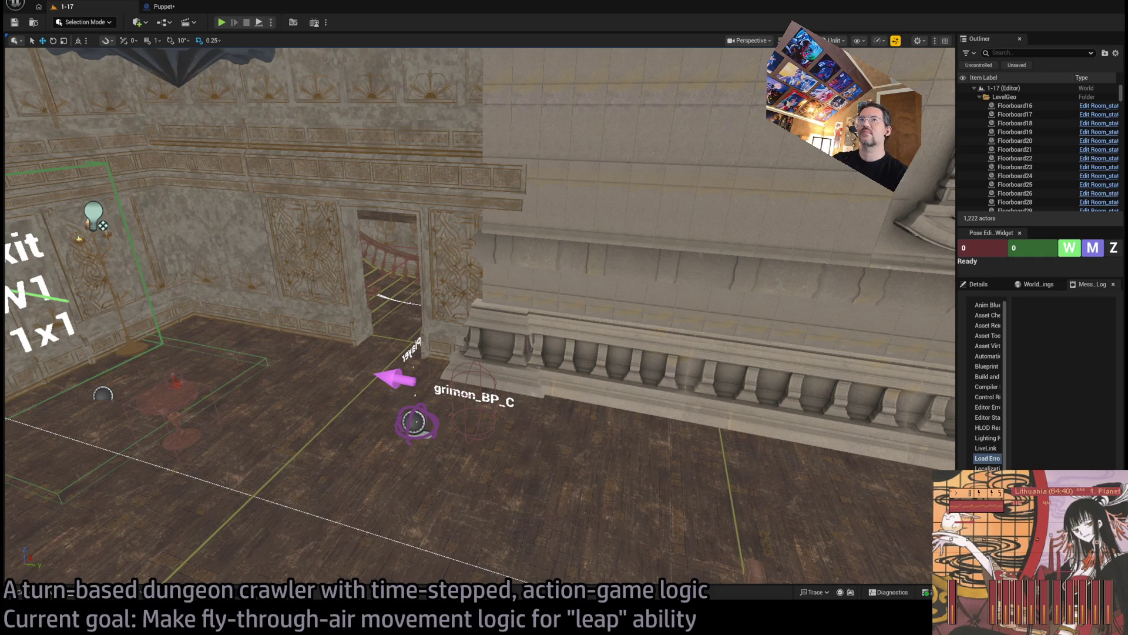
pyautogui.press('w')
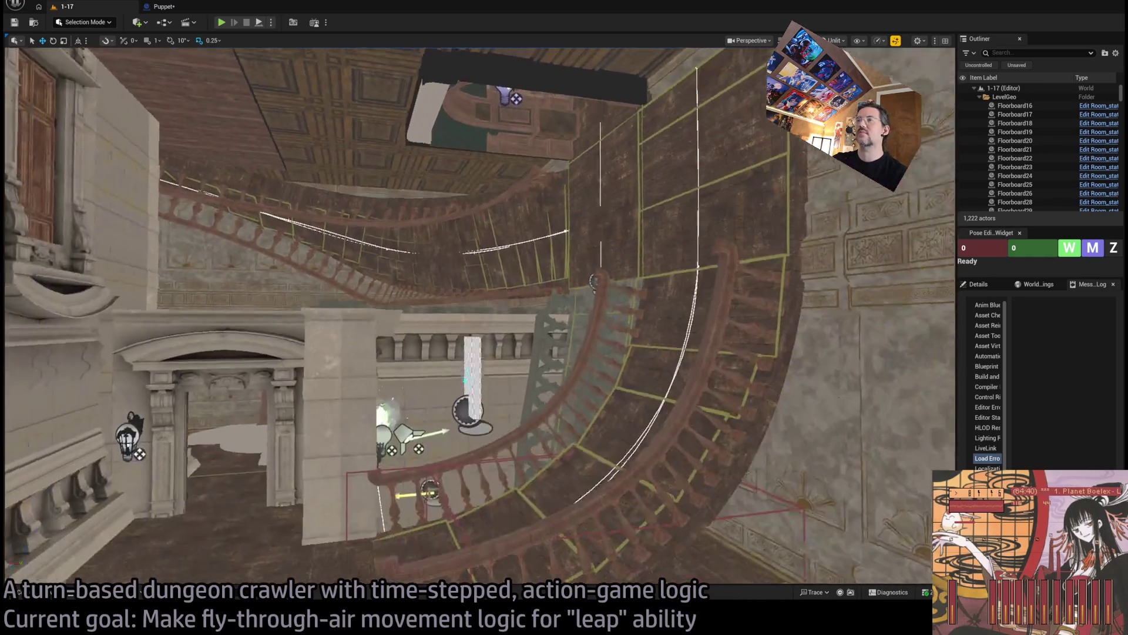
pyautogui.press('s')
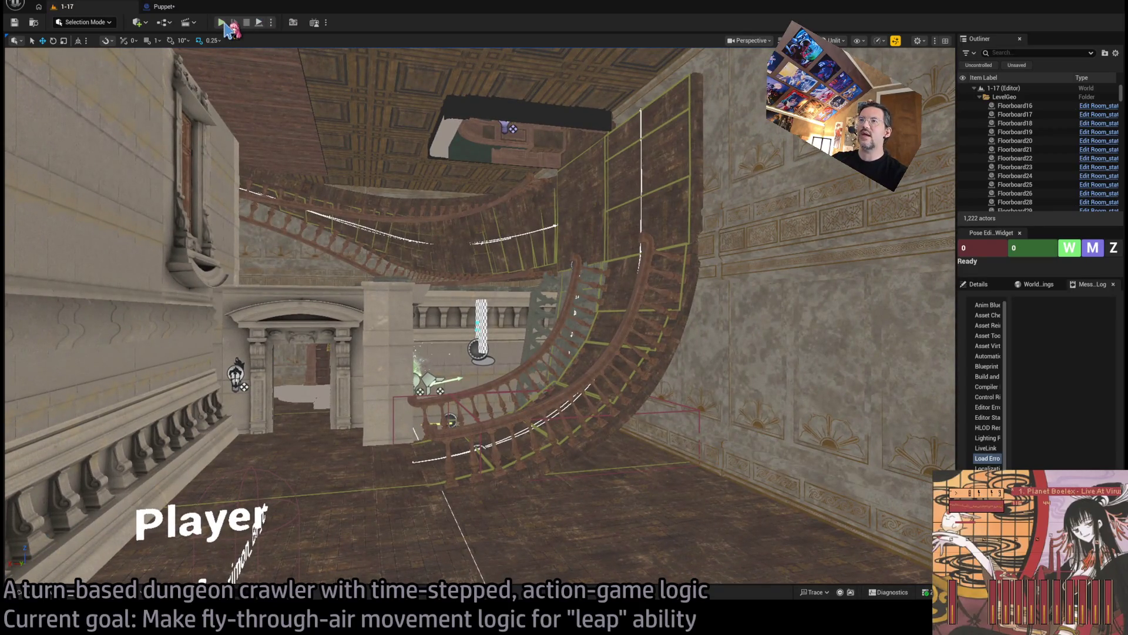
# Step: Start a new play session, walk the character, and leap to a target on the wall
pyautogui.hotkey('alt', 'p')
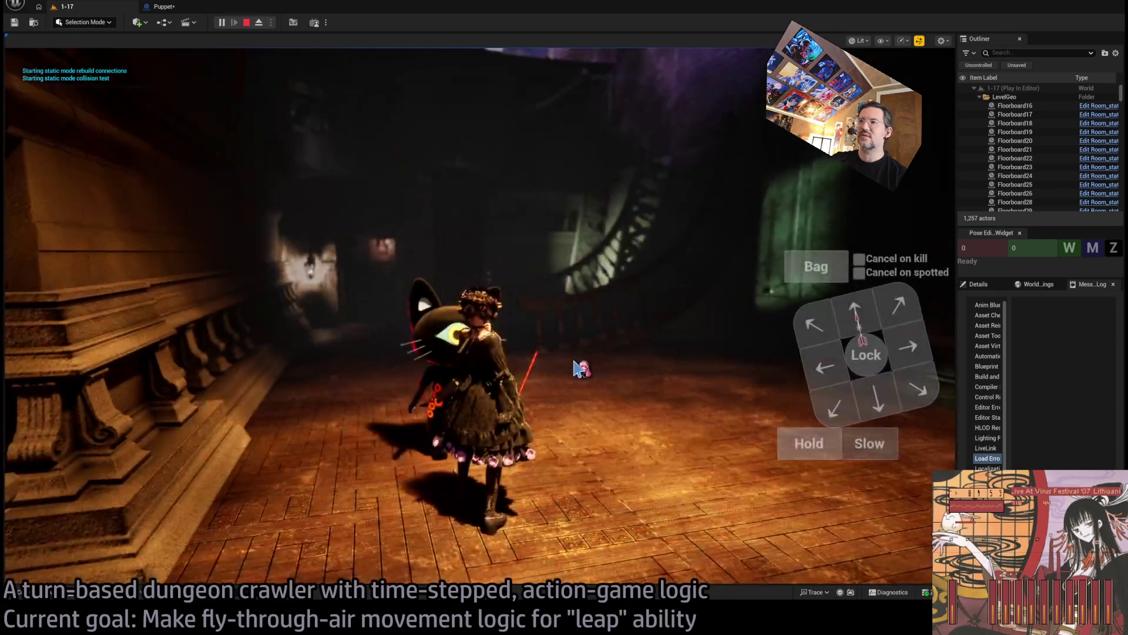
pyautogui.click(46, 415)
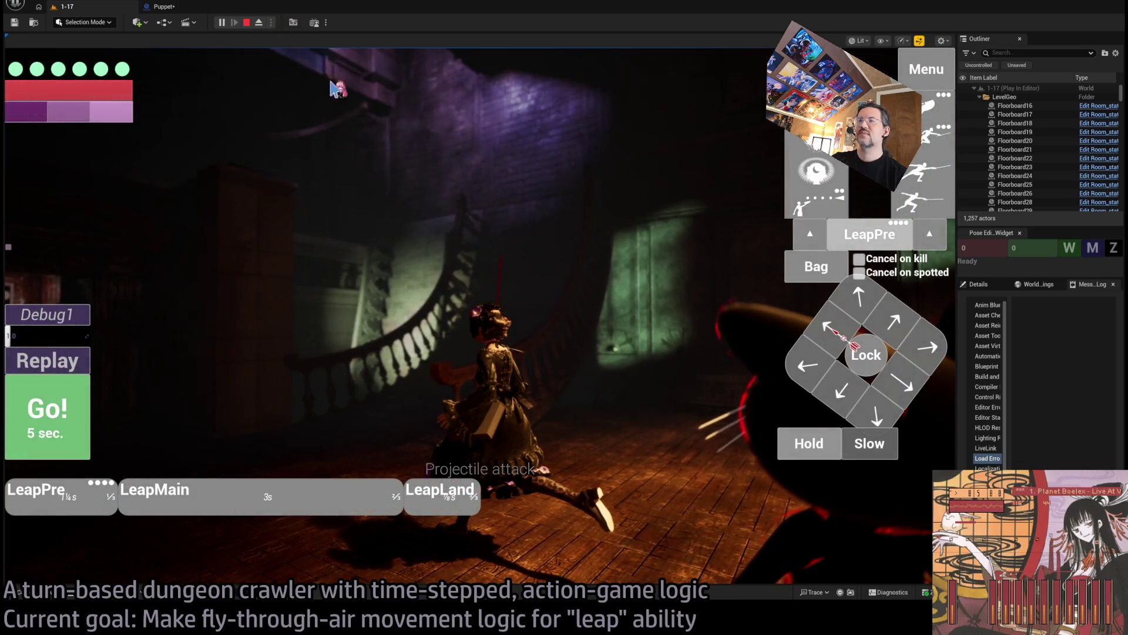
pyautogui.press('space')
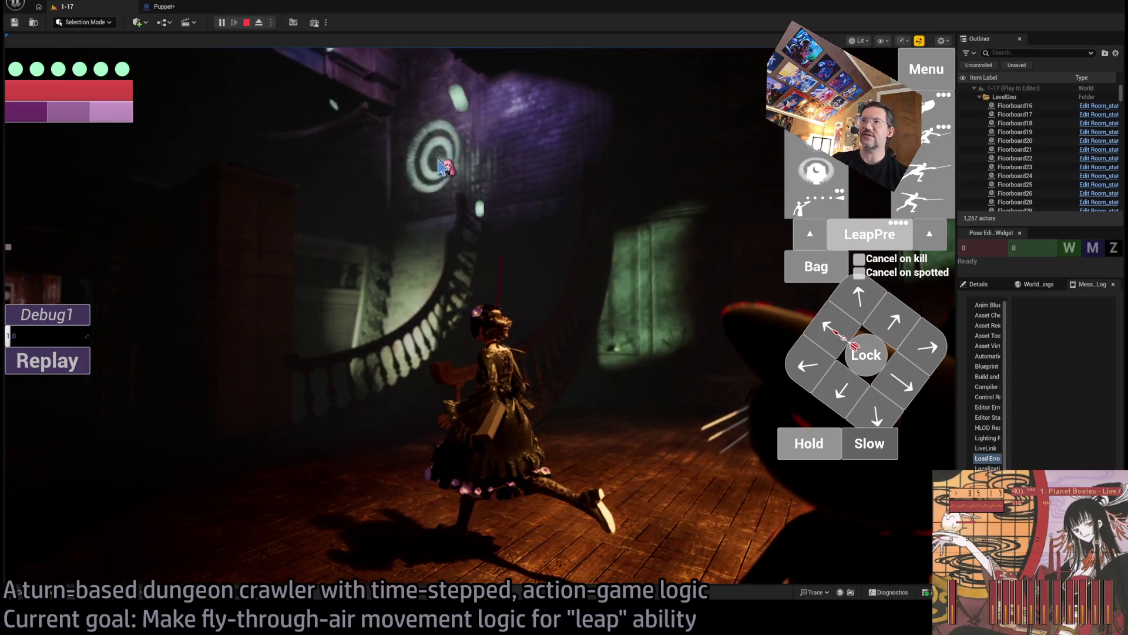
pyautogui.click(425, 149)
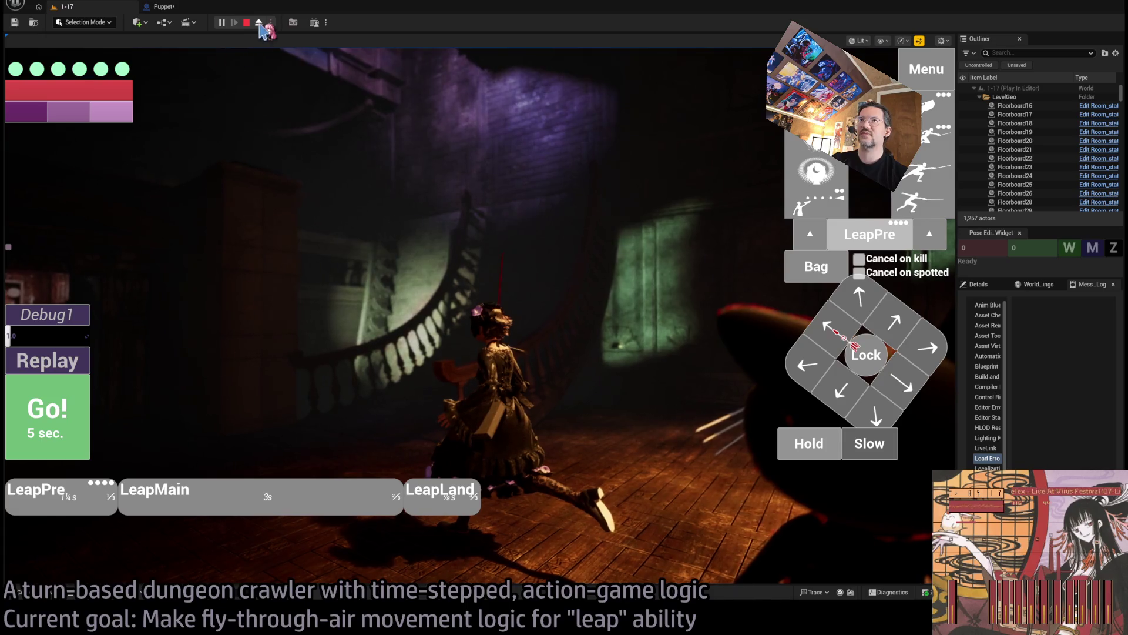
pyautogui.press('space')
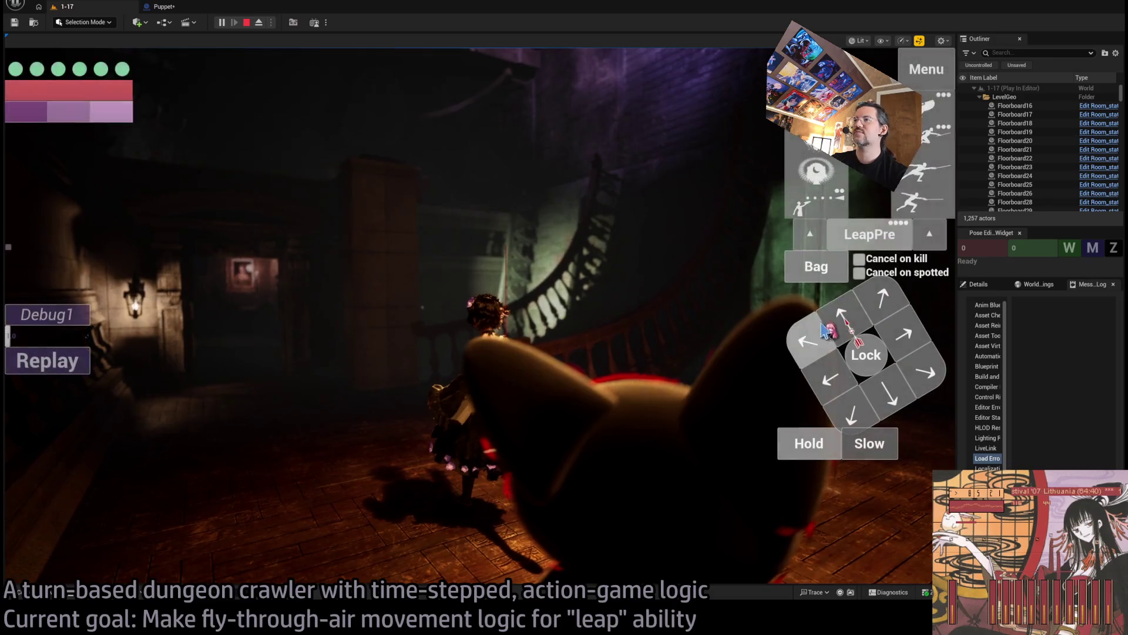
pyautogui.press('space')
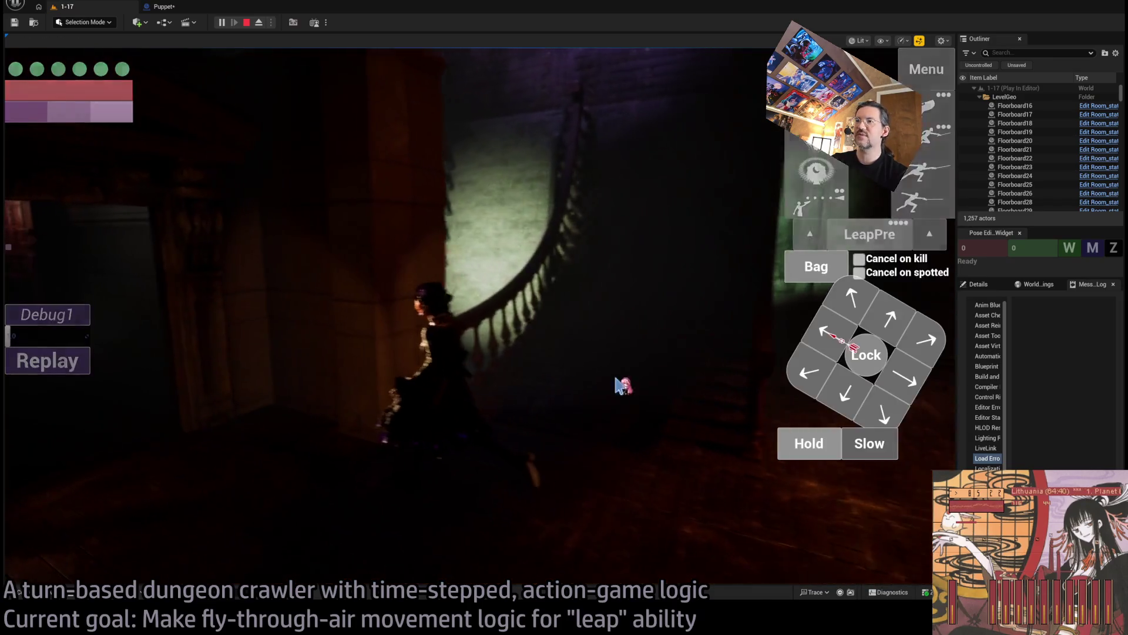
# Step: Add two steps to the move plan and run them
pyautogui.click(896, 334)
pyautogui.click(896, 333)
pyautogui.click(897, 333)
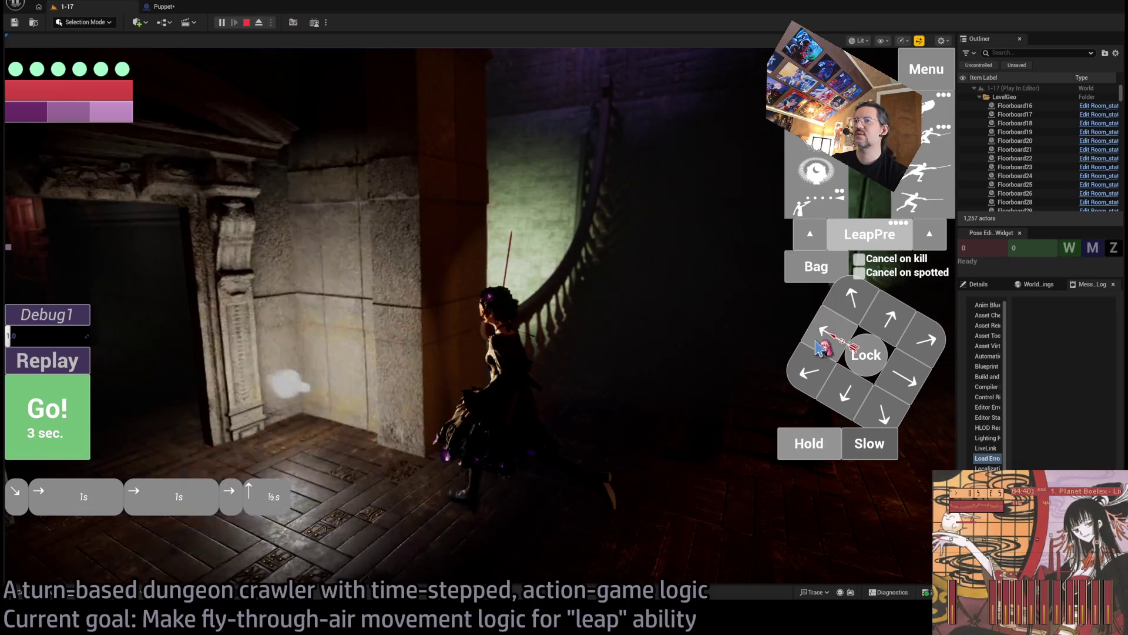
pyautogui.click(70, 405)
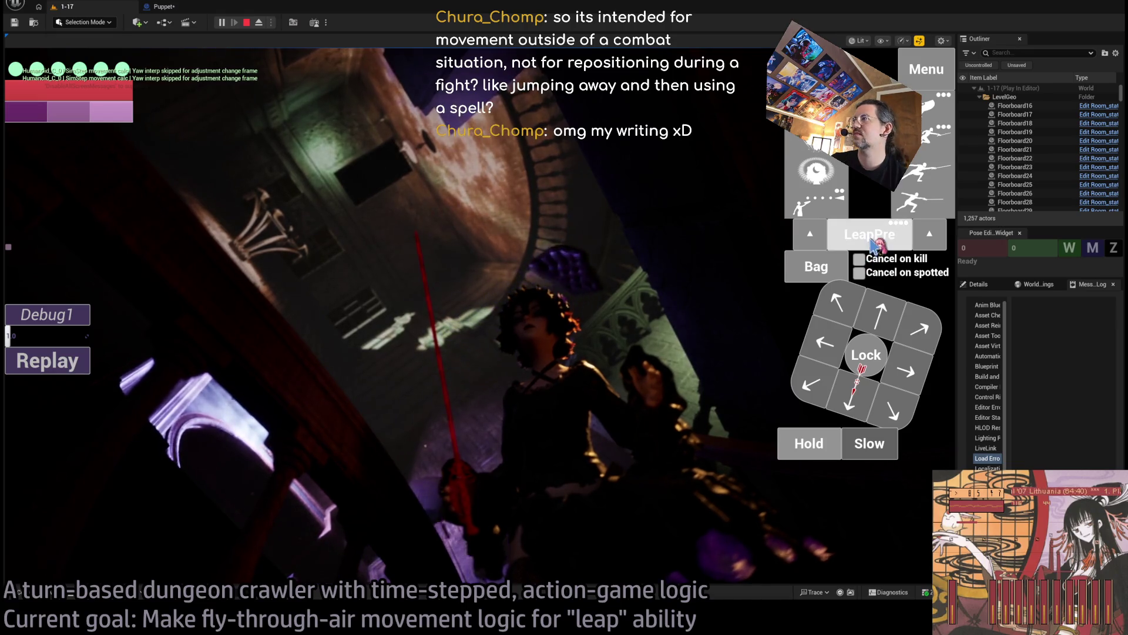
# Step: Plan and execute a leap, replay it from a free camera, re-possess, and exit with Esc
pyautogui.click(383, 88)
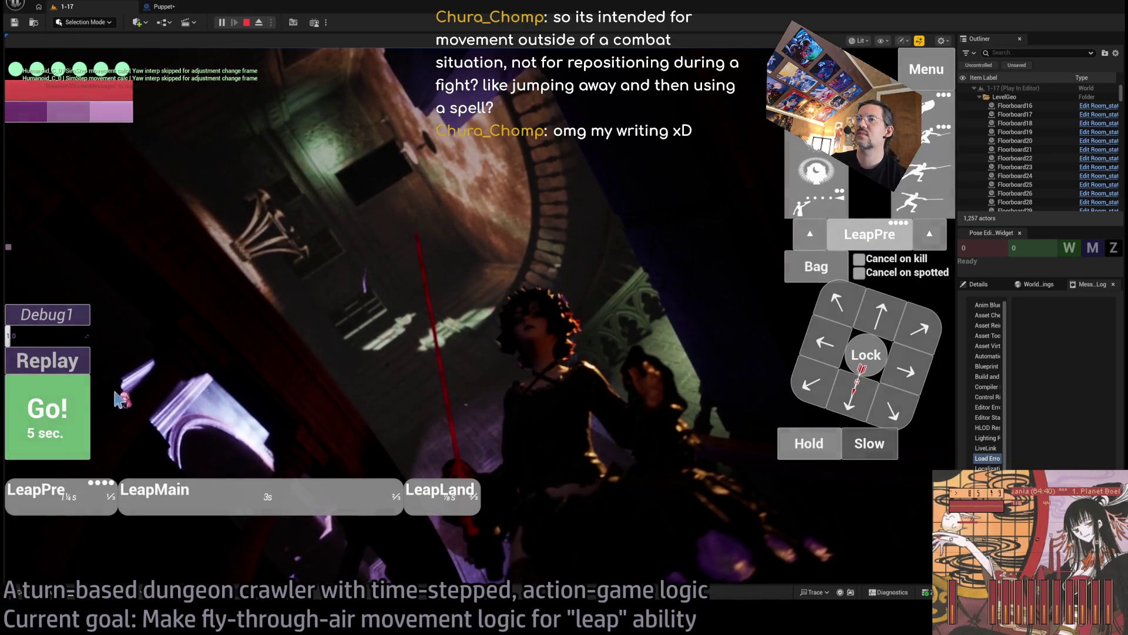
pyautogui.click(39, 431)
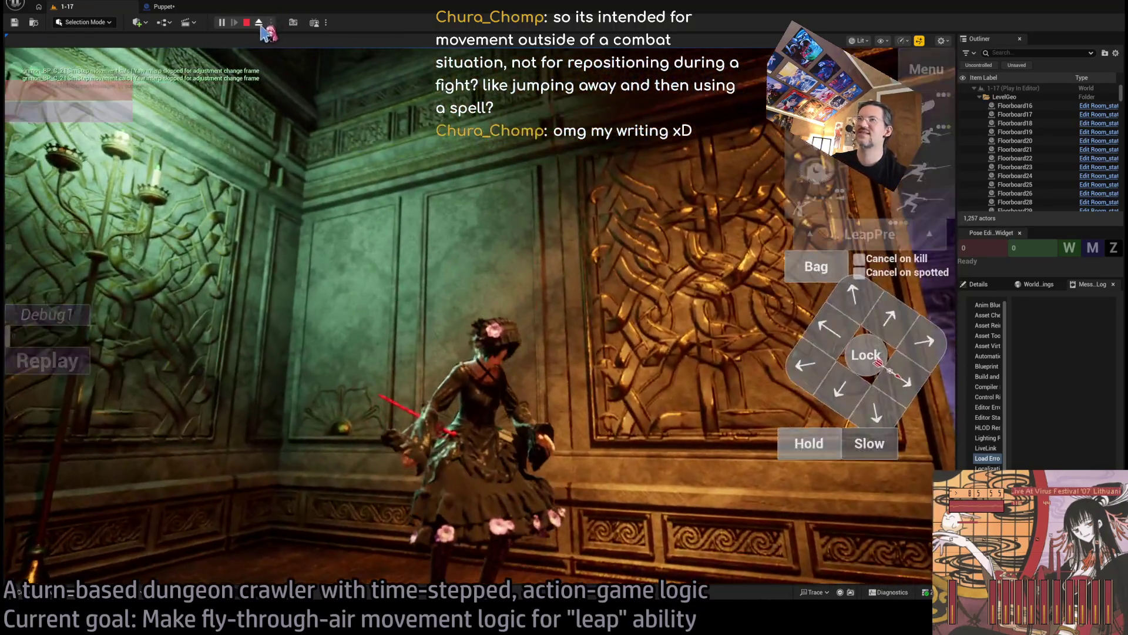
pyautogui.click(260, 24)
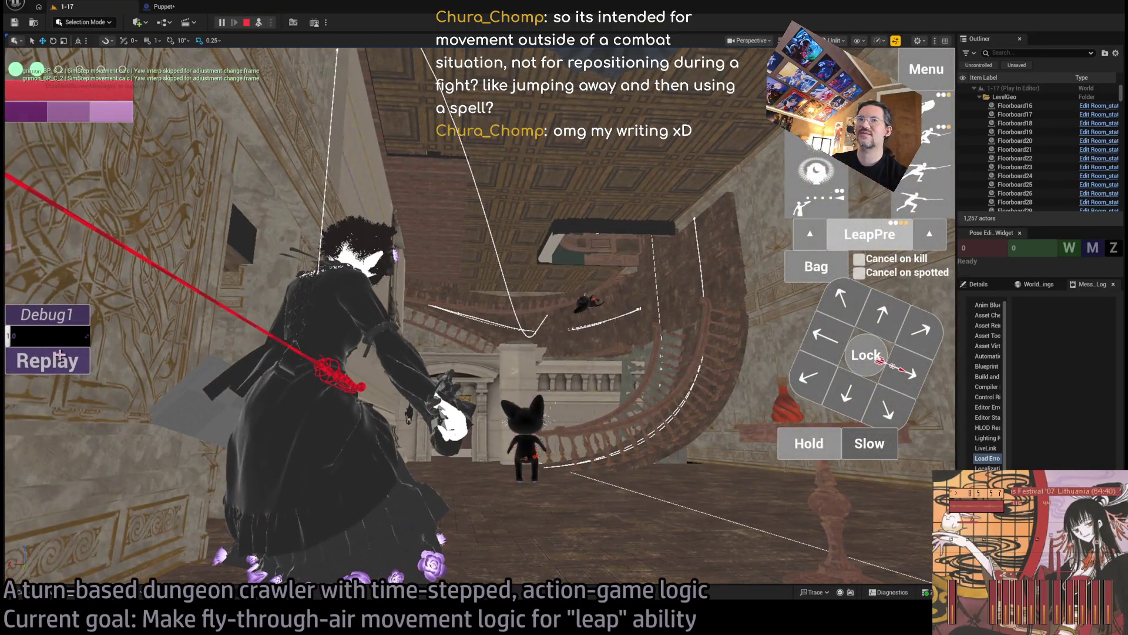
pyautogui.click(59, 355)
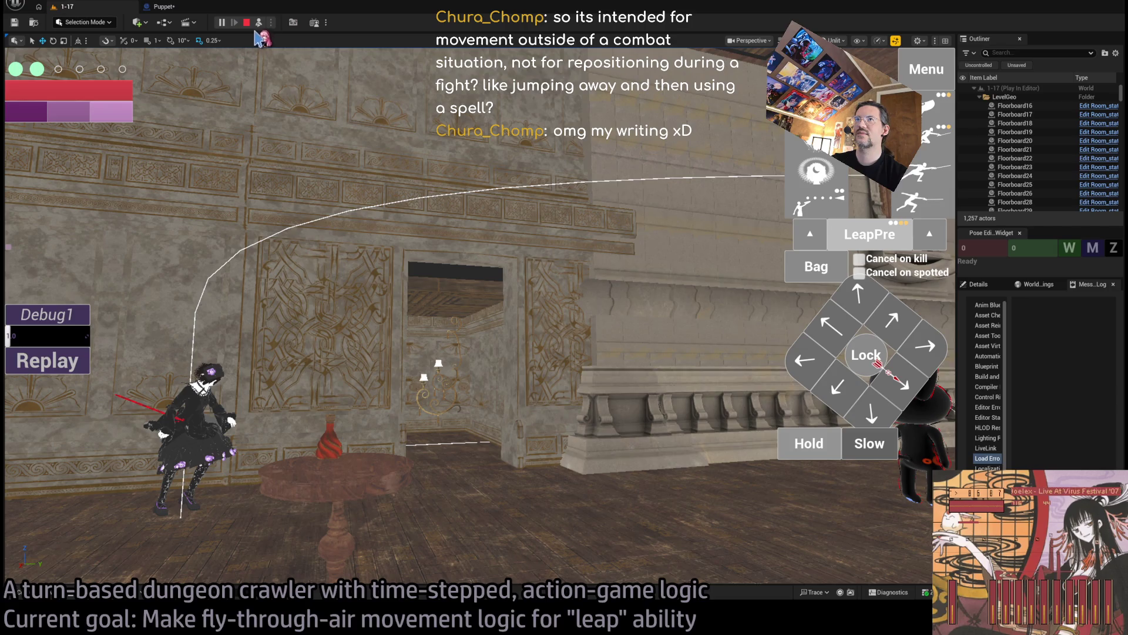
pyautogui.click(259, 22)
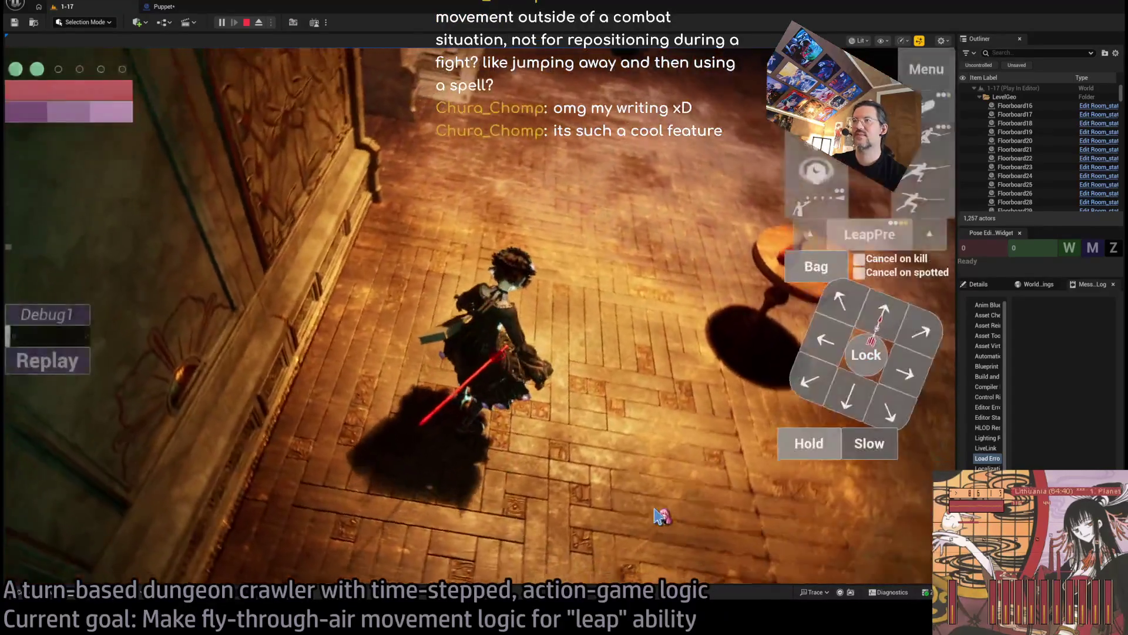
pyautogui.press('Escape')
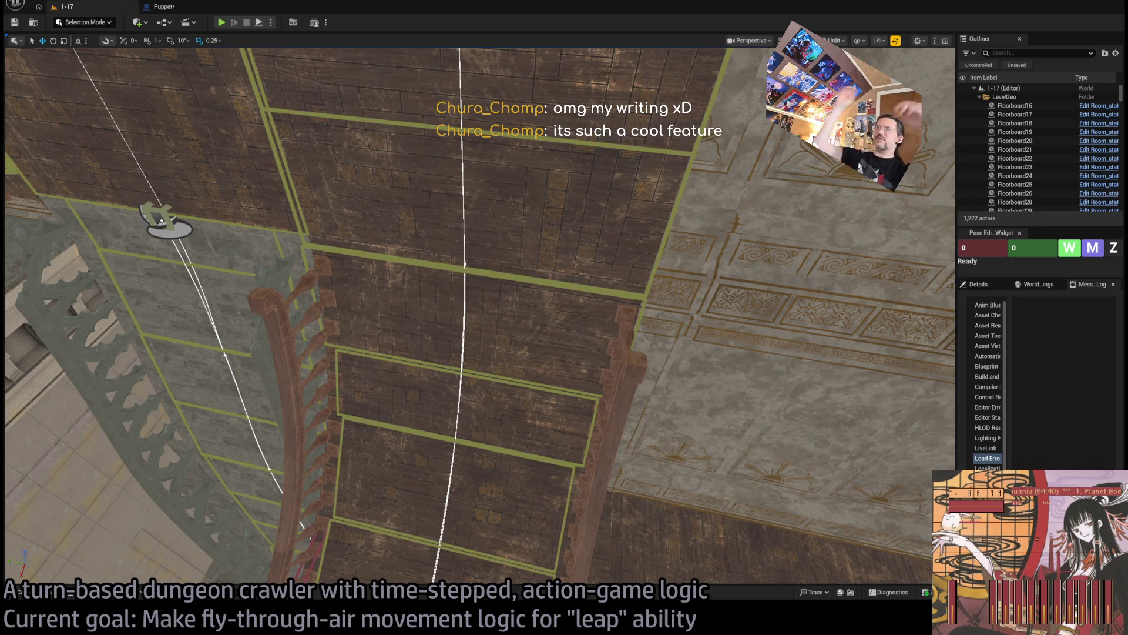
# Step: Start Play In Editor for level 1-17 from the toolbar Play button
pyautogui.click(221, 22)
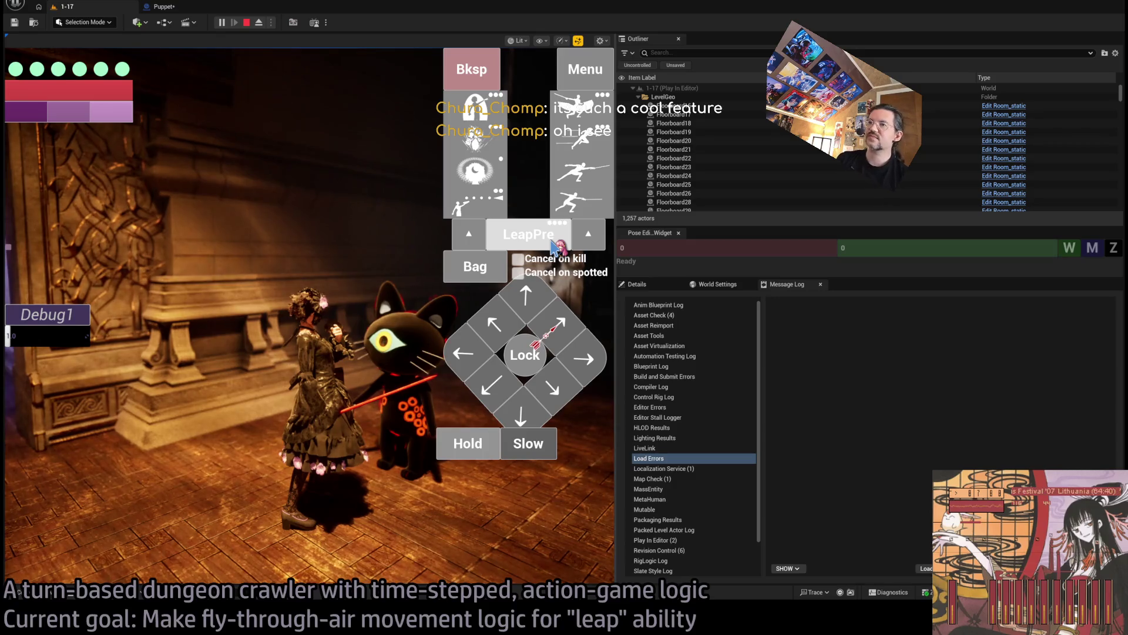
# Step: Choose LeapPre, resize the game view, and advance the girl toward the wall beside the cat
pyautogui.click(555, 244)
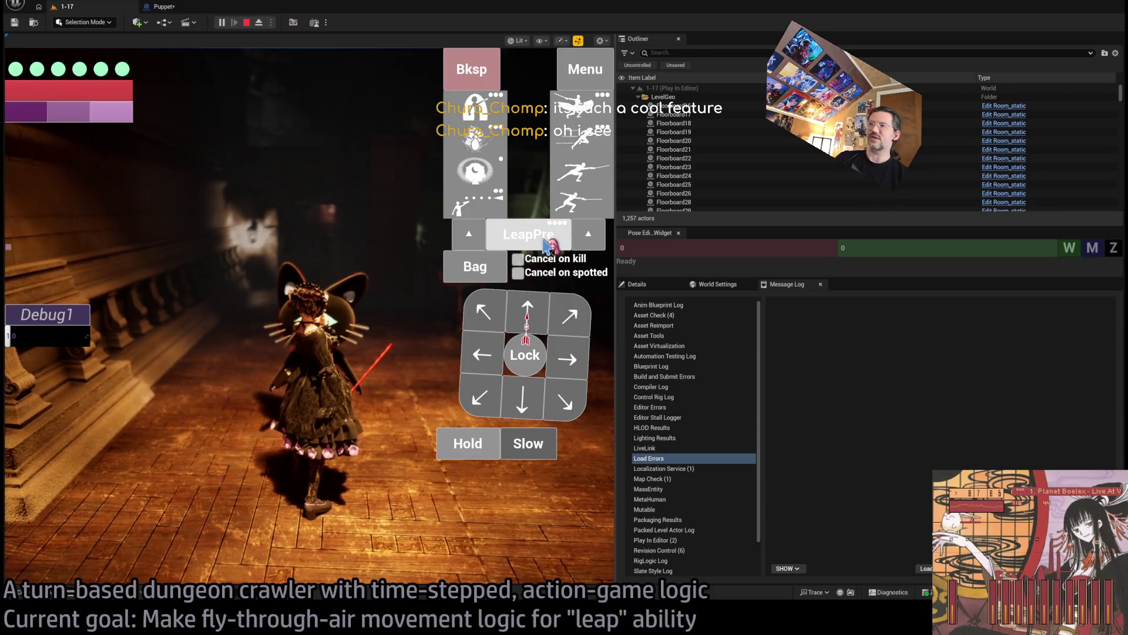
pyautogui.moveTo(616, 301)
pyautogui.mouseDown()
pyautogui.moveTo(999, 317)
pyautogui.moveTo(940, 335)
pyautogui.mouseUp()
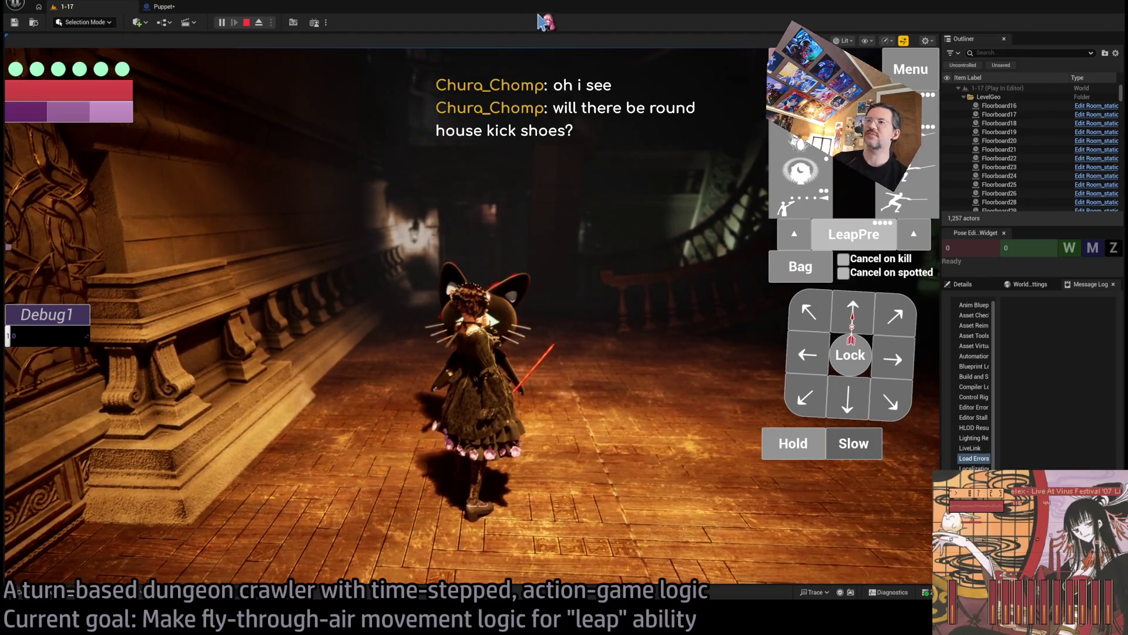
pyautogui.click(596, 158)
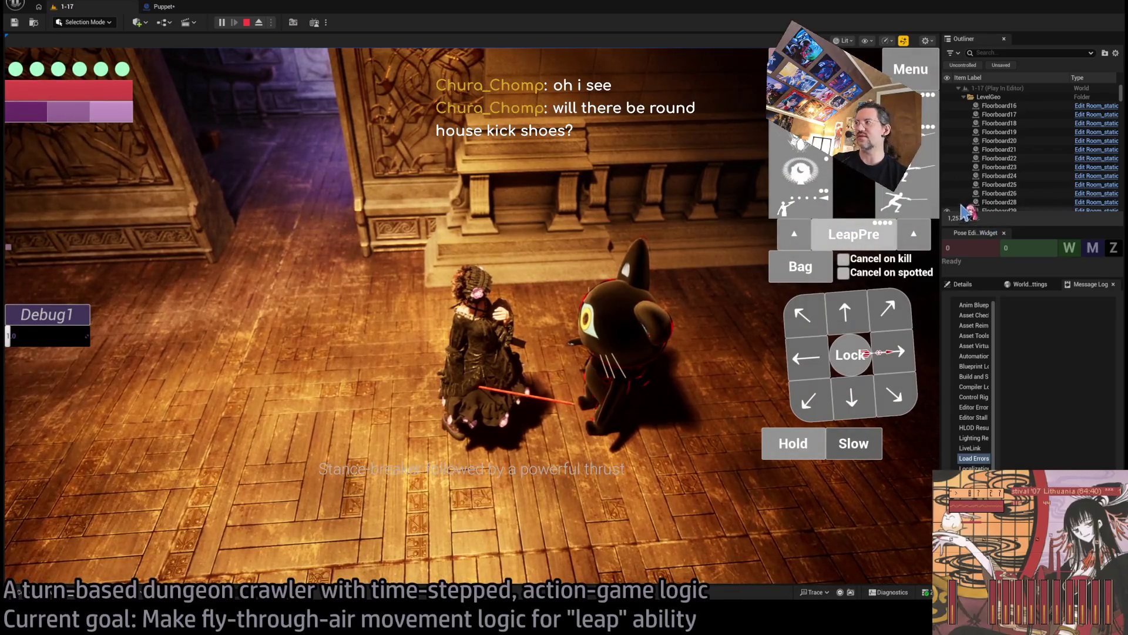
pyautogui.moveTo(940, 193); pyautogui.dragTo(654, 194)
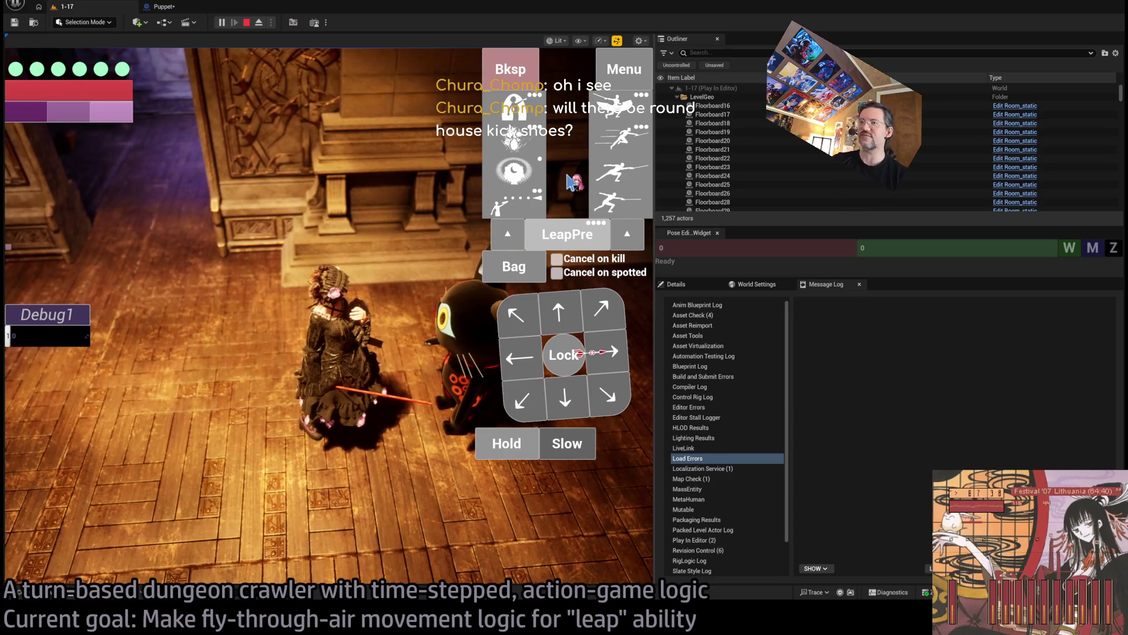
pyautogui.click(538, 241)
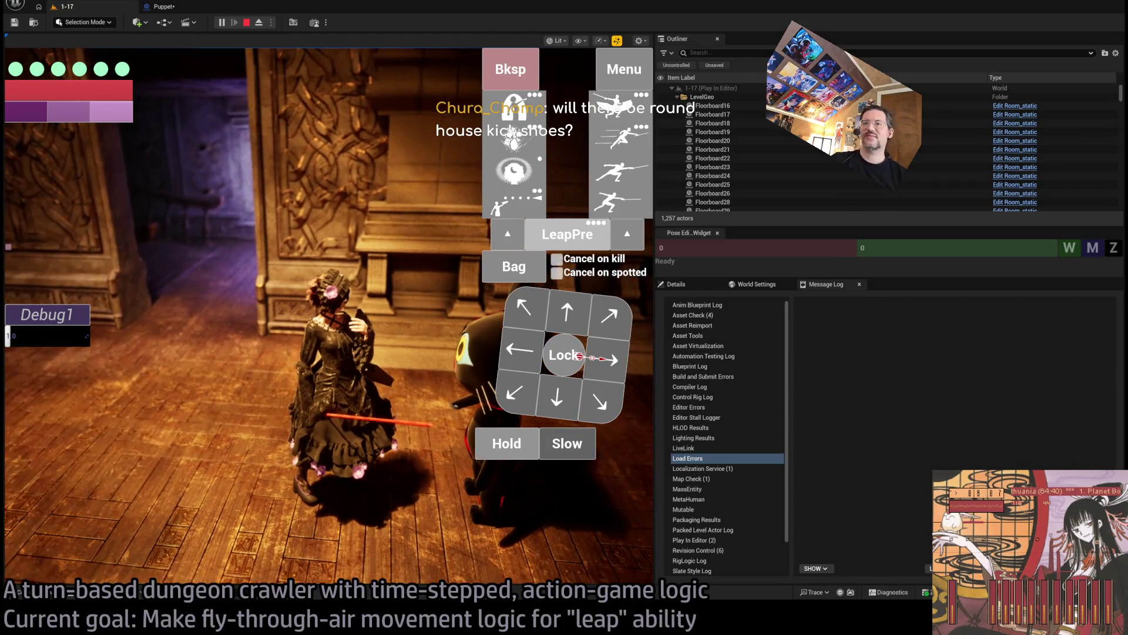
pyautogui.click(394, 479)
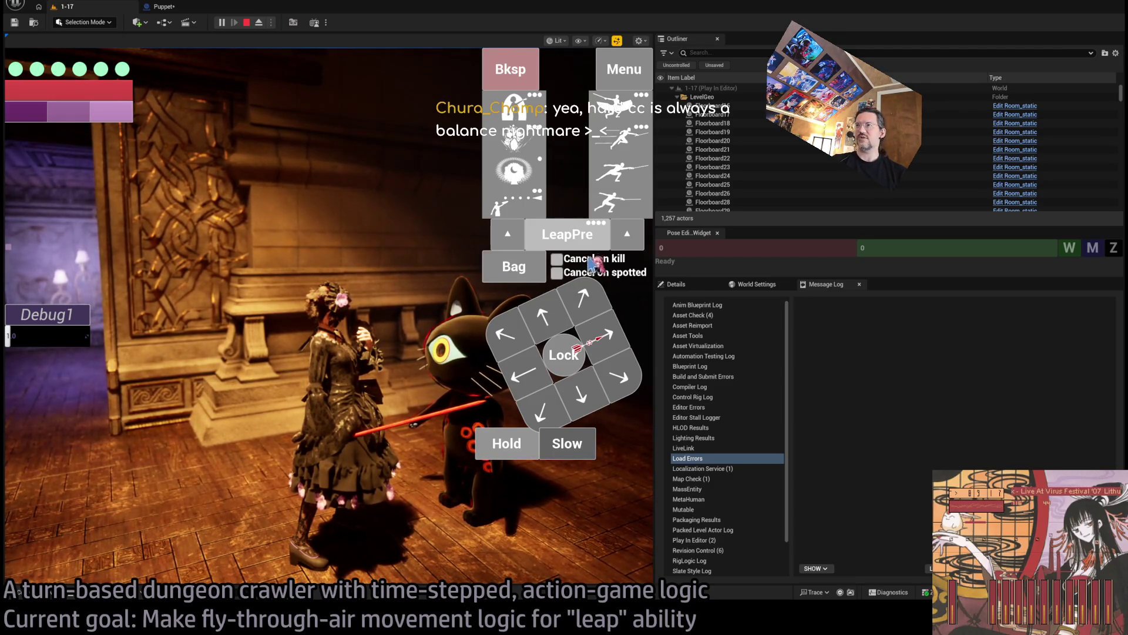
# Step: Execute the queued stance-breaker thrust against the cat, then run the next queued action
pyautogui.click(620, 170)
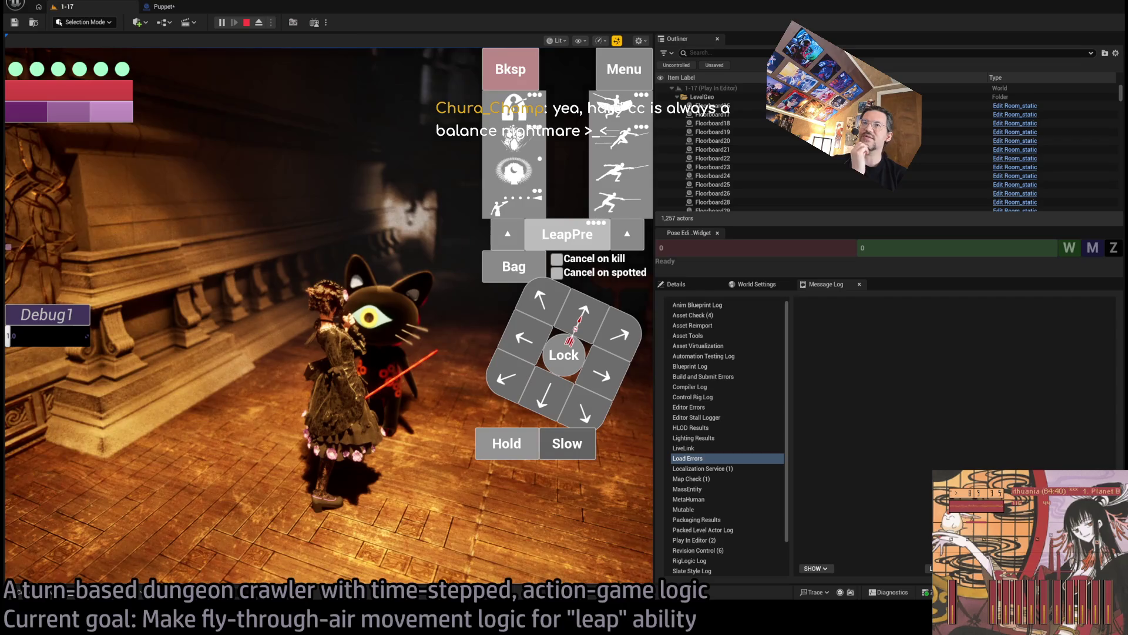
pyautogui.click(398, 340)
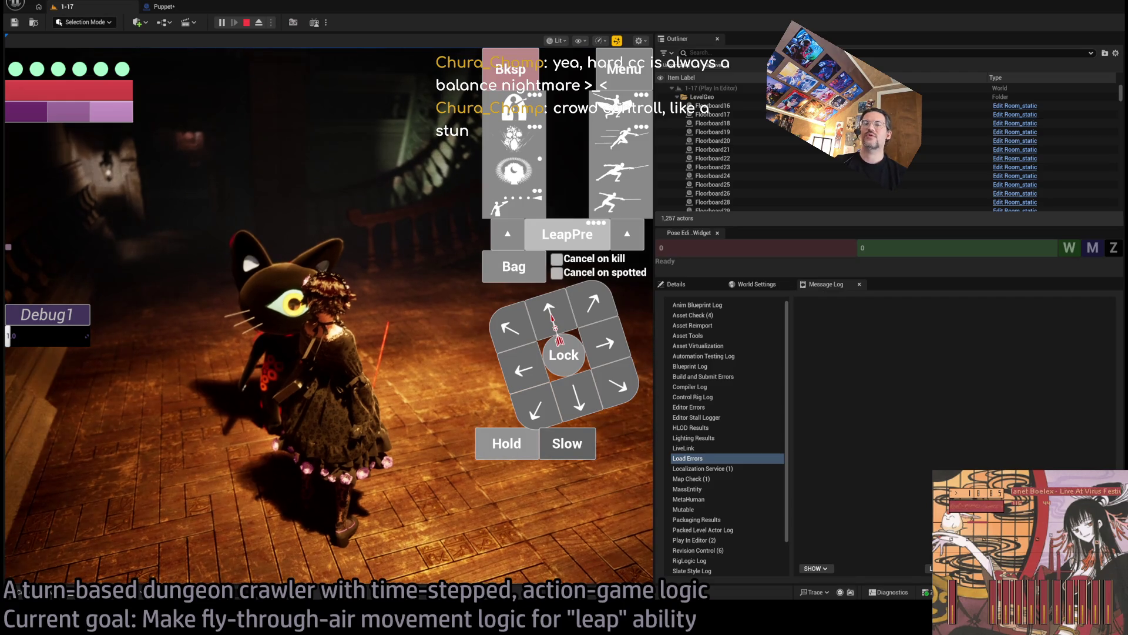
# Step: Play the turn with the shield queued, restart the encounter, replay it, then stop the session
pyautogui.moveTo(516, 115)
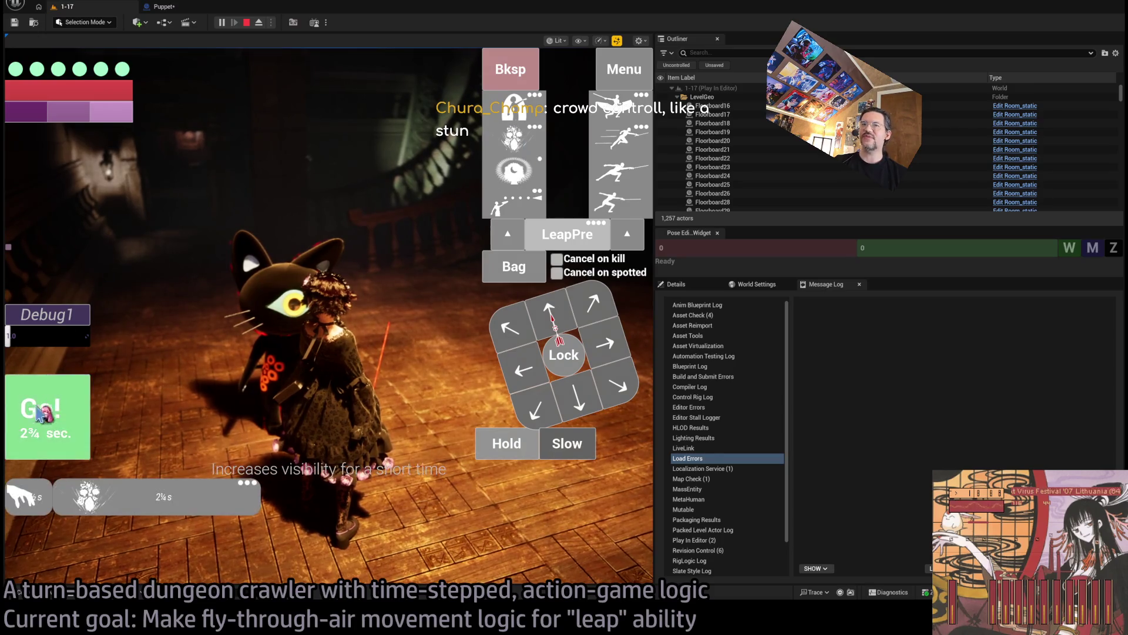
pyautogui.click(43, 408)
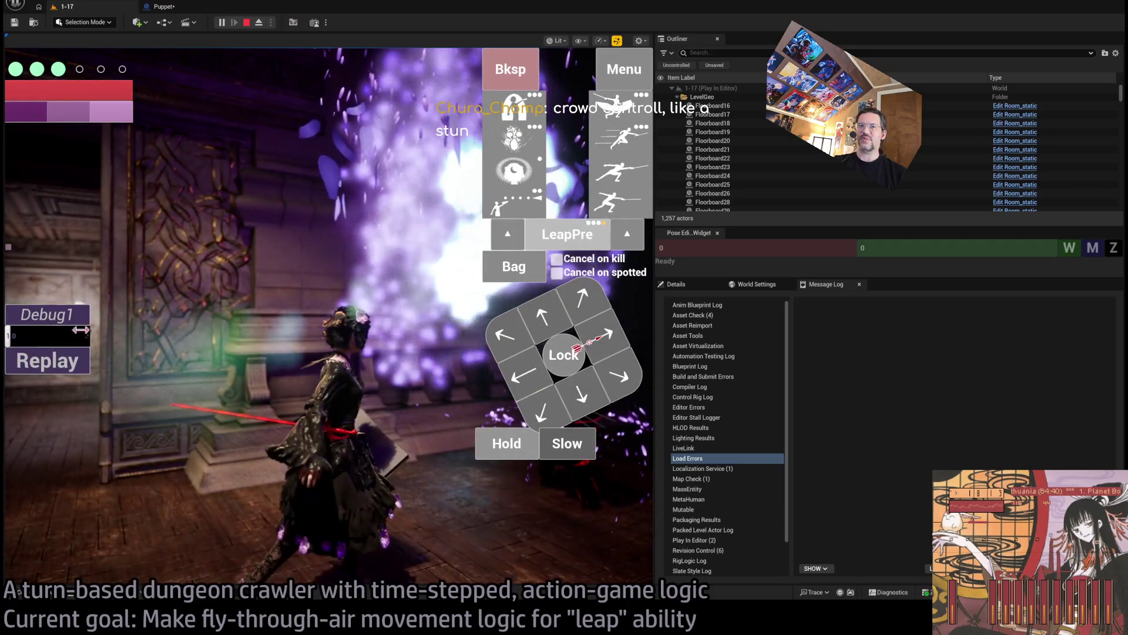
pyautogui.click(47, 360)
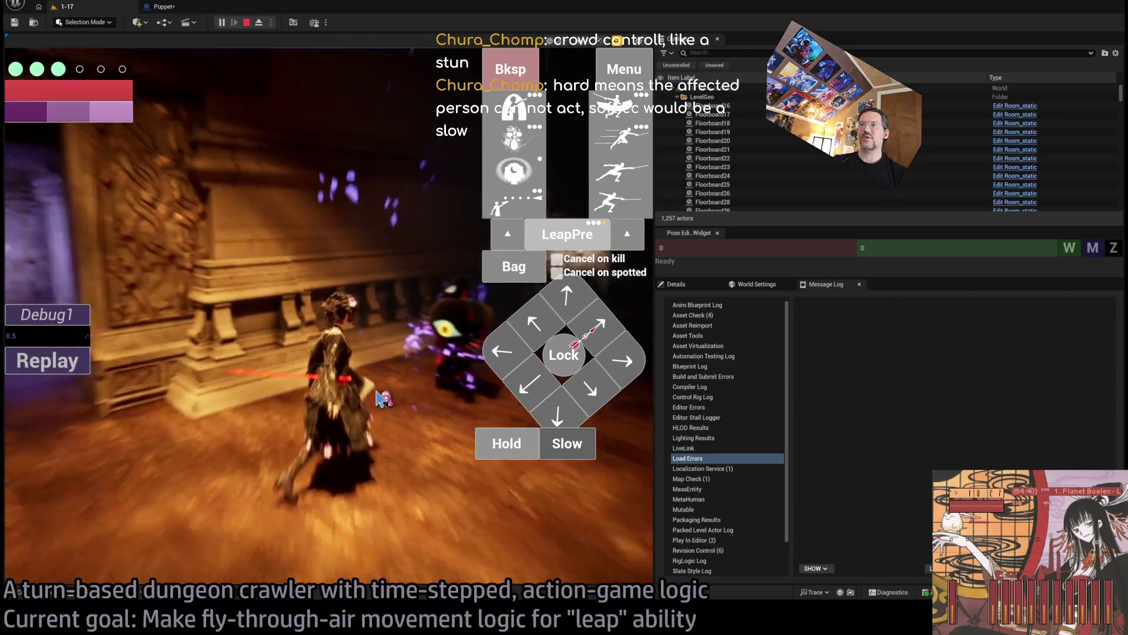
pyautogui.click(65, 368)
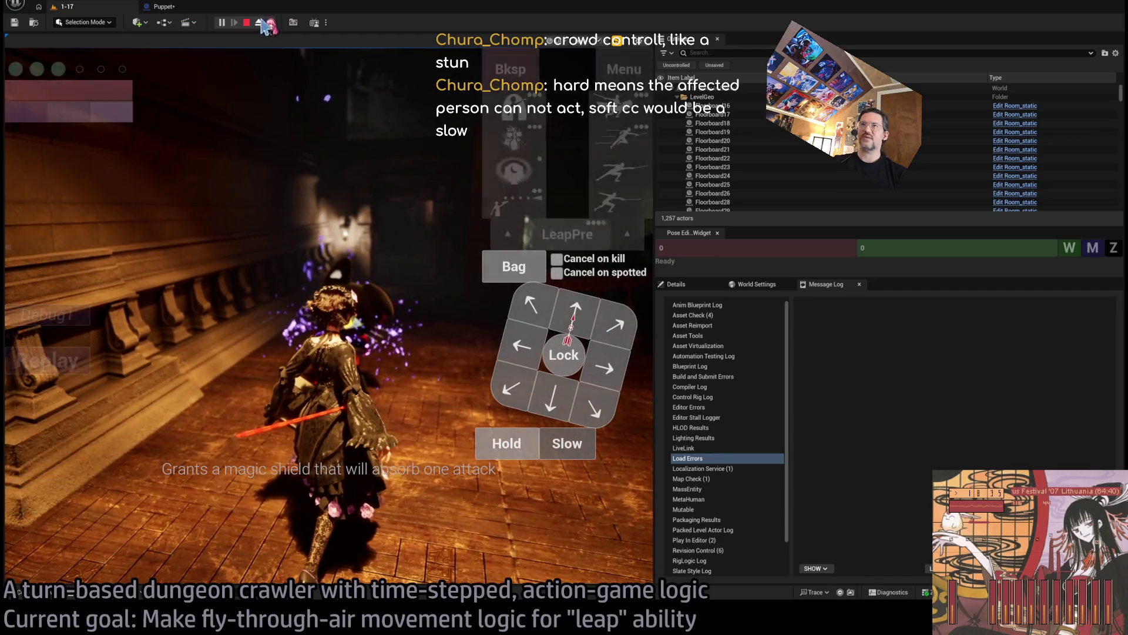
pyautogui.click(247, 22)
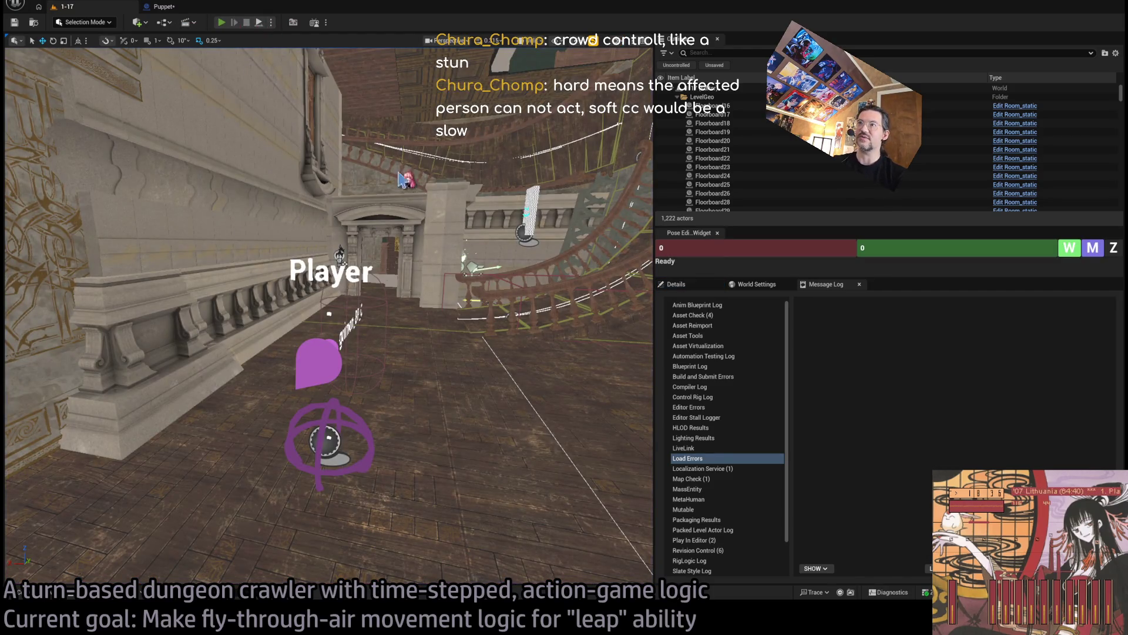
# Step: Start a new Play-in-Editor session of level 1-17 with Alt+P
pyautogui.hotkey('alt', 'p')
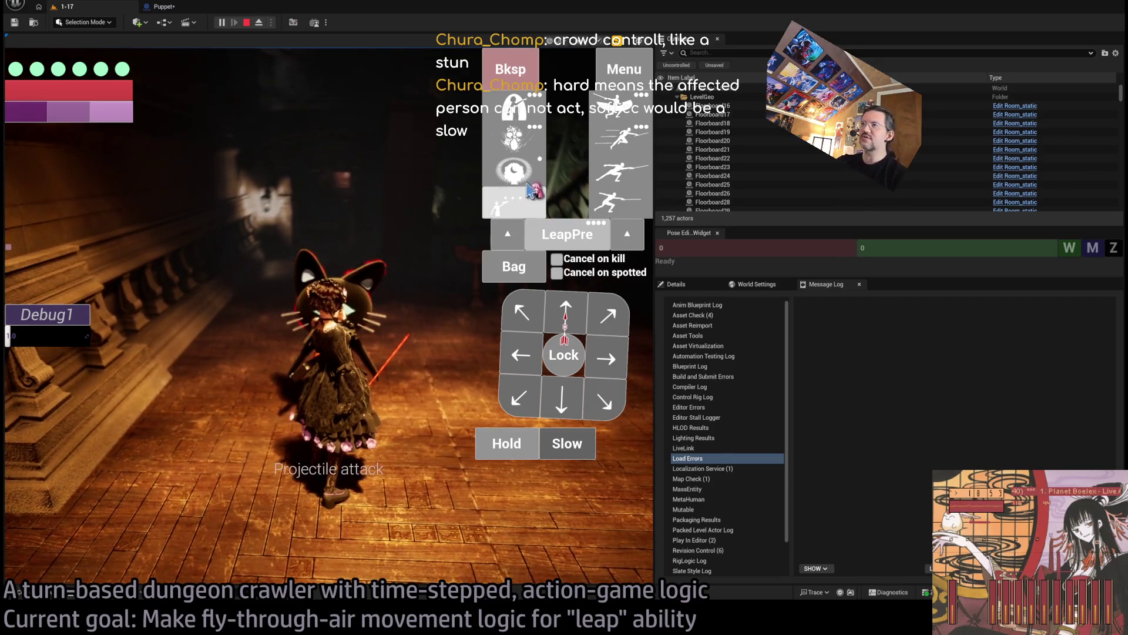
# Step: Advance the character over three turns of queued up-right, ahead and up-left moves
pyautogui.click(608, 321)
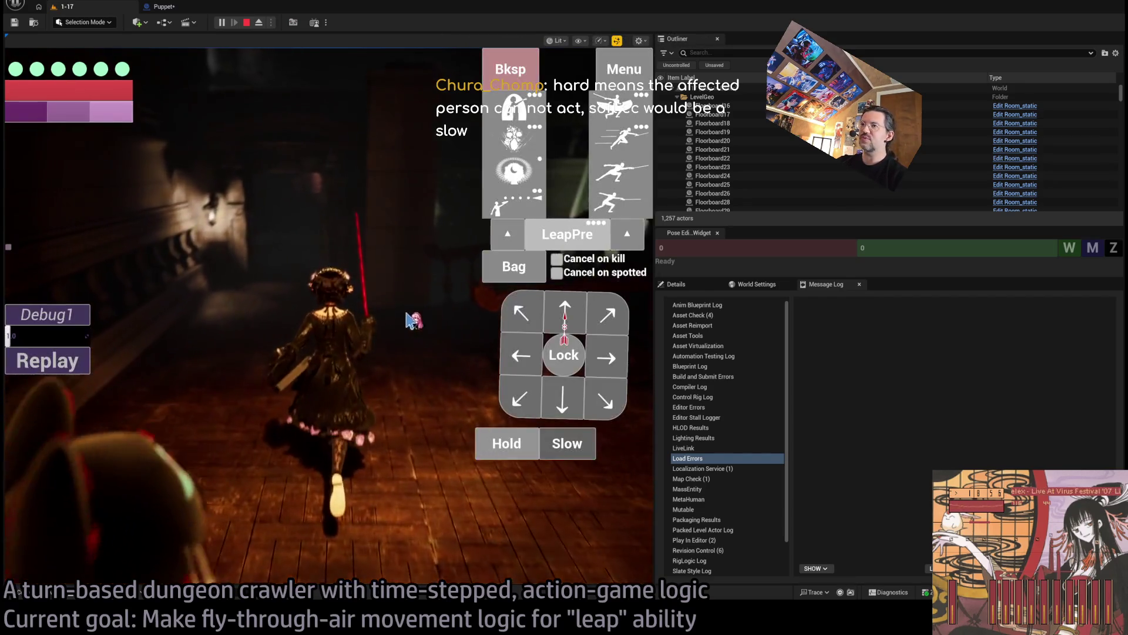
pyautogui.click(565, 311)
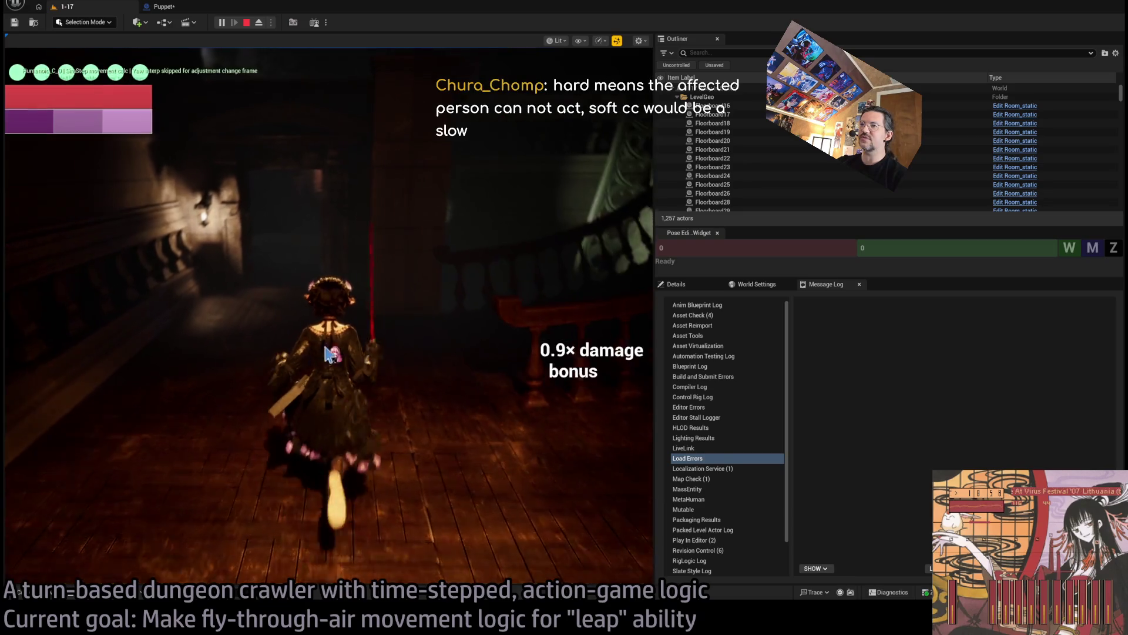
pyautogui.click(532, 323)
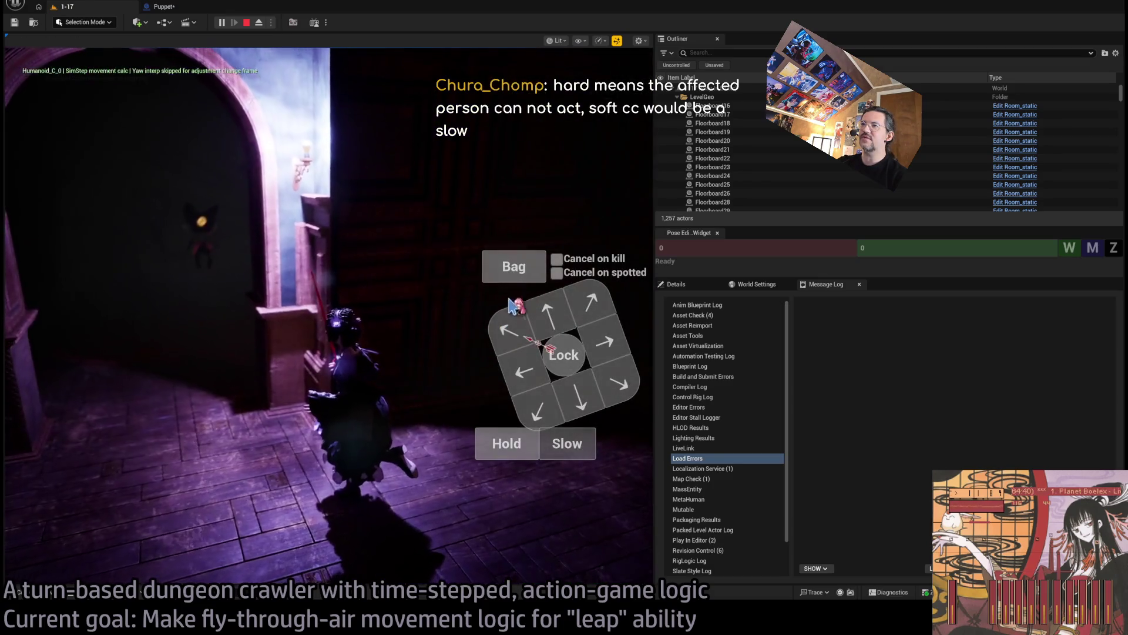
pyautogui.click(521, 312)
pyautogui.click(565, 312)
pyautogui.click(54, 417)
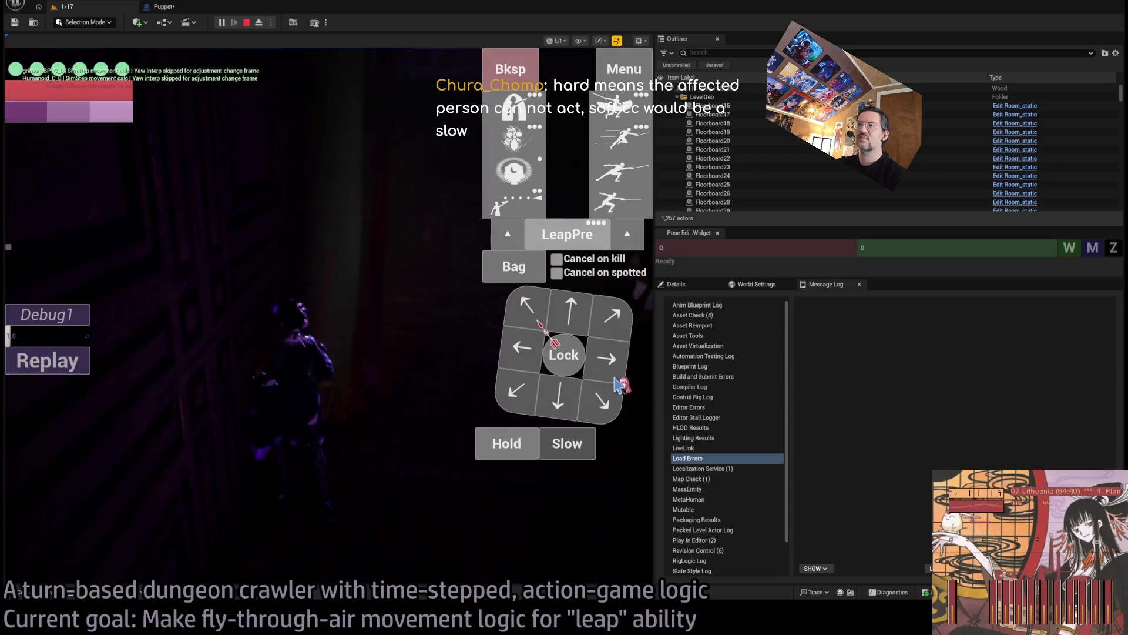
pyautogui.click(572, 319)
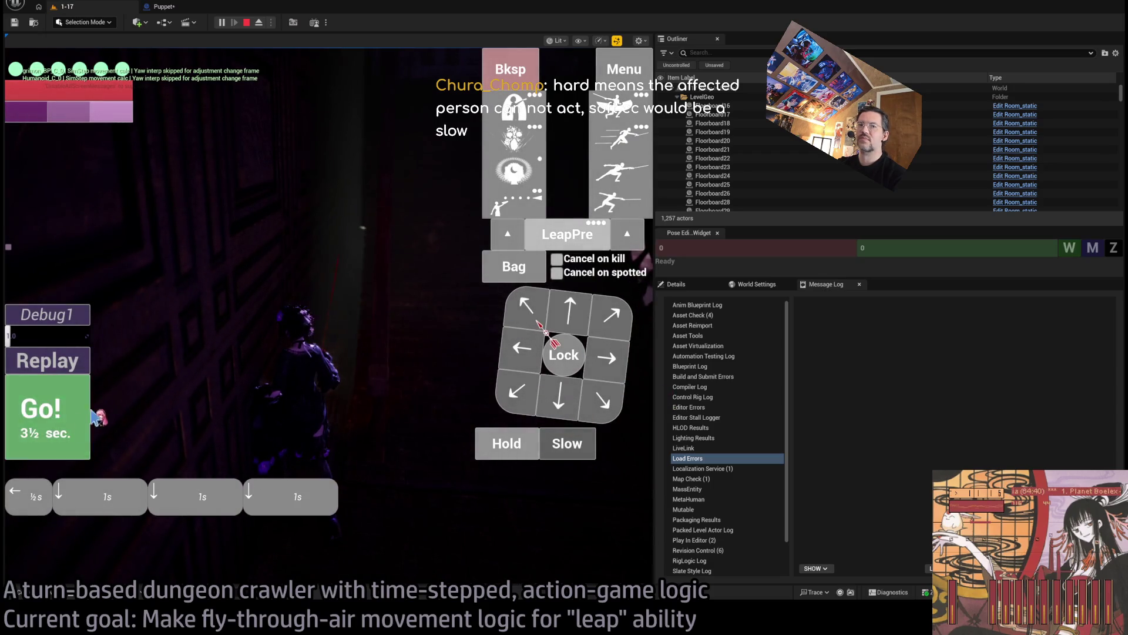
pyautogui.click(88, 420)
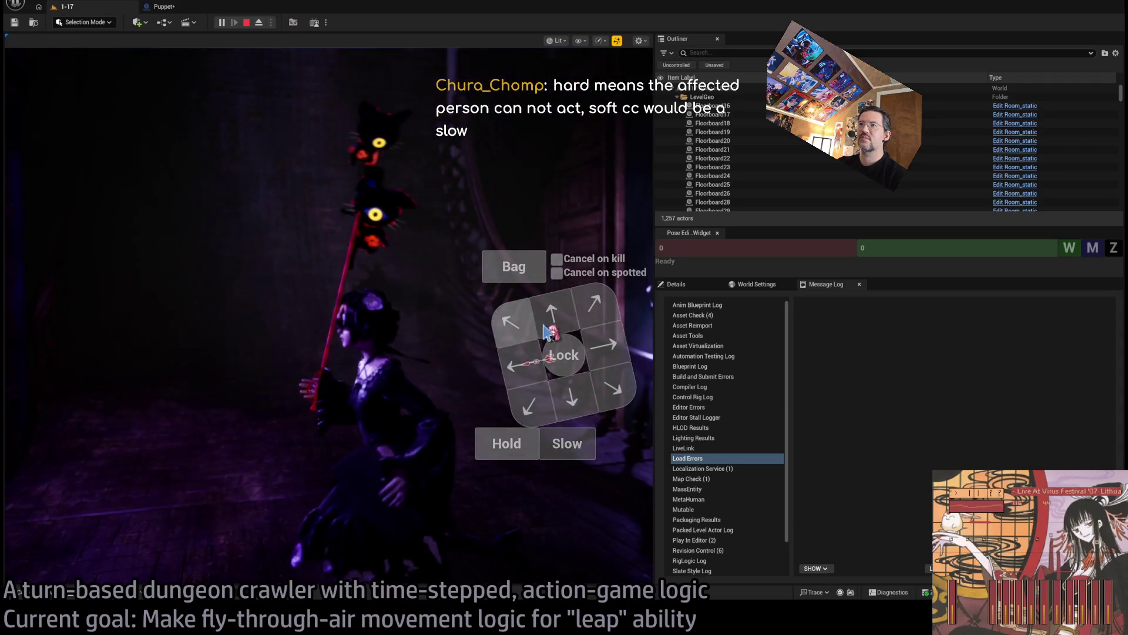
# Step: Move the character ahead toward the balcony over three more single-move turns
pyautogui.click(561, 320)
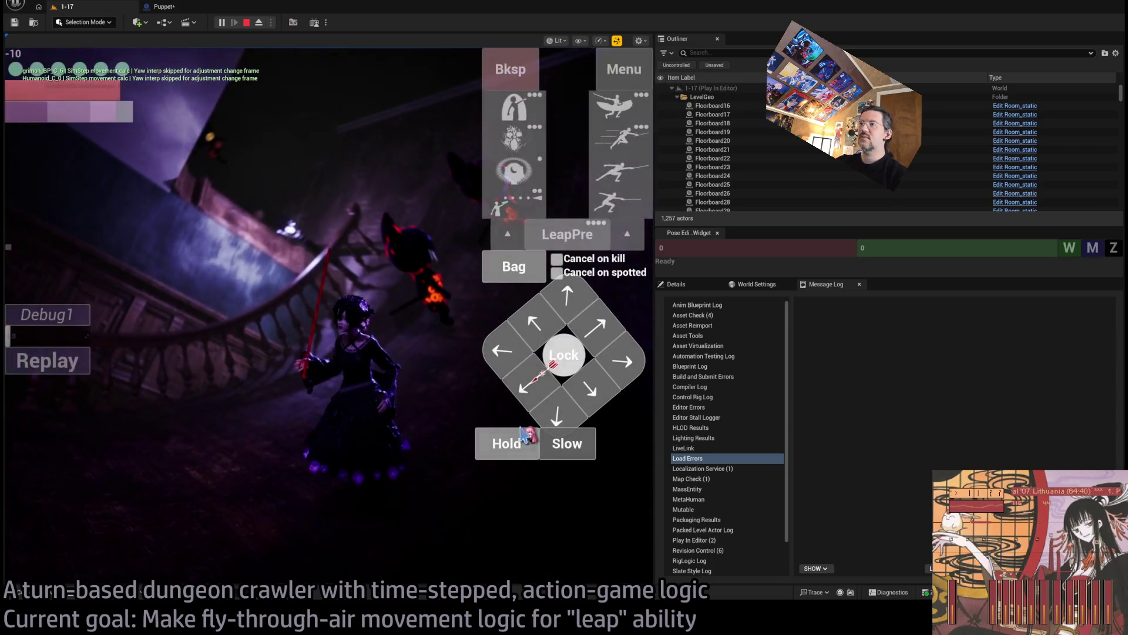
pyautogui.click(40, 433)
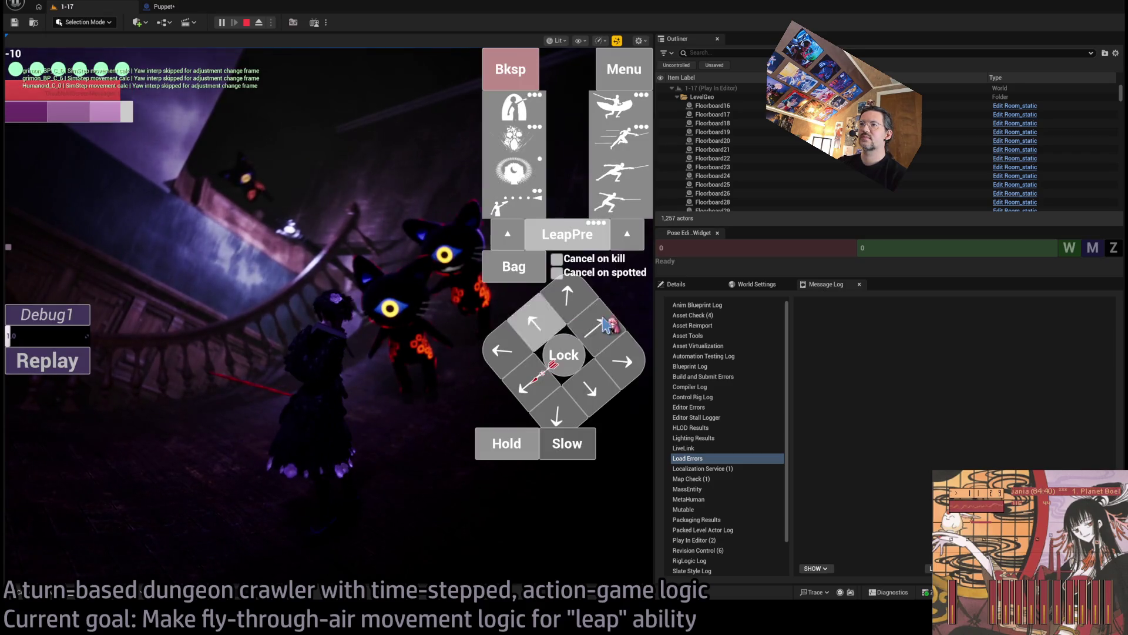
pyautogui.click(604, 335)
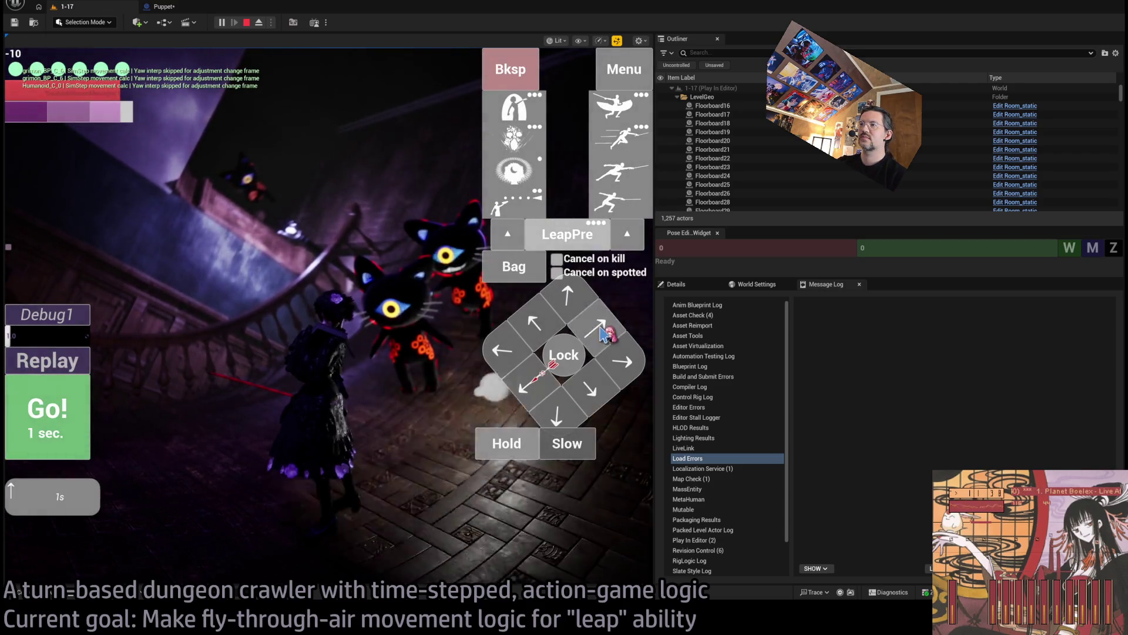
pyautogui.press('space')
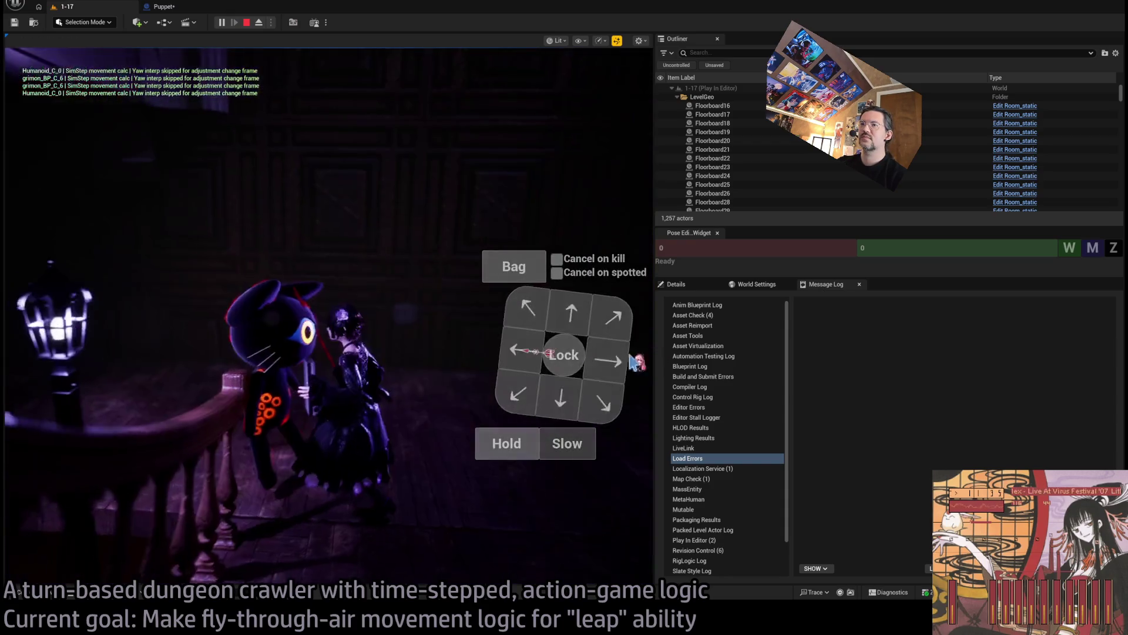
pyautogui.click(580, 323)
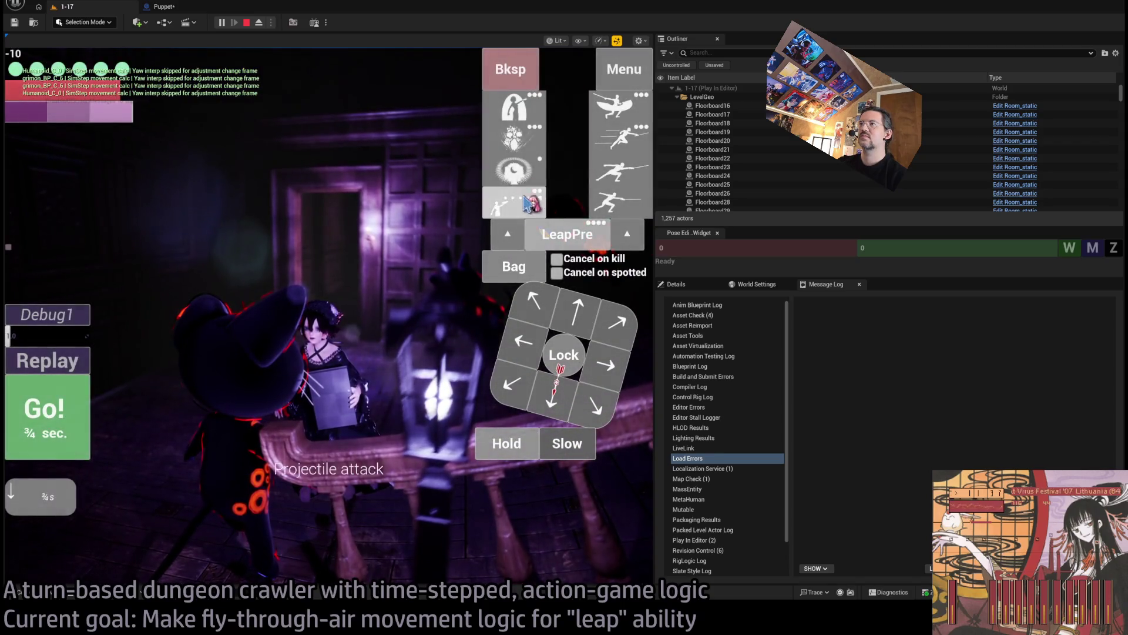
pyautogui.click(57, 408)
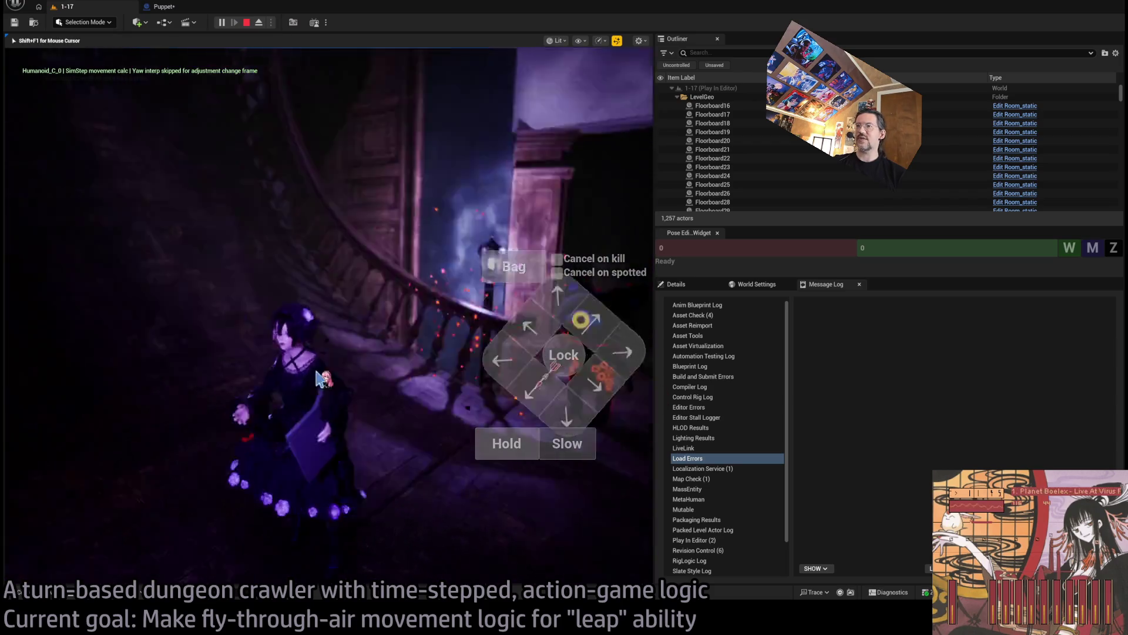
# Step: Use Fear, then a hold plus the staggering leaping thrust, and replay that attack turn
pyautogui.click(514, 174)
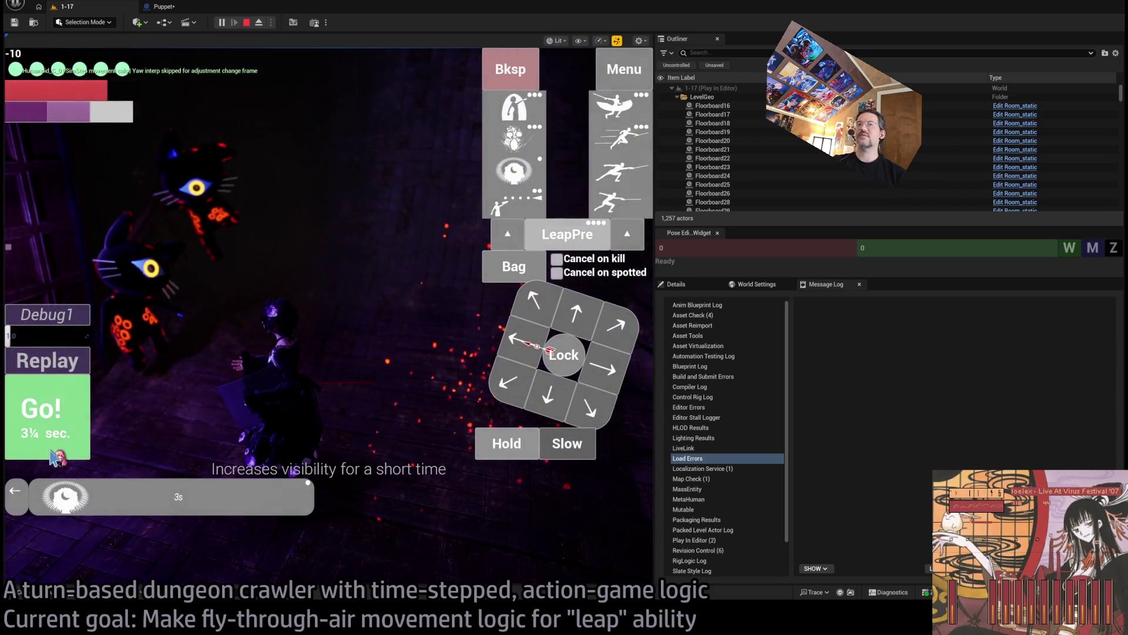
pyautogui.click(515, 136)
pyautogui.press('space')
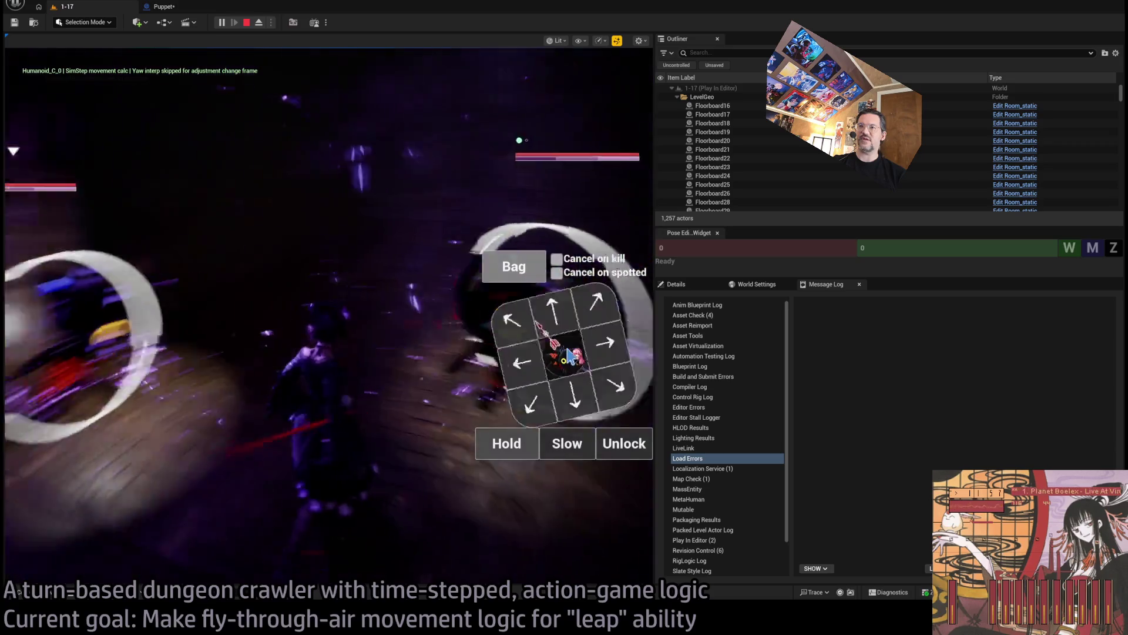
pyautogui.click(509, 447)
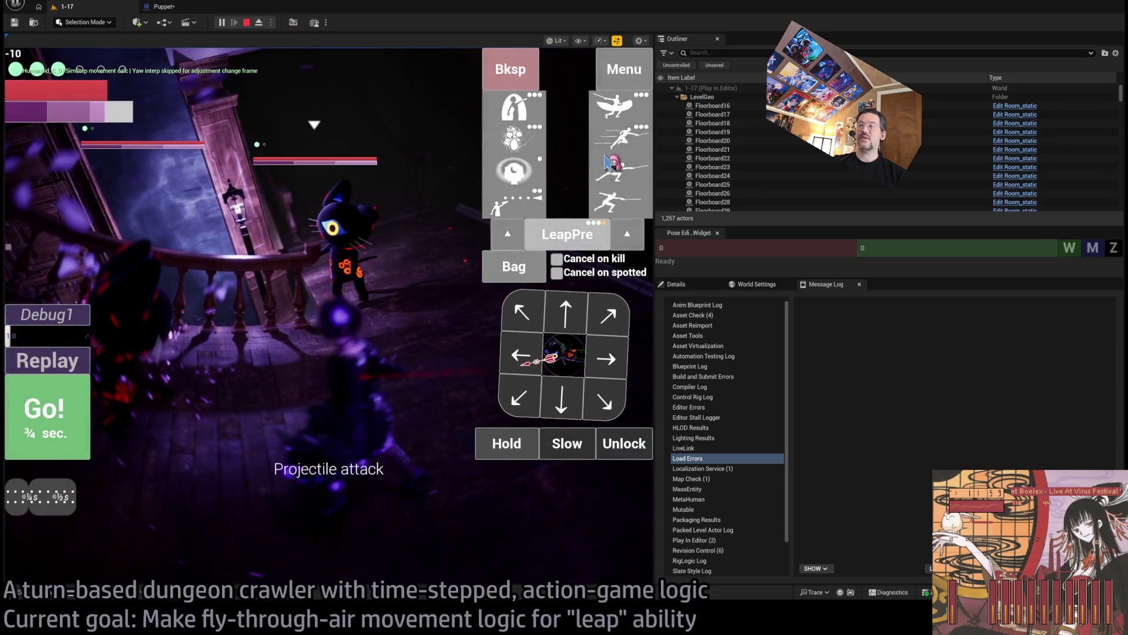
pyautogui.click(633, 147)
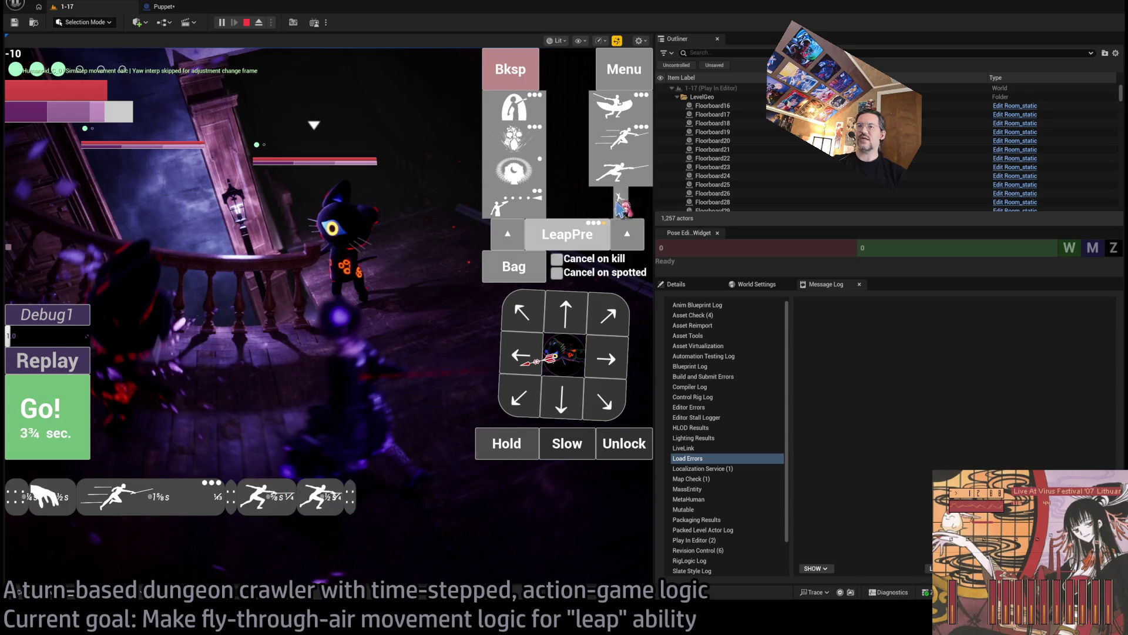
pyautogui.press('space')
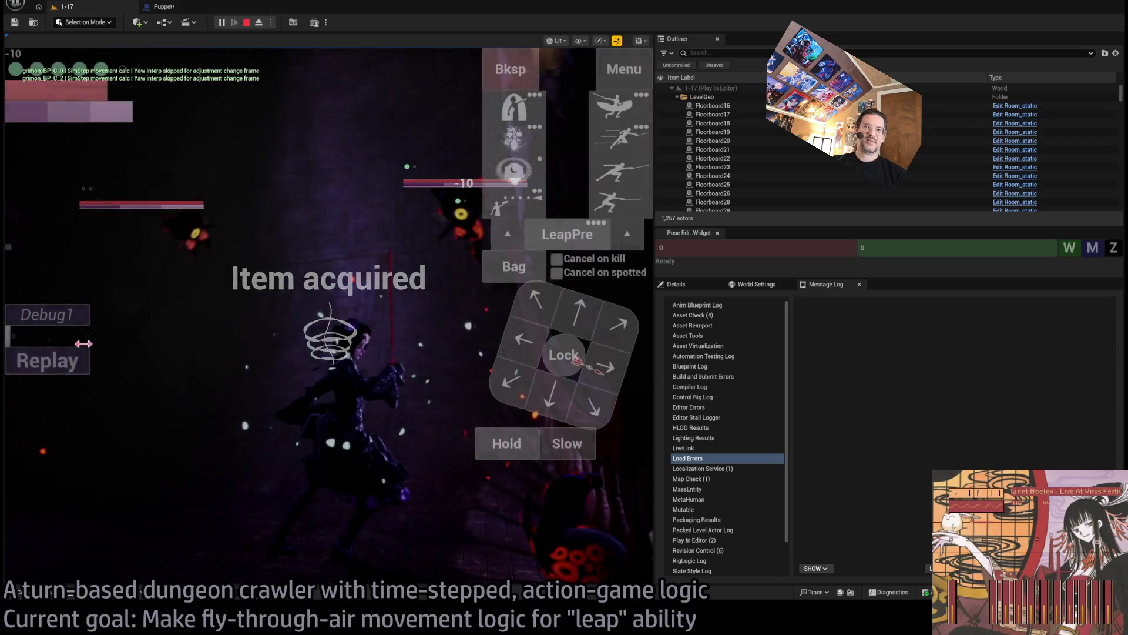
pyautogui.click(59, 369)
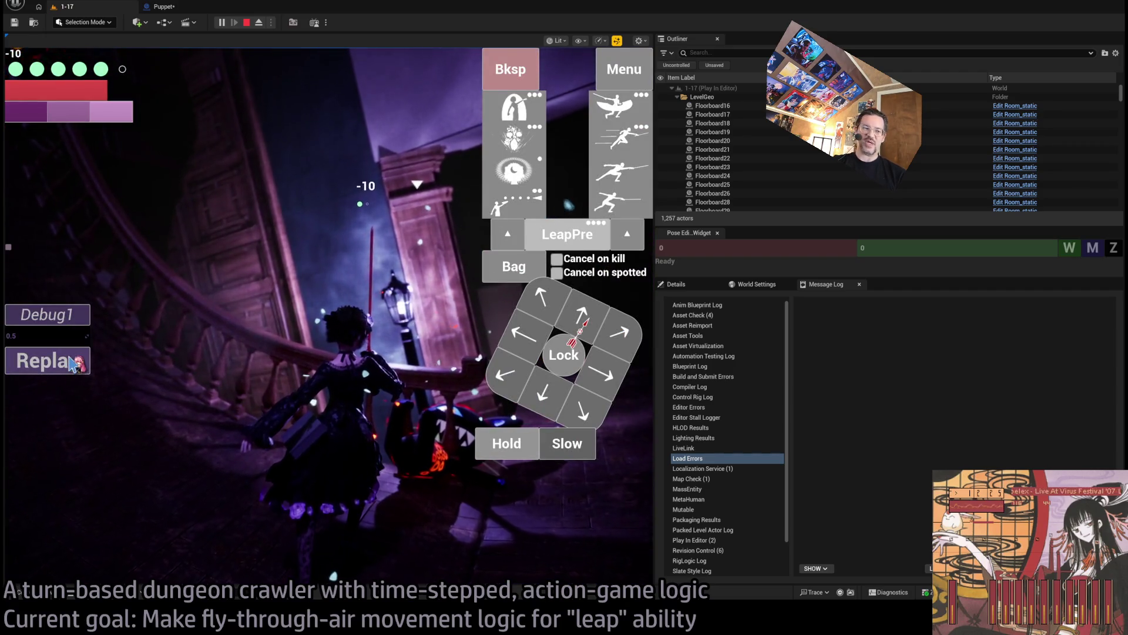
pyautogui.click(70, 359)
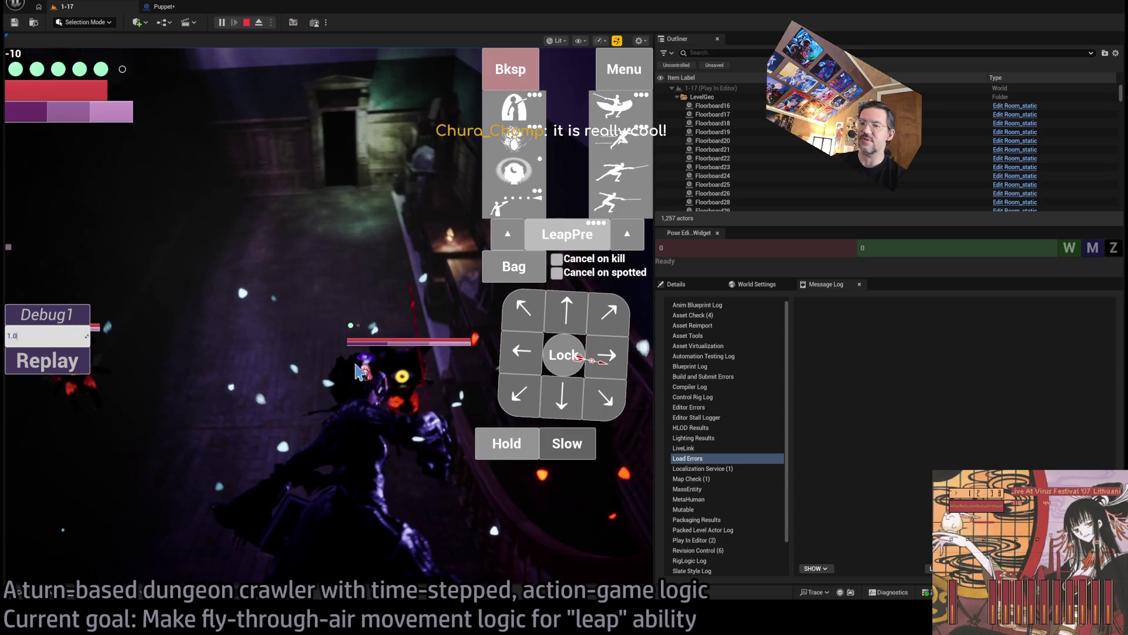
# Step: Target the cat enemy and run a turn with the aimed Eye skill
pyautogui.click(388, 352)
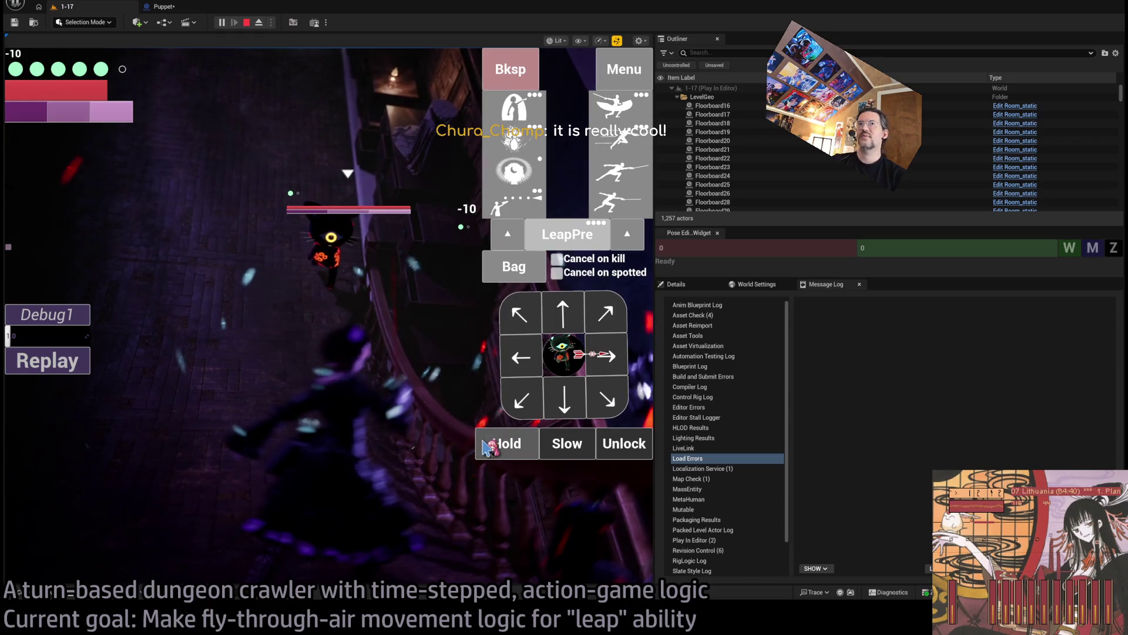
pyautogui.click(512, 172)
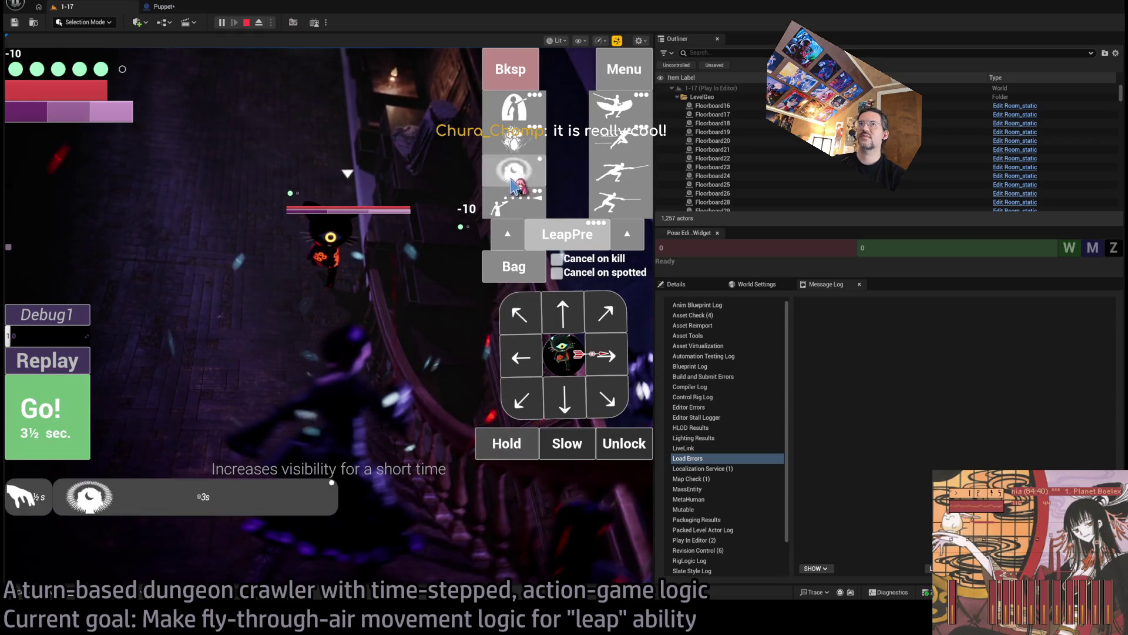
pyautogui.click(513, 203)
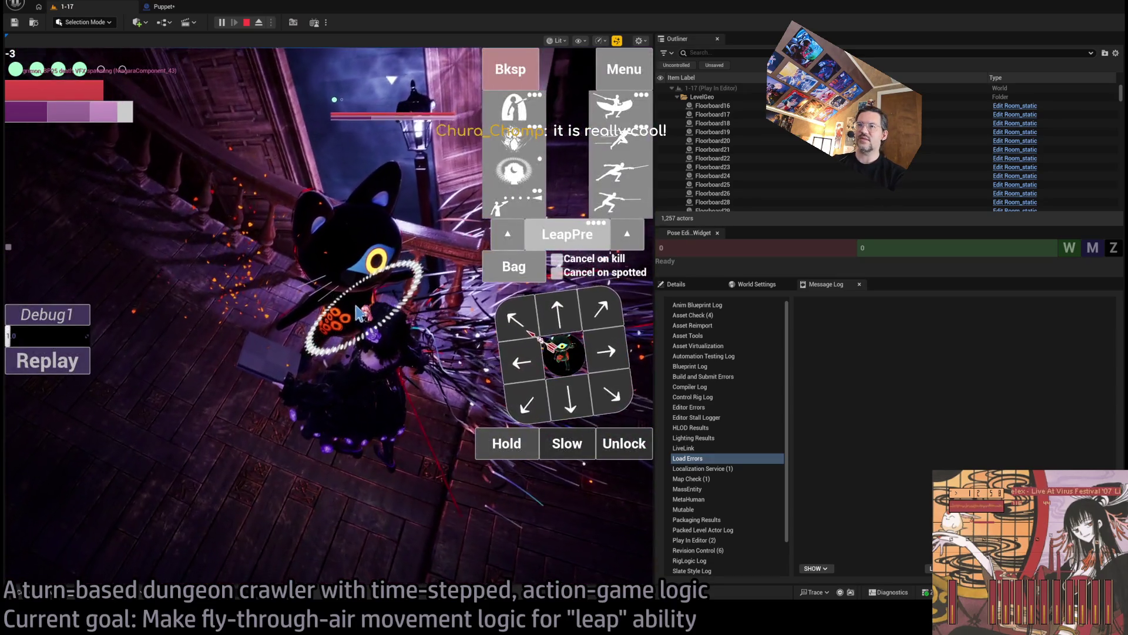
pyautogui.click(584, 351)
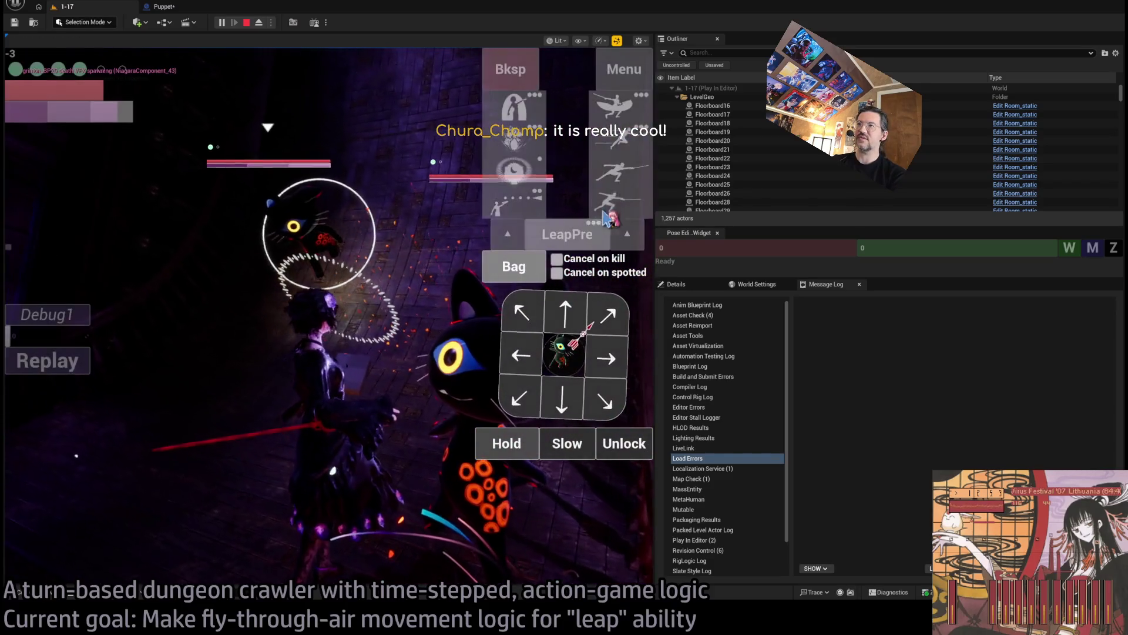
# Step: Play turns with a hold and the flying leap, then queue a leaping thrust
pyautogui.click(527, 441)
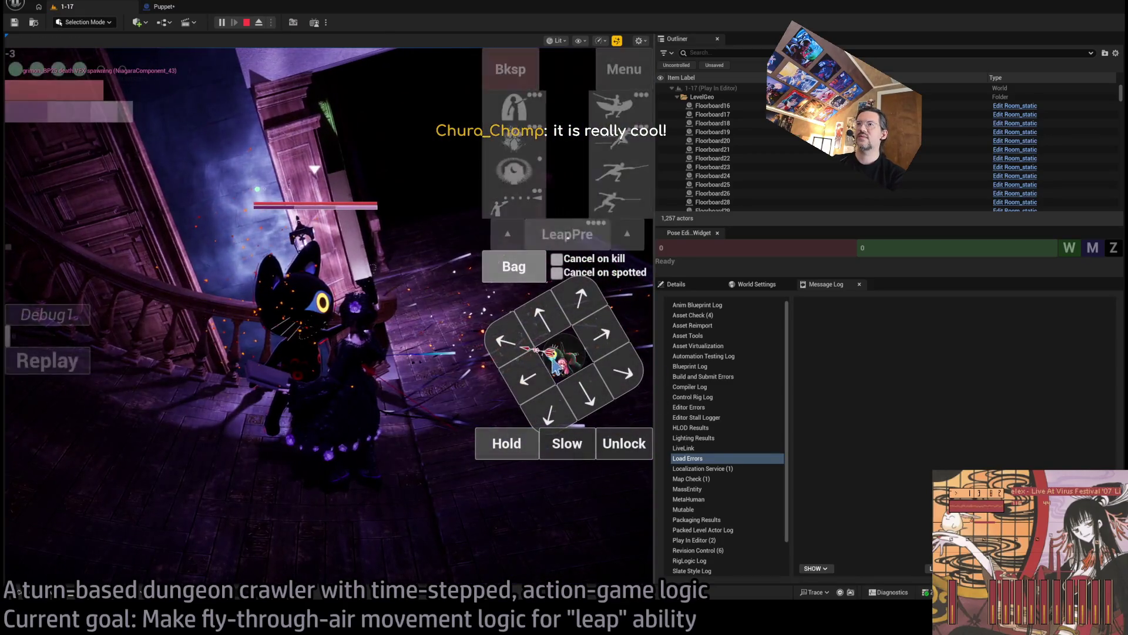
pyautogui.click(615, 115)
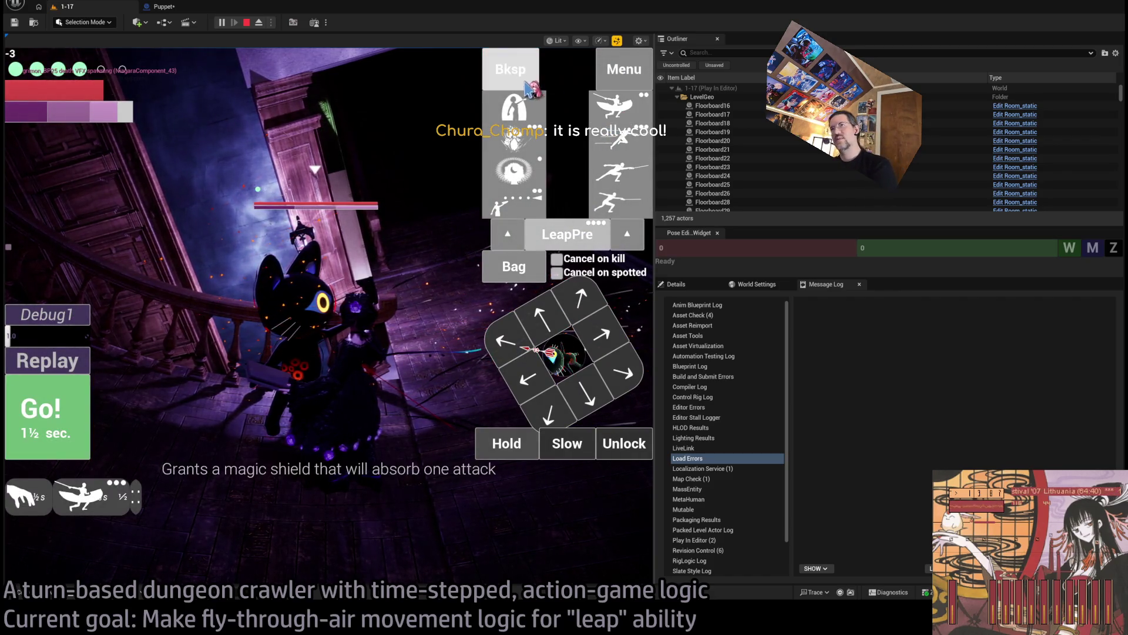
pyautogui.press('space')
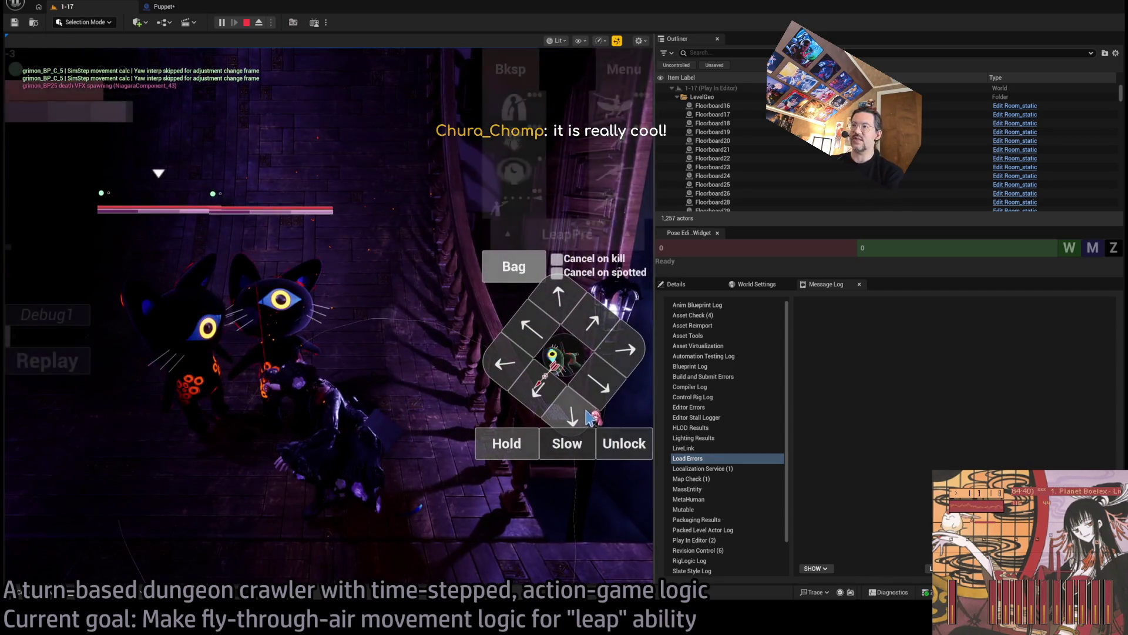
pyautogui.press('space')
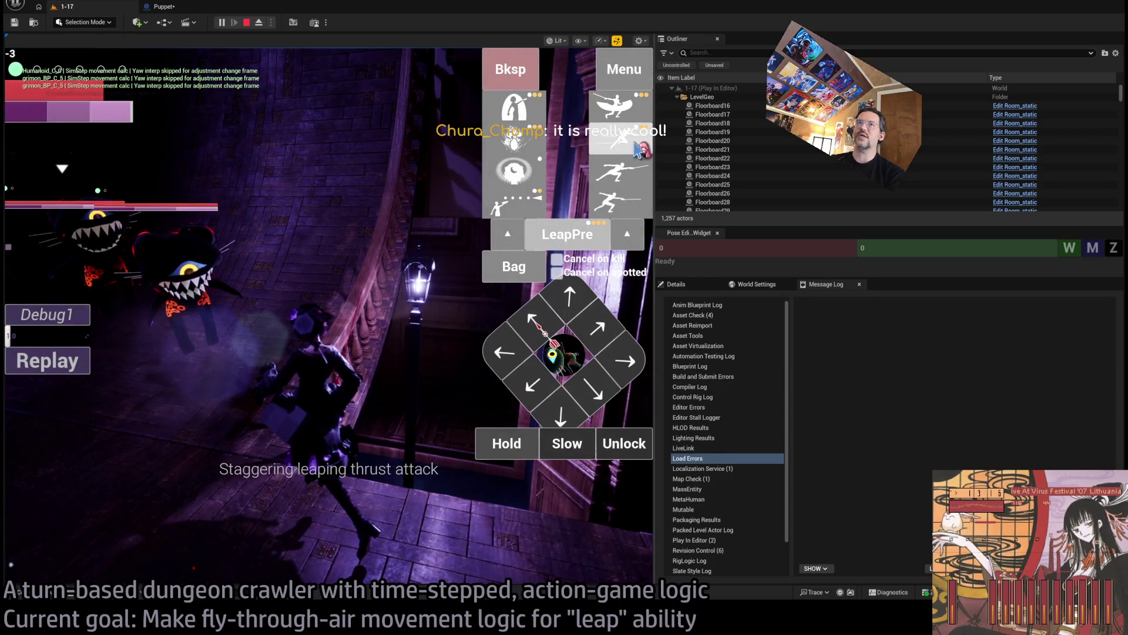
pyautogui.click(638, 149)
# Step: Pair the leaping thrust with the four-hit combo and play out the following turns
pyautogui.click(620, 202)
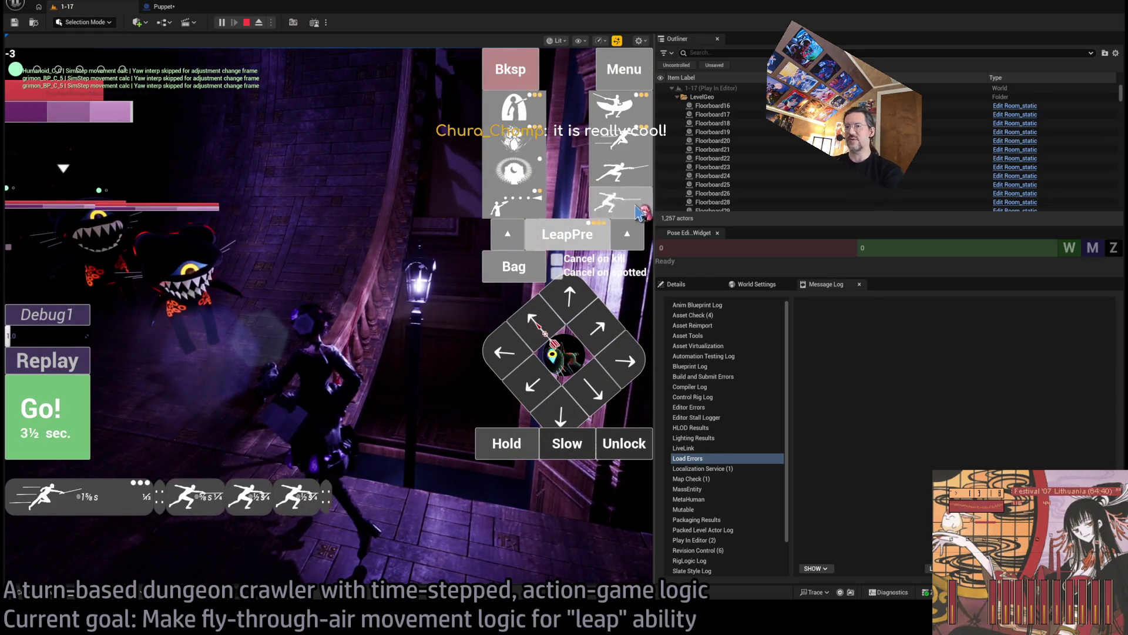
pyautogui.press('space')
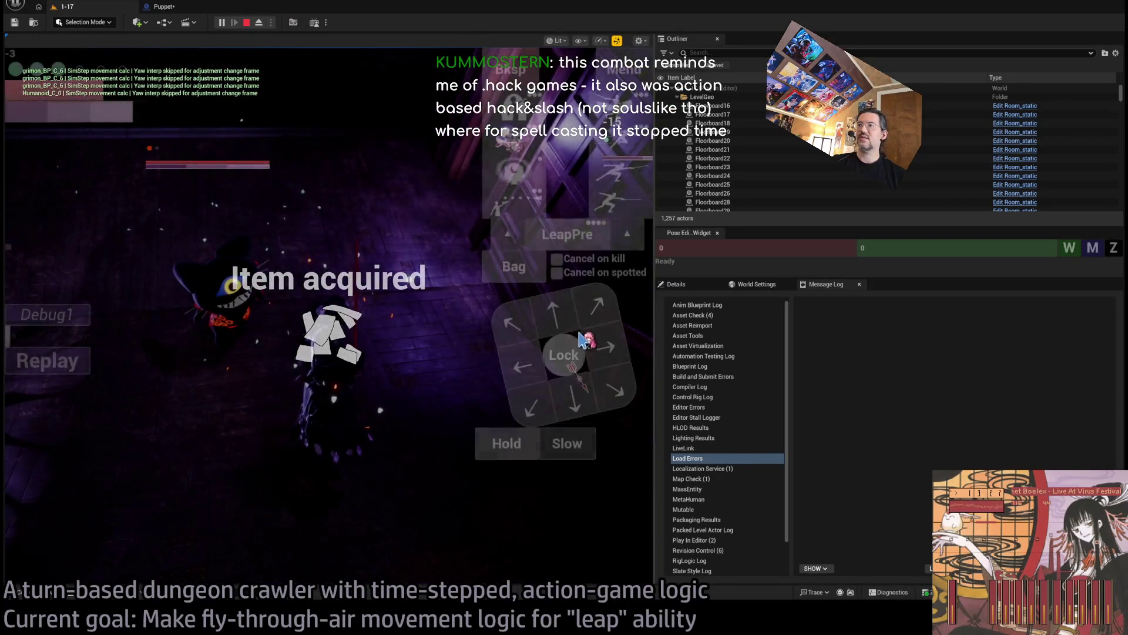
pyautogui.click(85, 435)
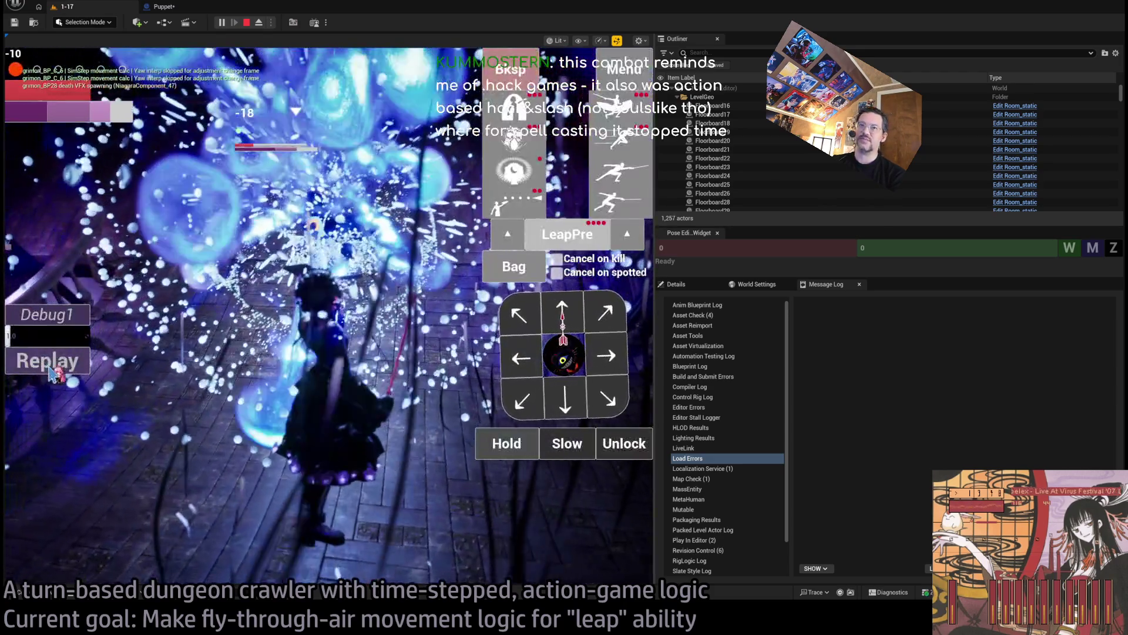
pyautogui.click(276, 345)
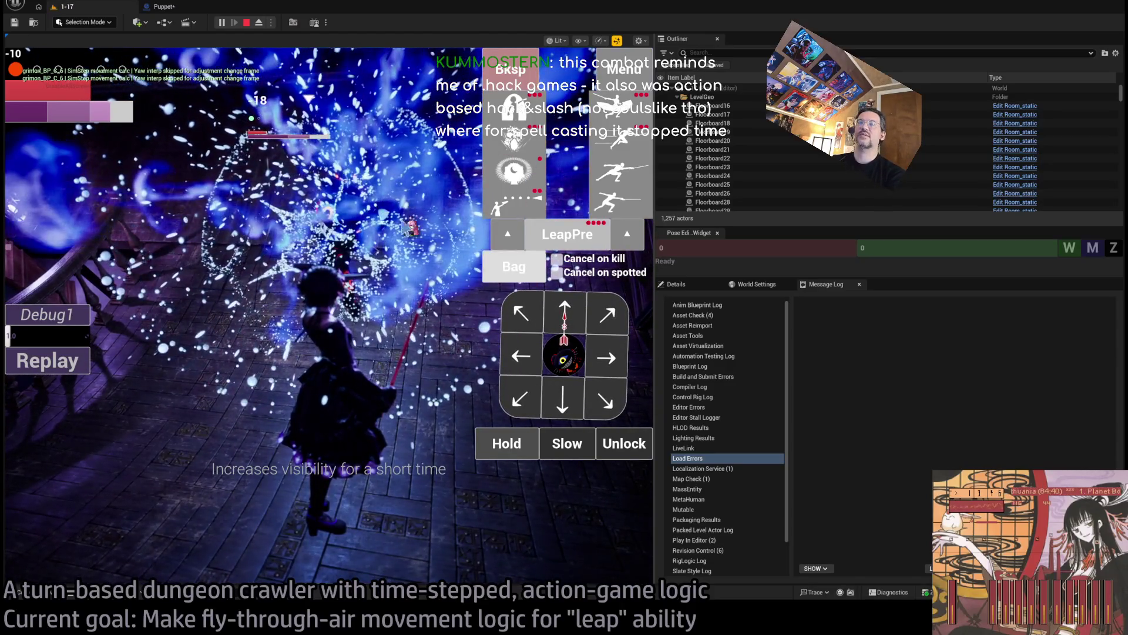
# Step: Step forward with two attacks to finish the enemy, then stop the play session
pyautogui.click(558, 305)
pyautogui.click(621, 173)
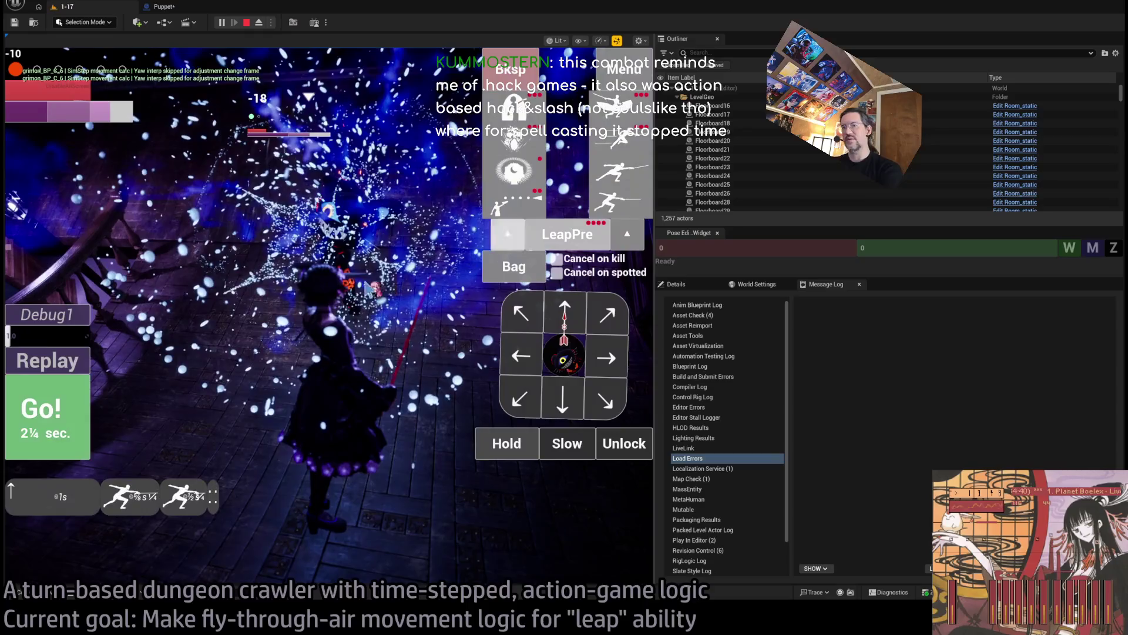
pyautogui.click(47, 411)
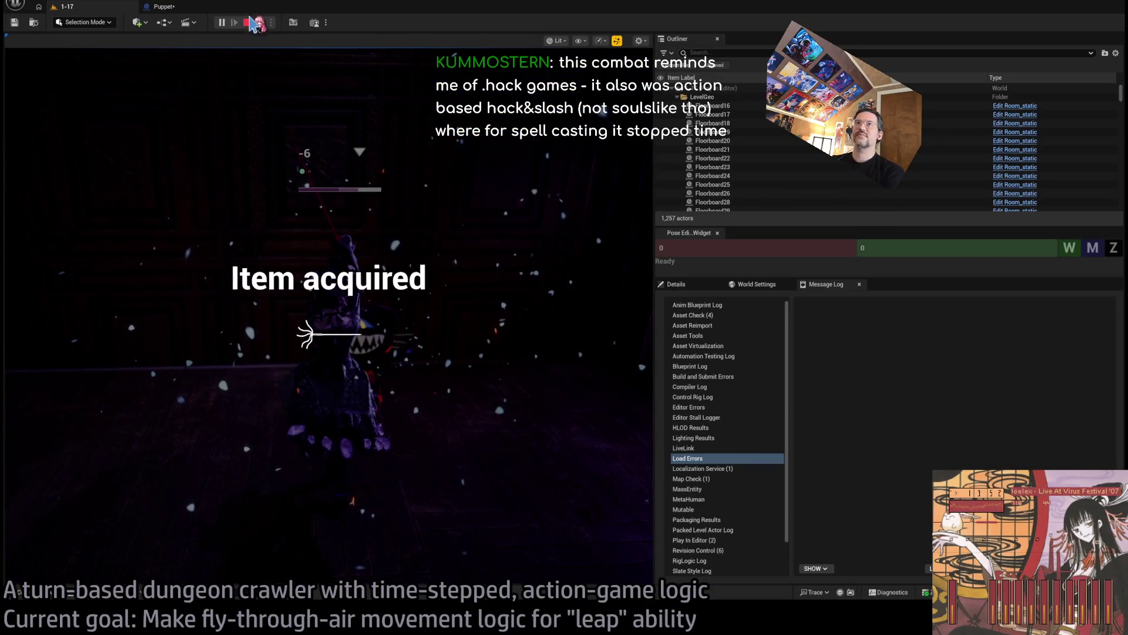
pyautogui.click(247, 24)
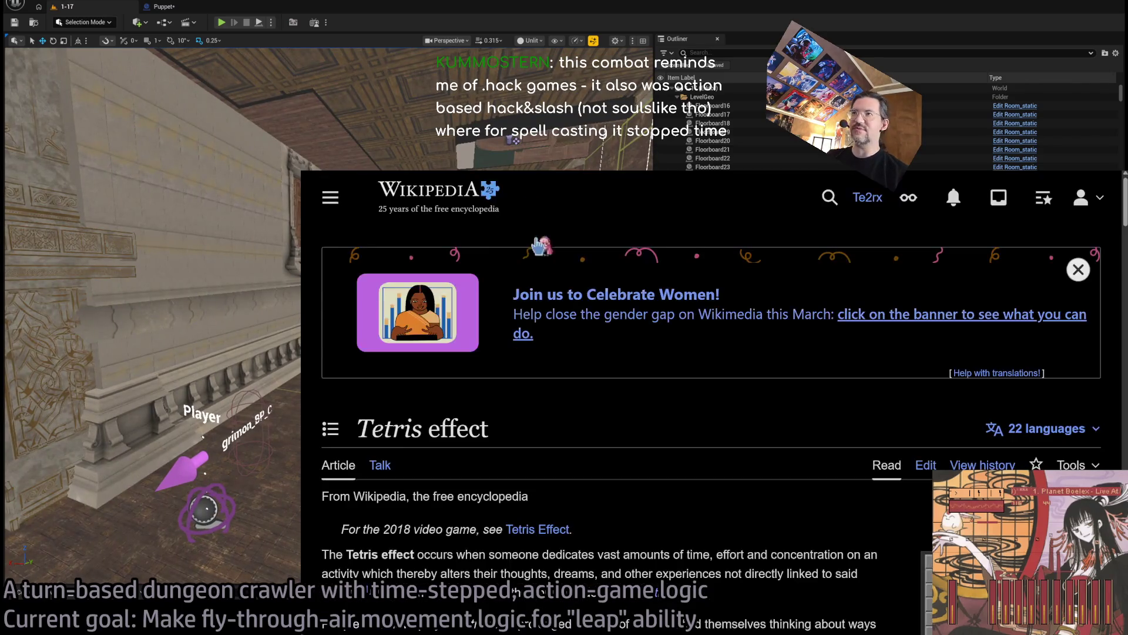
# Step: Bring the web browser showing the 'Tetris effect' article to the front
pyautogui.hotkey('ctrl', 'l')
# Step: Switch to the YouTube 'dot hack ps2' results tab
pyautogui.write('y')
pyautogui.press('Escape')
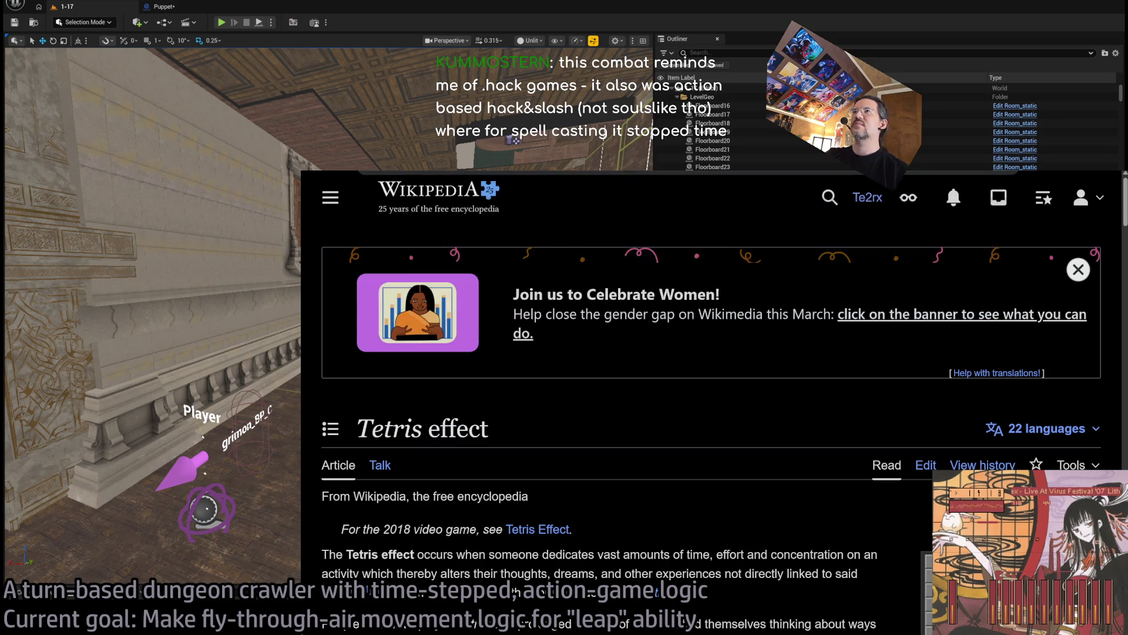
pyautogui.hotkey('ctrl', 'Tab')
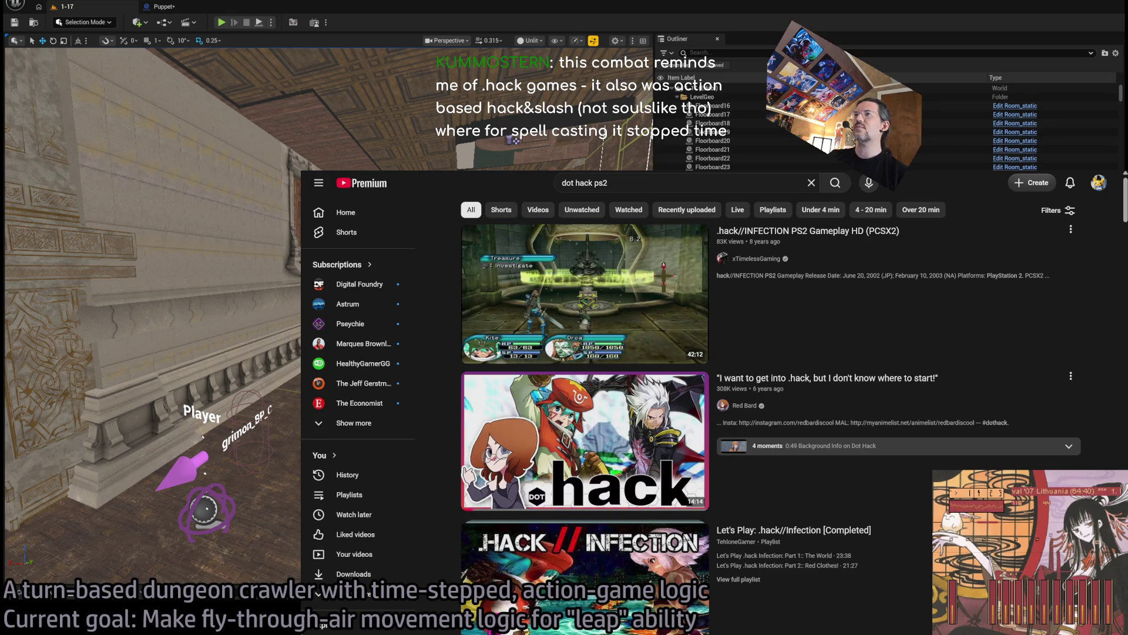
# Step: Open the Wikipedia '.hack' article in a new tab, skim its intro, then return to YouTube
pyautogui.hotkey('ctrl', 't')
pyautogui.write('dot')
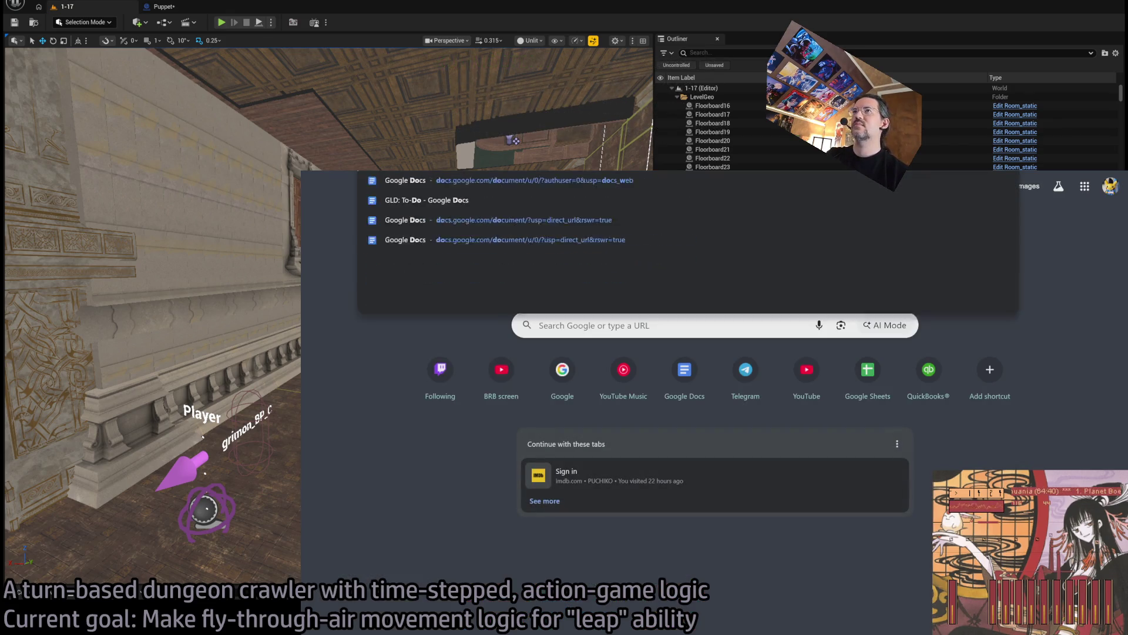
pyautogui.write(' hack')
pyautogui.press('Return')
pyautogui.scroll(-4, 650, 410)
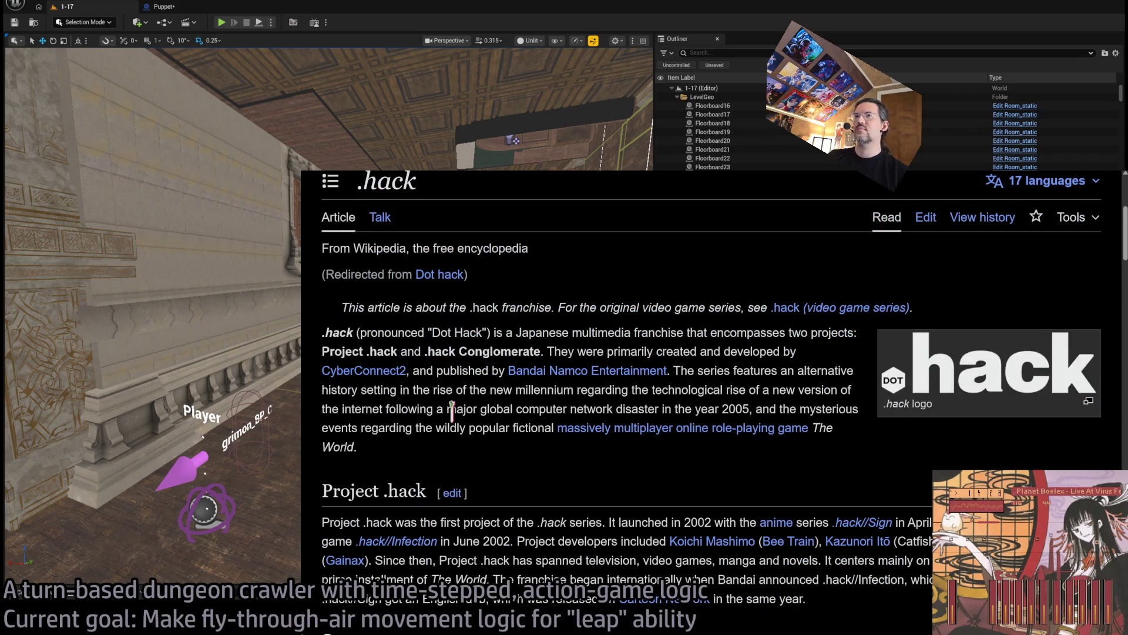
pyautogui.doubleClick(619, 339)
pyautogui.click(776, 347)
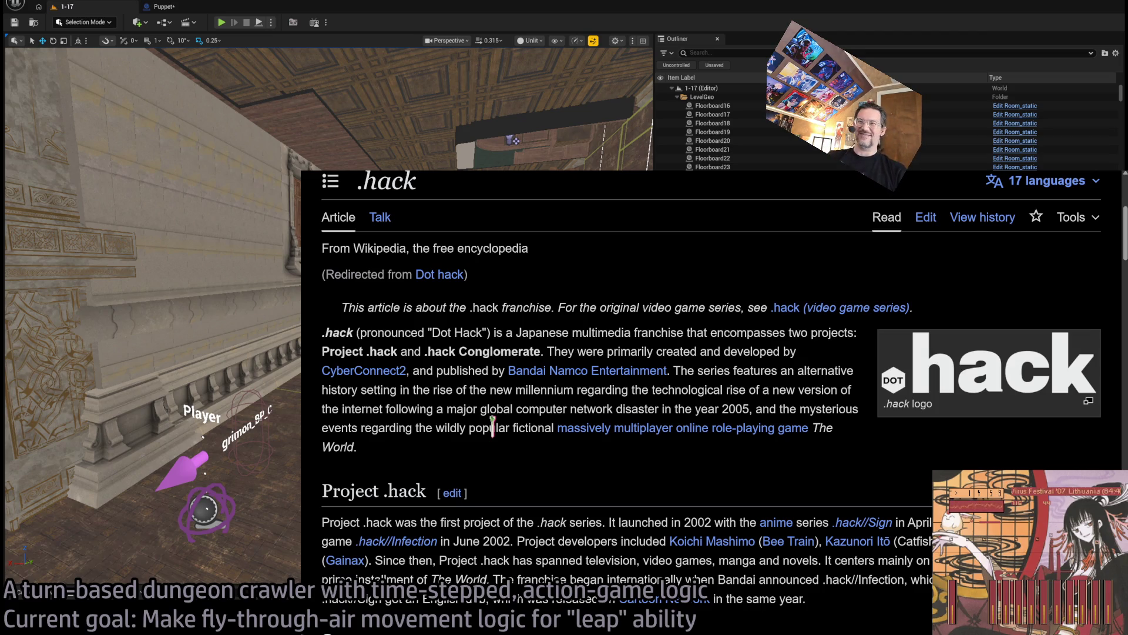
pyautogui.moveTo(568, 406)
pyautogui.mouseDown()
pyautogui.moveTo(713, 351)
pyautogui.moveTo(494, 332)
pyautogui.mouseUp()
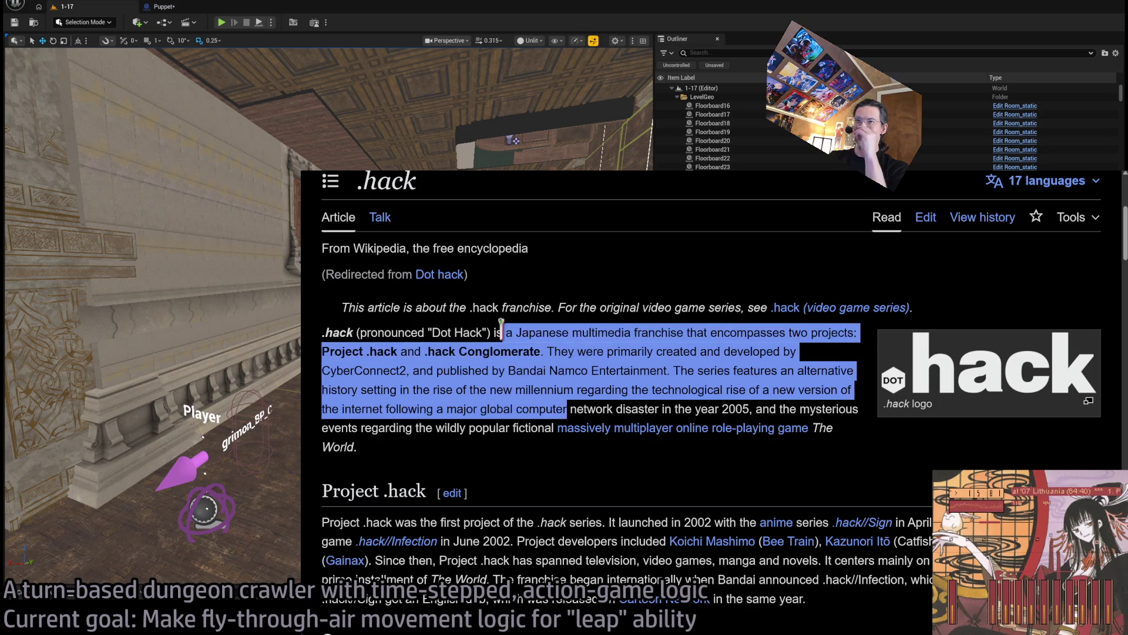
pyautogui.click(470, 373)
pyautogui.scroll(-4, 546, 448)
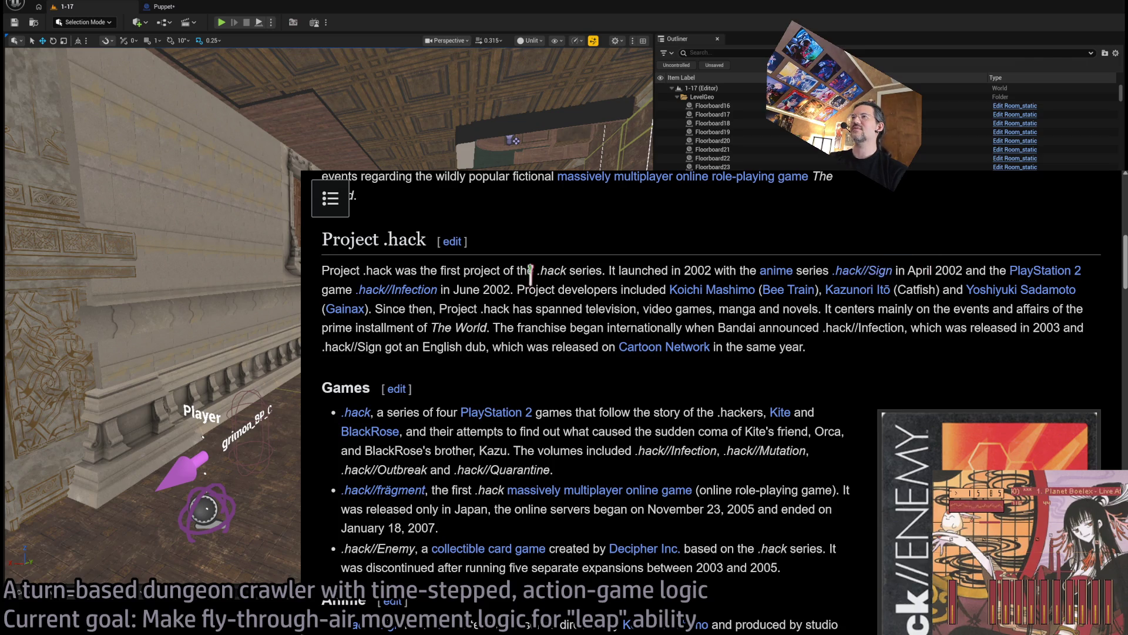
pyautogui.hotkey('ctrl', 'Tab')
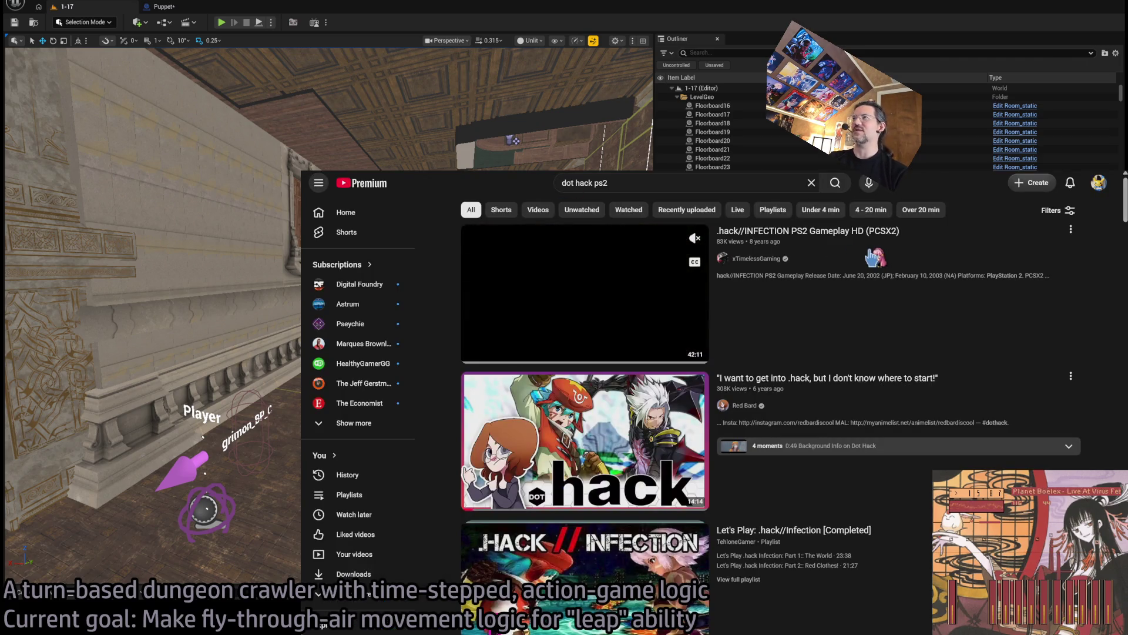
# Step: Watch the first 'dot hack ps2' video muted, skipping to about 11:08, then go back
pyautogui.click(582, 294)
pyautogui.click(342, 566)
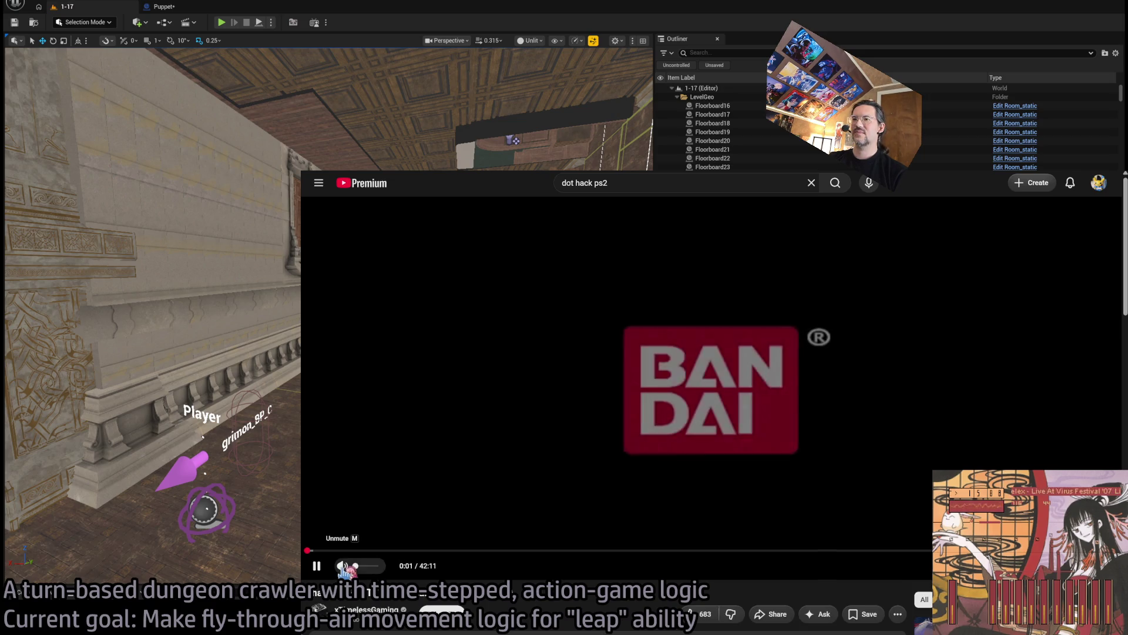
pyautogui.click(420, 550)
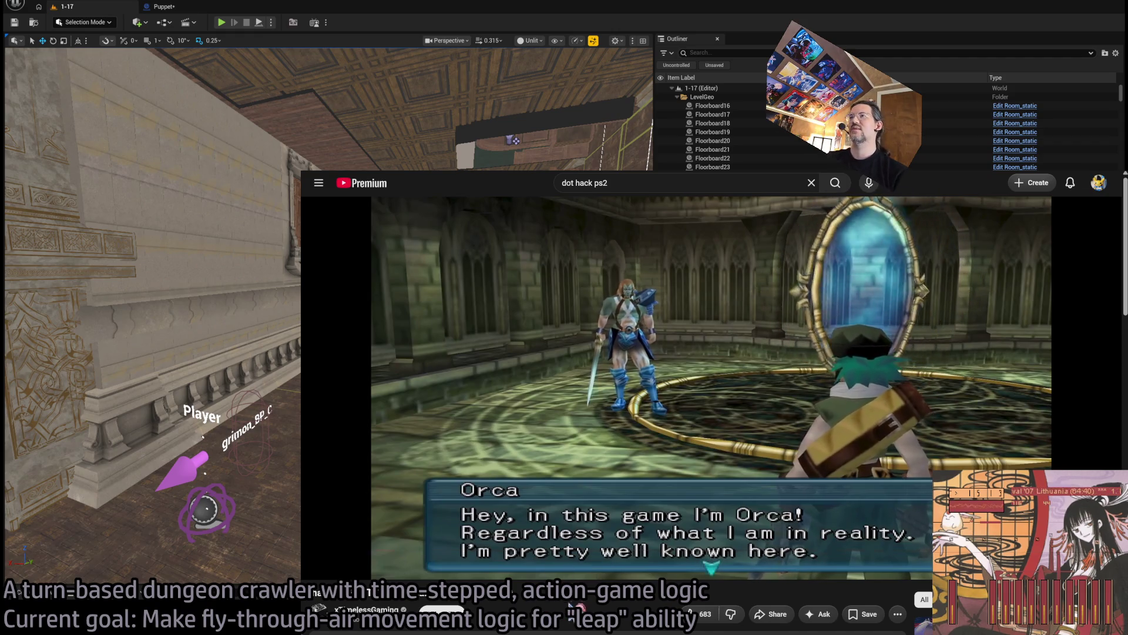
pyautogui.press('Right')
pyautogui.click(520, 551)
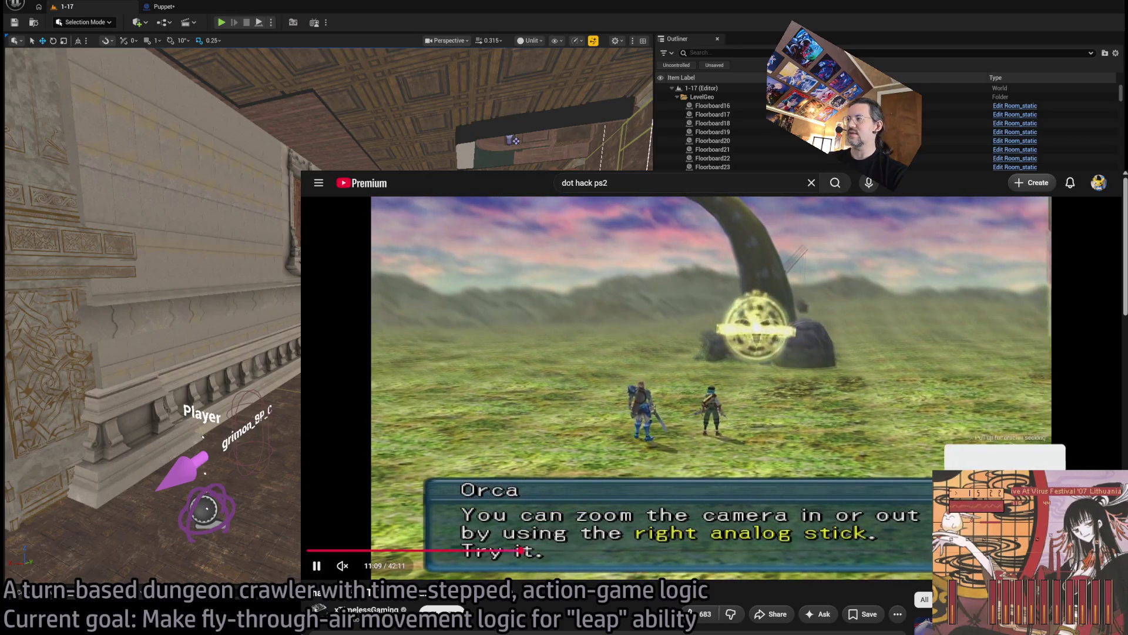
pyautogui.hotkey('alt', 'Left')
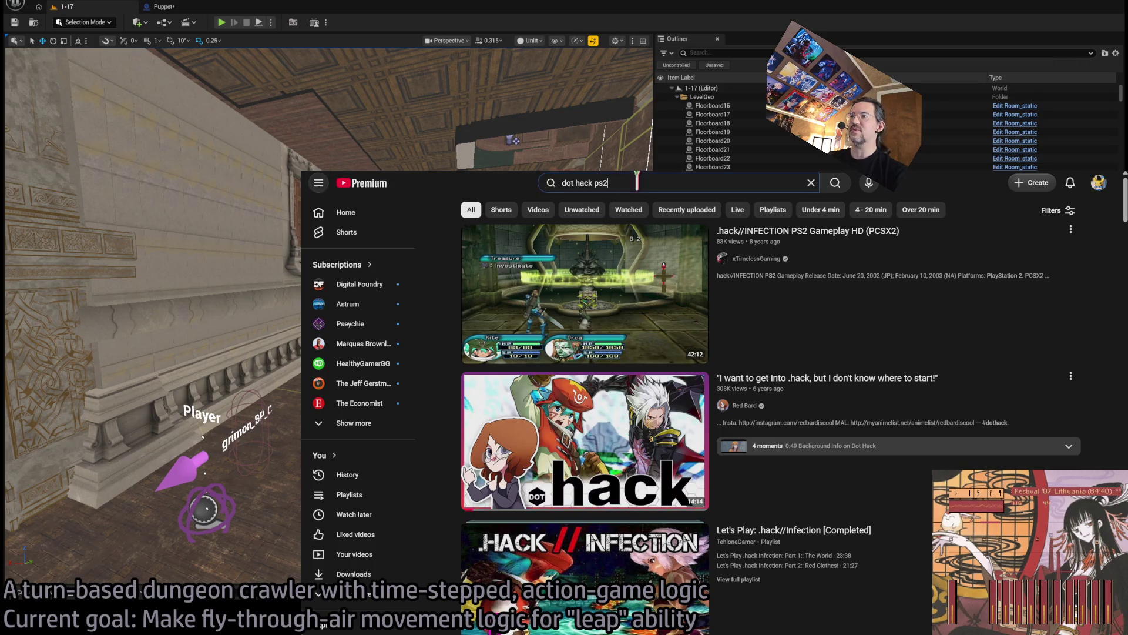
# Step: Search YouTube for 'hack infection longplay'
pyautogui.click(636, 182)
pyautogui.write('hack infe')
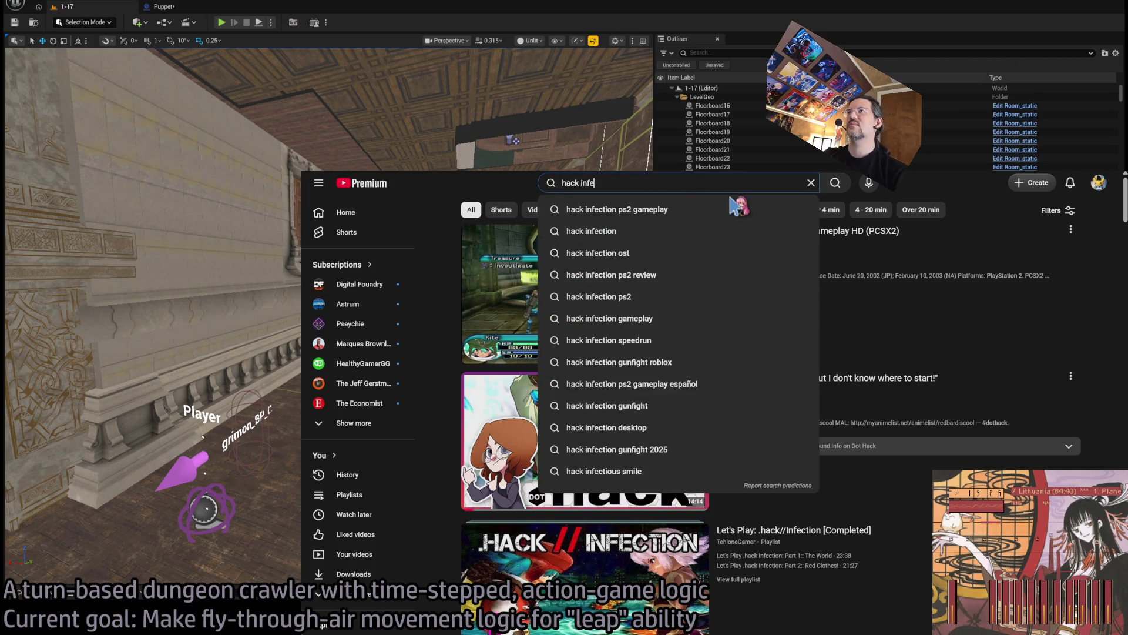
pyautogui.write('ction longplay')
pyautogui.press('Return')
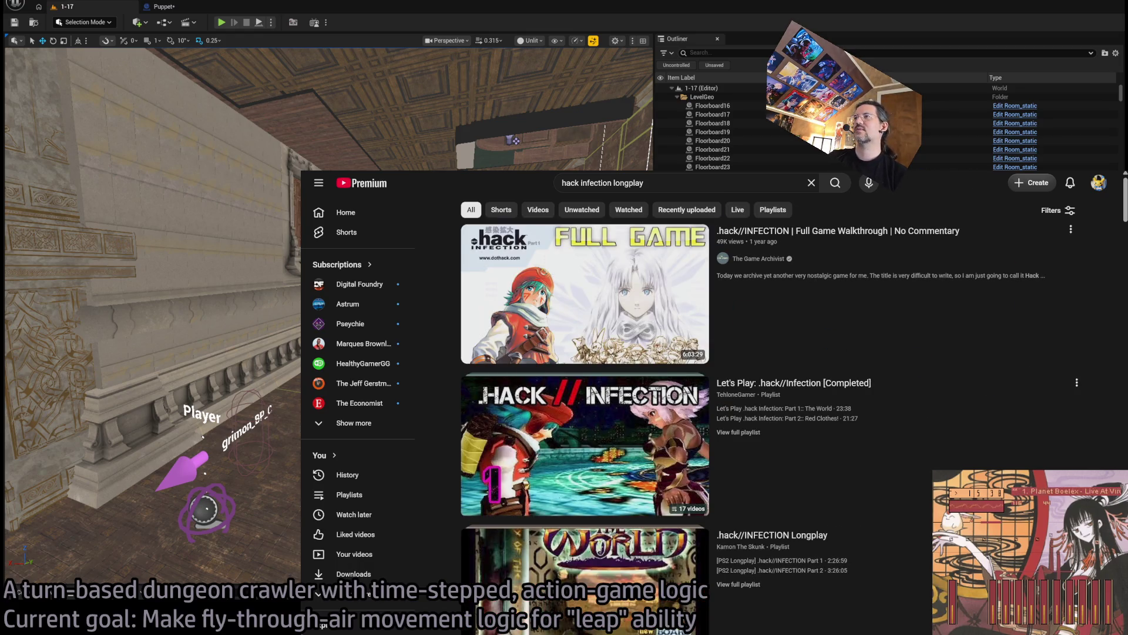
# Step: Preview the first longplay around 1:39:33, then browse the longplay results list
pyautogui.click(735, 329)
pyautogui.moveTo(528, 551); pyautogui.dragTo(532, 562)
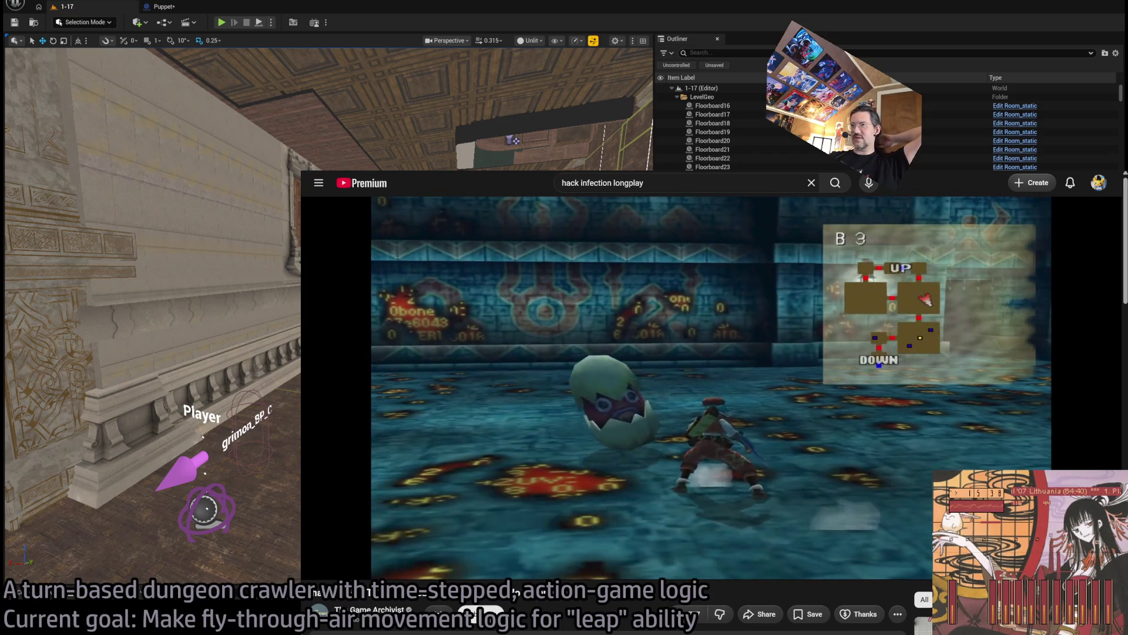
pyautogui.hotkey('alt', 'Left')
pyautogui.scroll(-5, 1088, 426)
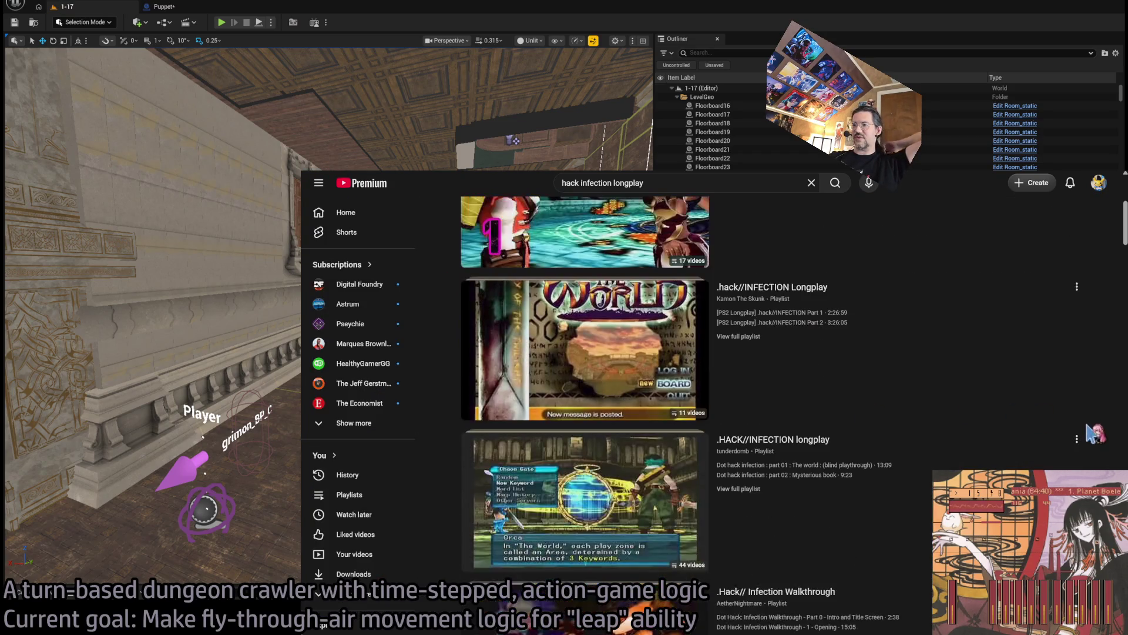
pyautogui.scroll(-5, 1073, 464)
pyautogui.scroll(3, 1119, 426)
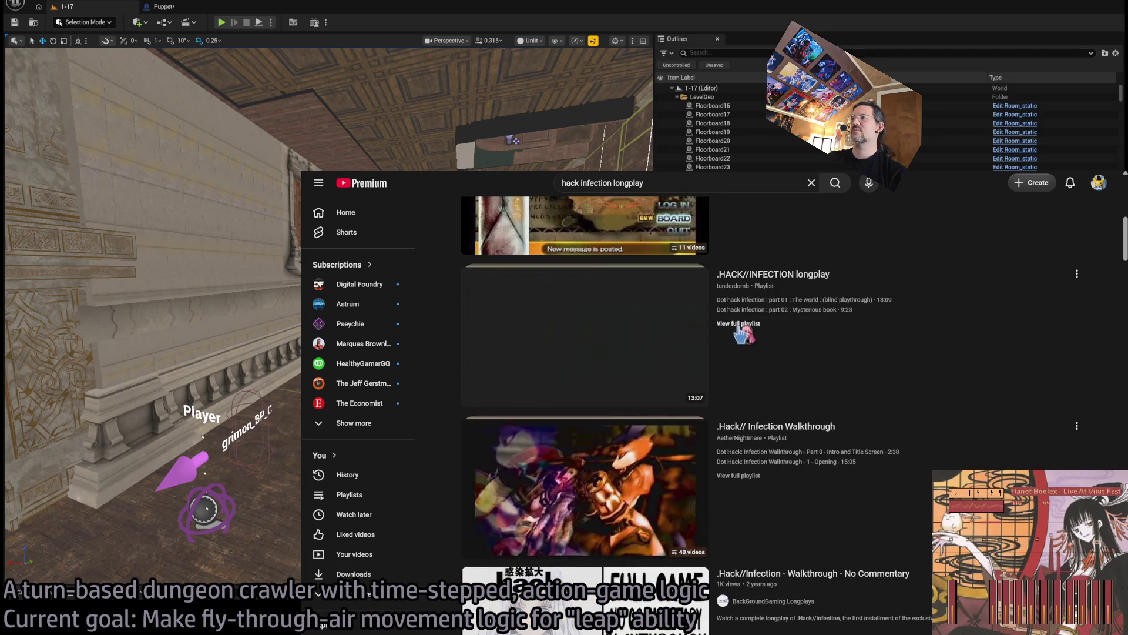
pyautogui.scroll(10, 799, 306)
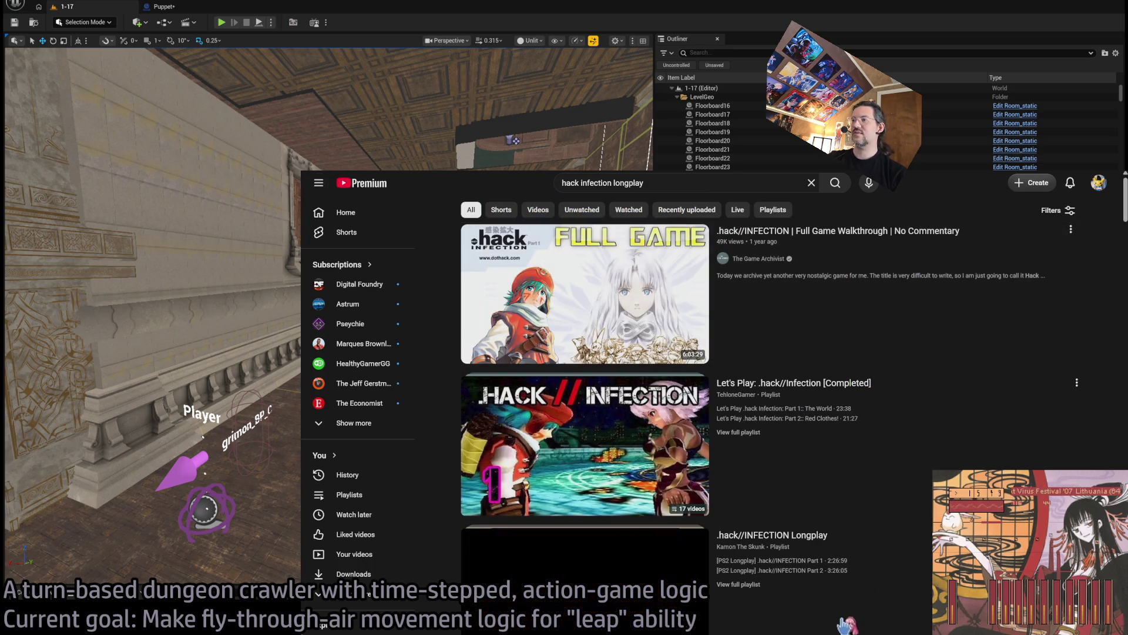
# Step: Open '.hack//INFECTION Full Game Walkthrough' and seek backward and forward through it
pyautogui.click(646, 341)
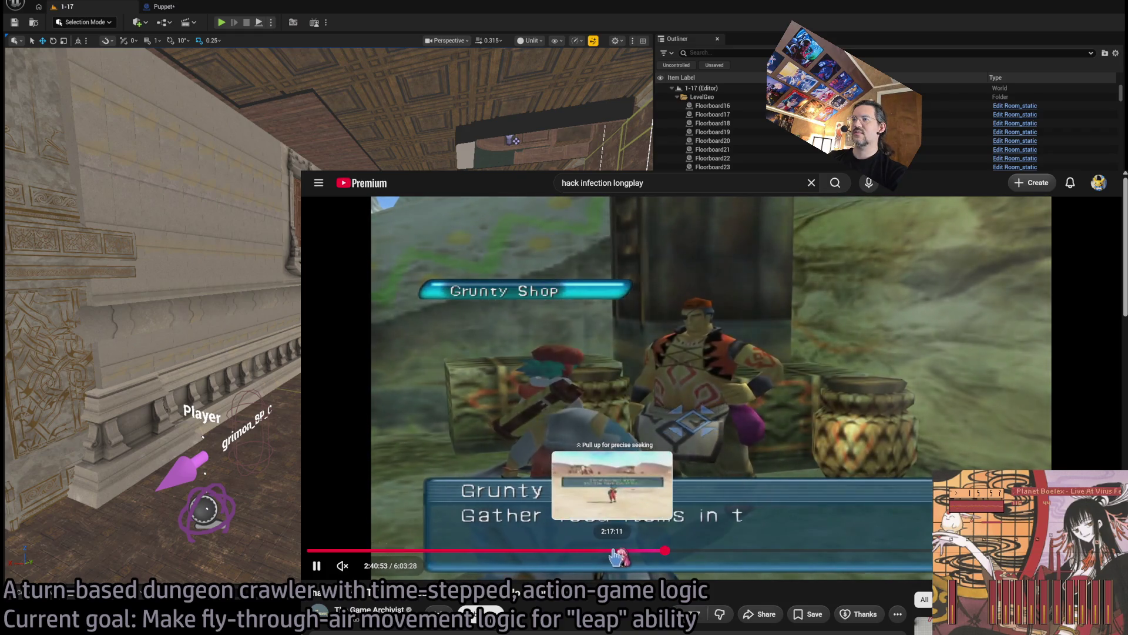
pyautogui.click(616, 552)
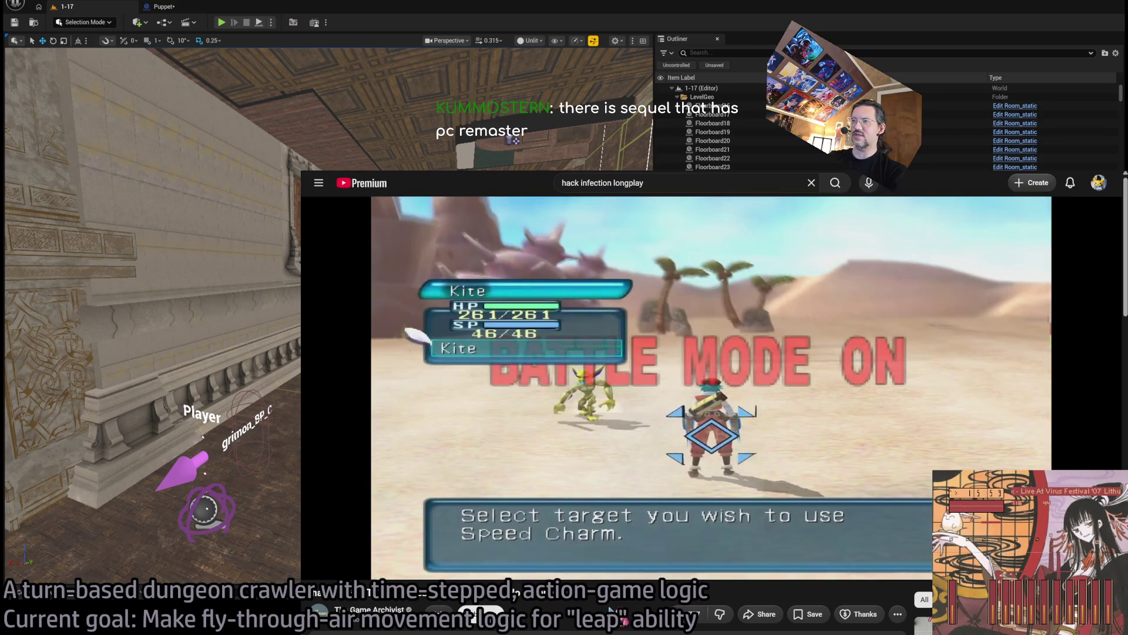
pyautogui.press('Left')
pyautogui.press('Left')
pyautogui.press('Left')
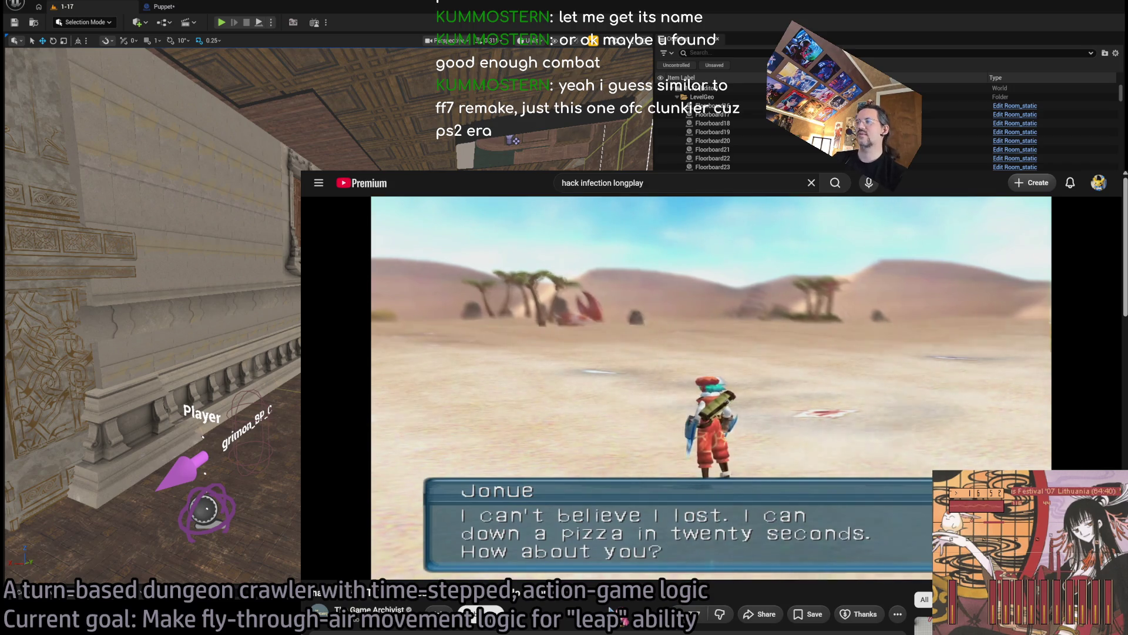
pyautogui.press('Right')
pyautogui.press('Right')
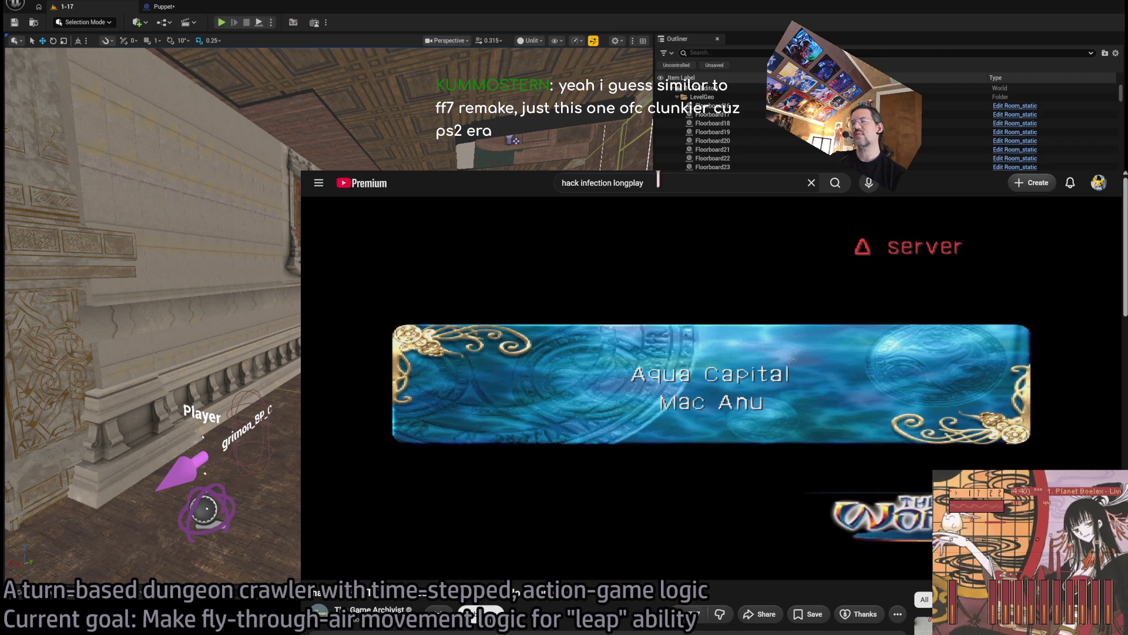
# Step: Search YouTube for 'final fantasy XII' and open Weiss Network TV's 100% full game walkthrough
pyautogui.click(659, 183)
pyautogui.write('final fantas')
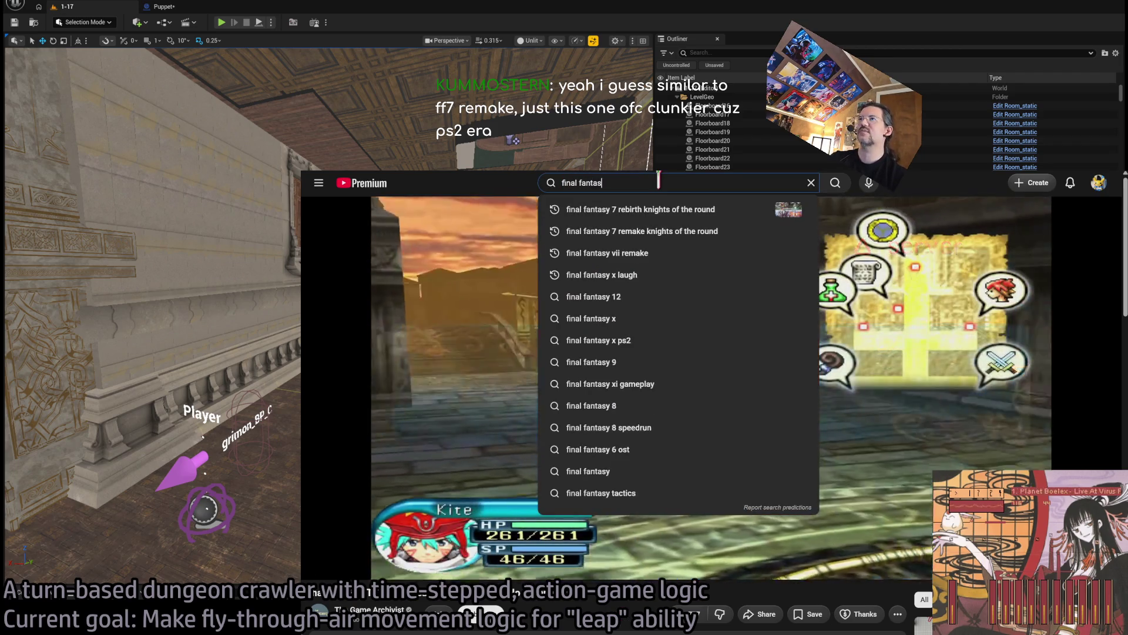
pyautogui.write('y XII')
pyautogui.press('Return')
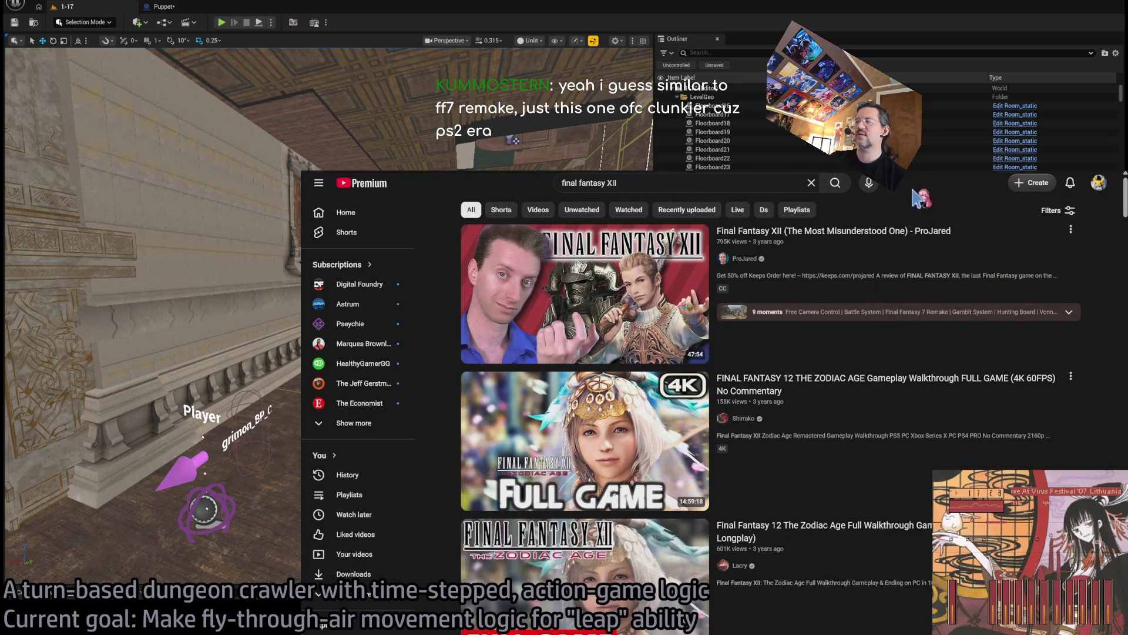
pyautogui.scroll(-2, 1110, 366)
pyautogui.scroll(-5, 1113, 364)
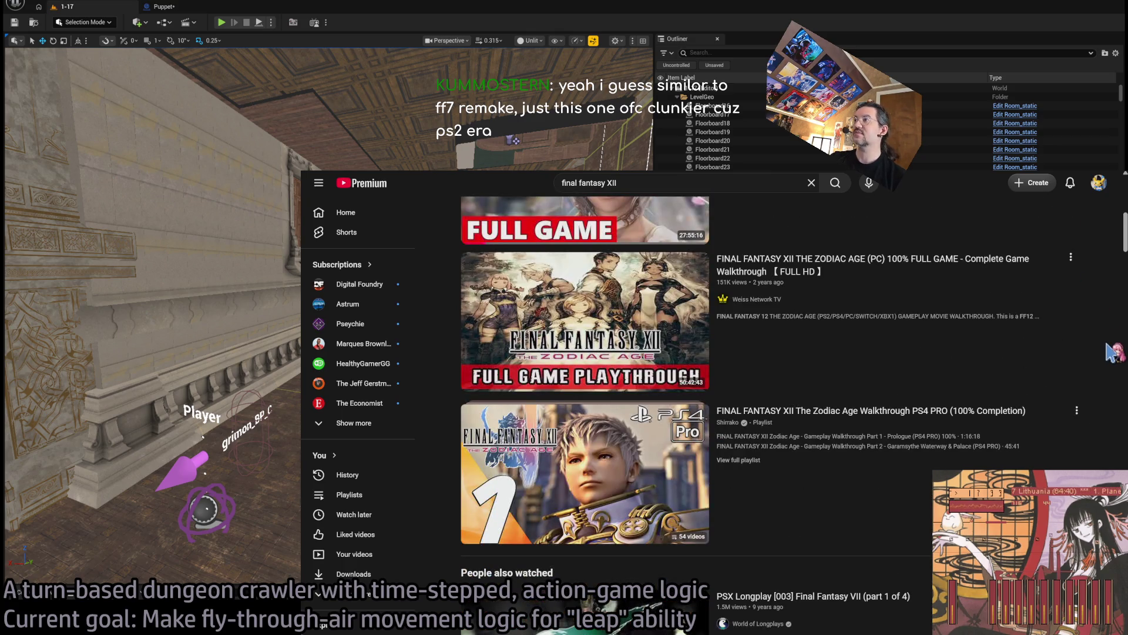
pyautogui.click(586, 320)
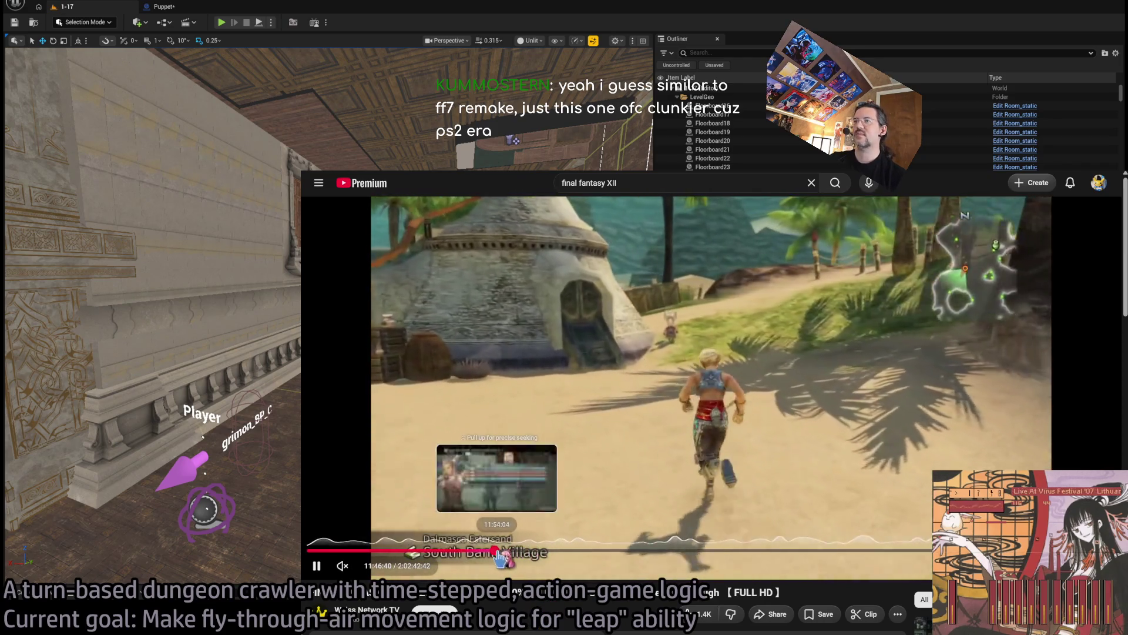
# Step: Seek the walkthrough from about 12:01 ahead to the snowy battlefield near 15:21
pyautogui.click(500, 550)
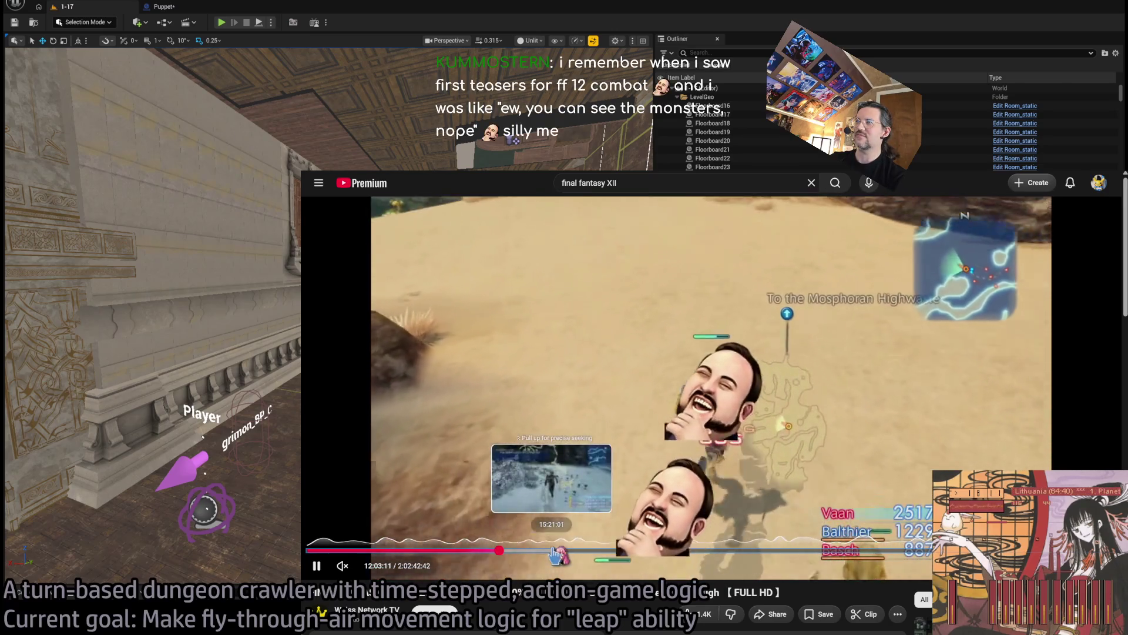
pyautogui.click(551, 550)
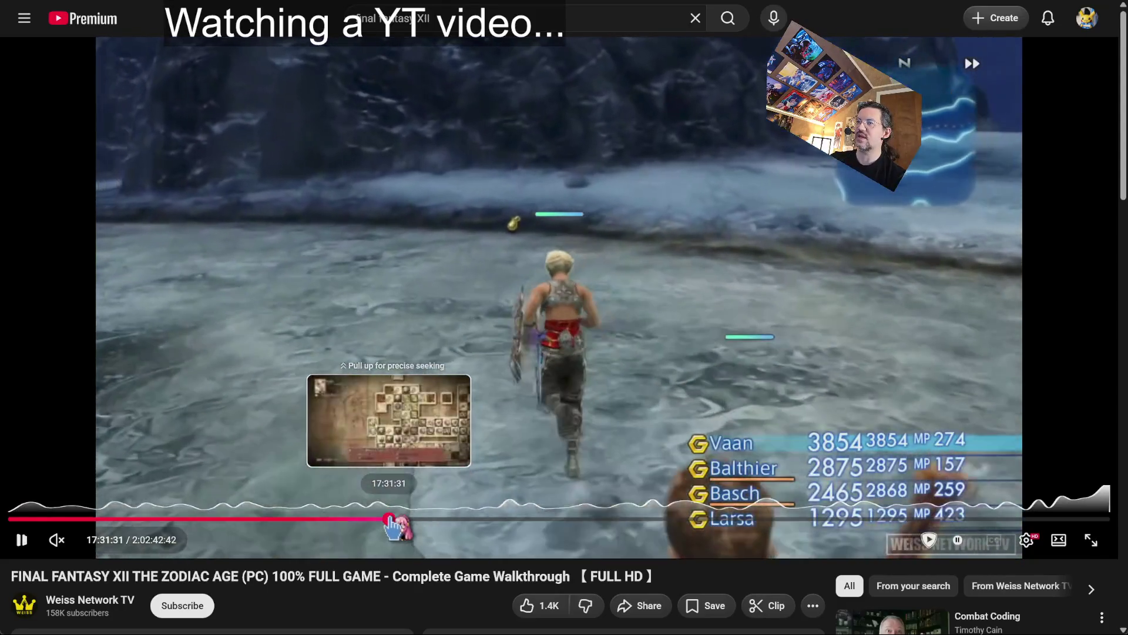
# Step: Skim the walkthrough past the license board near 17:31, skipping ahead toward 18:12
pyautogui.moveTo(390, 520); pyautogui.dragTo(389, 521)
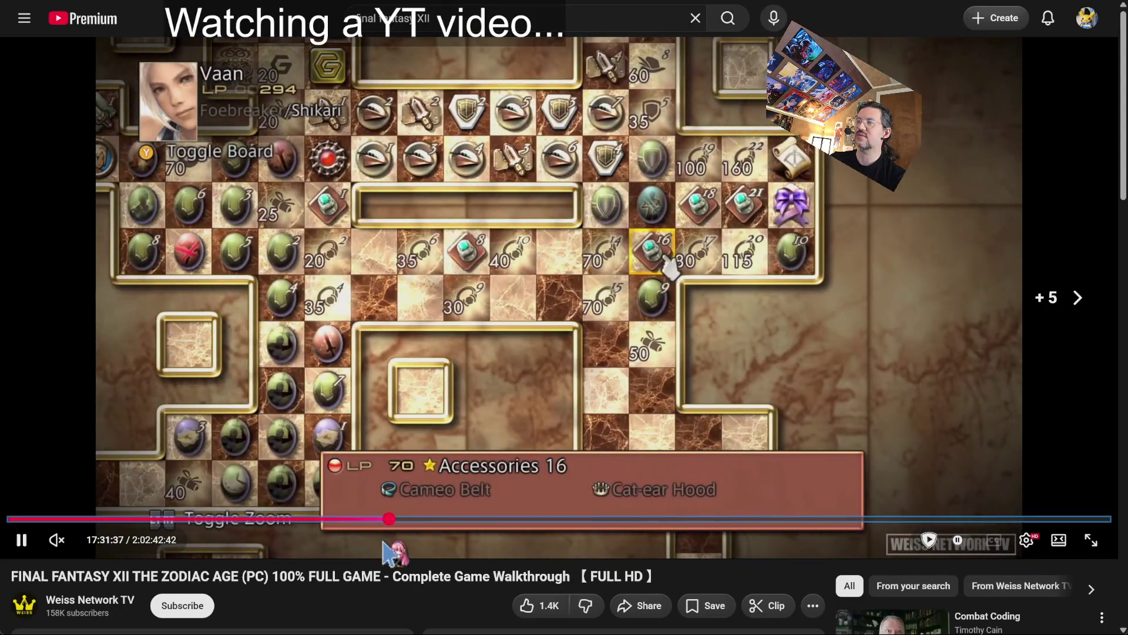
pyautogui.press('Right')
pyautogui.press('Right')
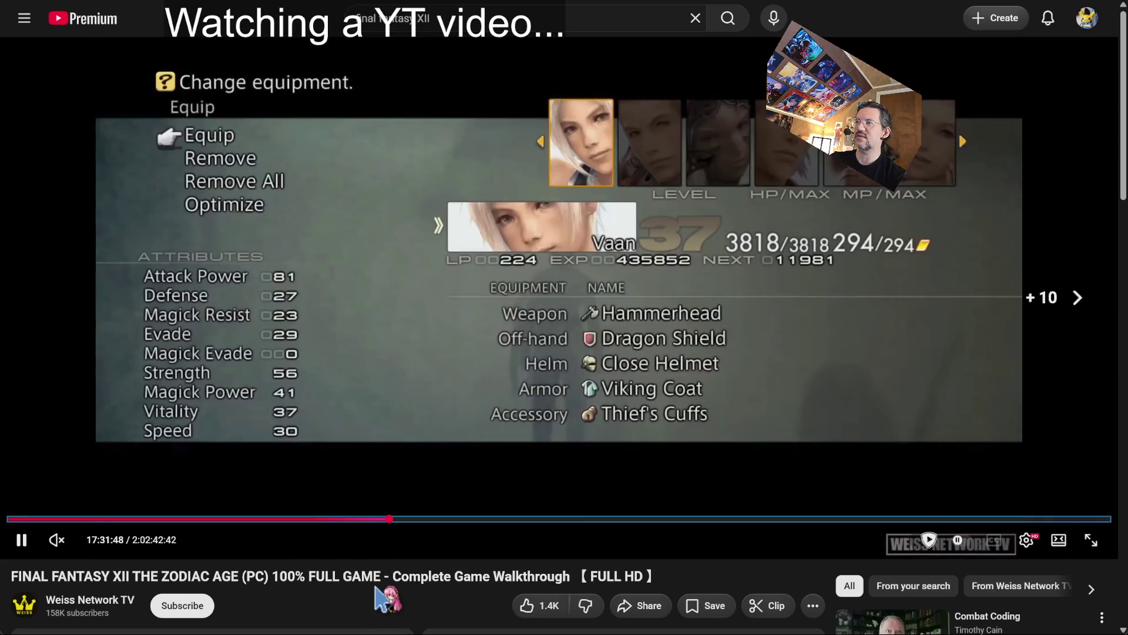
pyautogui.press('Right')
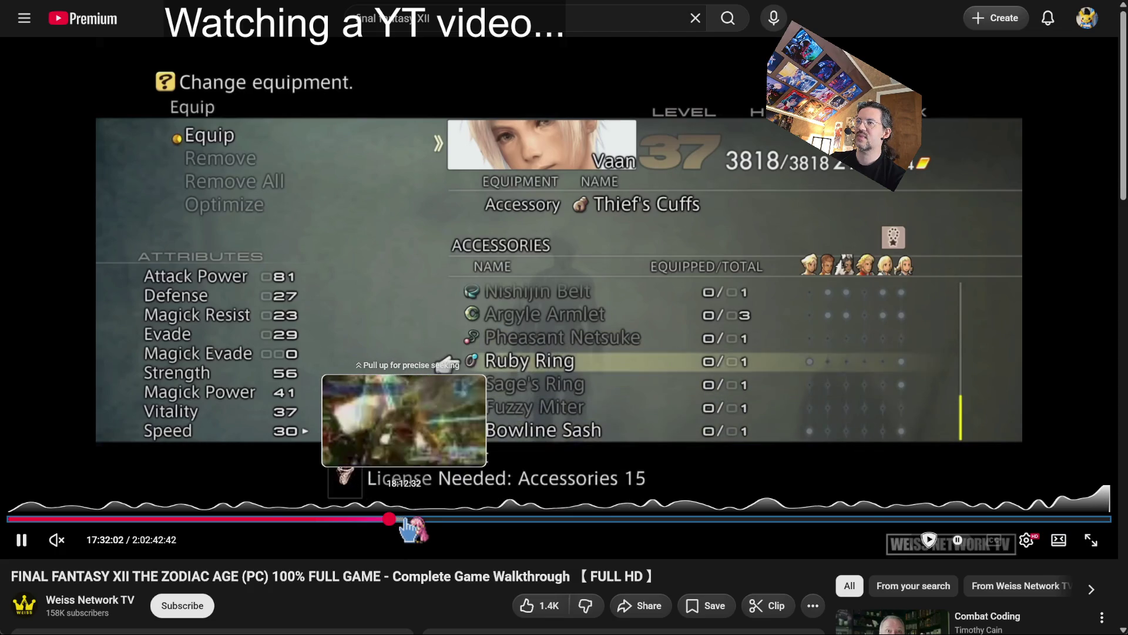
pyautogui.click(405, 520)
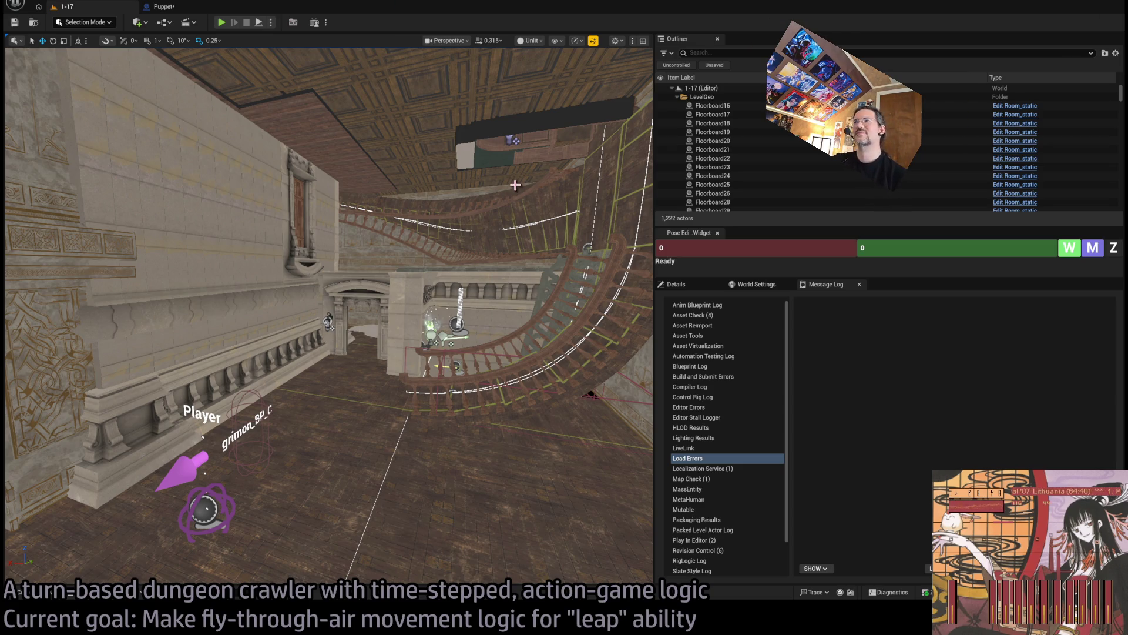
# Step: Move from the dungeon level view to the Puppet EventGraph's Switch on ESpecialAction and lerp-speed nodes
pyautogui.moveTo(653, 280)
pyautogui.mouseDown()
pyautogui.moveTo(993, 280)
pyautogui.moveTo(940, 279)
pyautogui.mouseUp()
pyautogui.moveTo(427, 366); pyautogui.dragTo(504, 363)
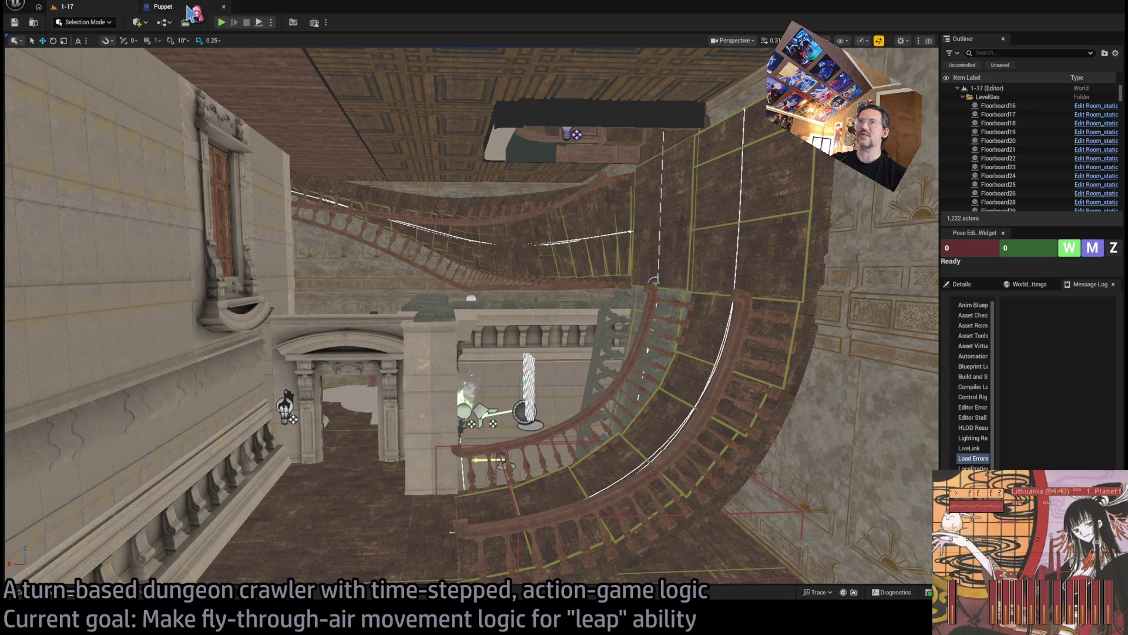
pyautogui.click(187, 11)
pyautogui.scroll(-2, 590, 250)
pyautogui.scroll(3, 591, 249)
pyautogui.click(517, 305)
pyautogui.click(588, 355)
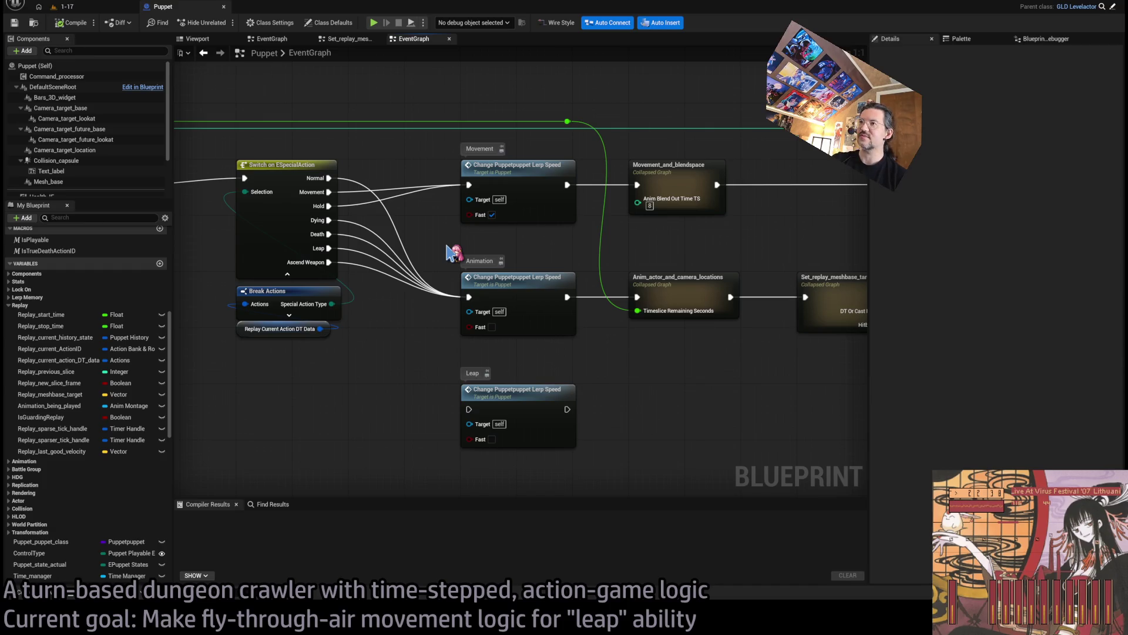
pyautogui.moveTo(612, 374)
pyautogui.mouseDown()
pyautogui.moveTo(559, 368)
pyautogui.moveTo(543, 323)
pyautogui.moveTo(570, 365)
pyautogui.moveTo(547, 353)
pyautogui.moveTo(552, 315)
pyautogui.moveTo(538, 349)
pyautogui.mouseUp()
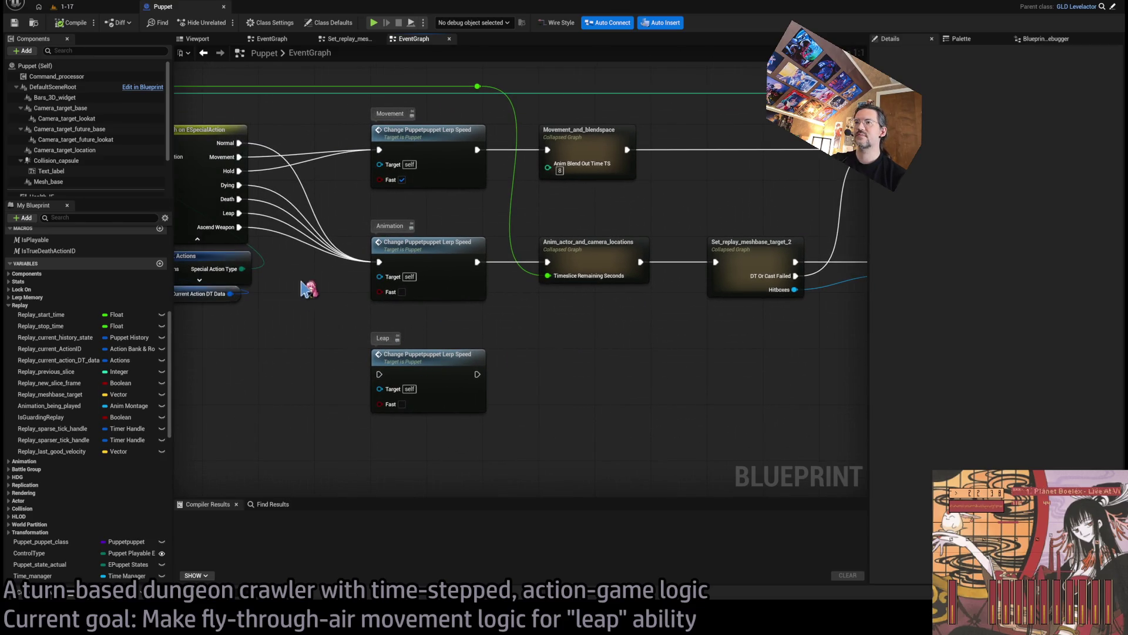
pyautogui.moveTo(390, 319); pyautogui.dragTo(427, 326)
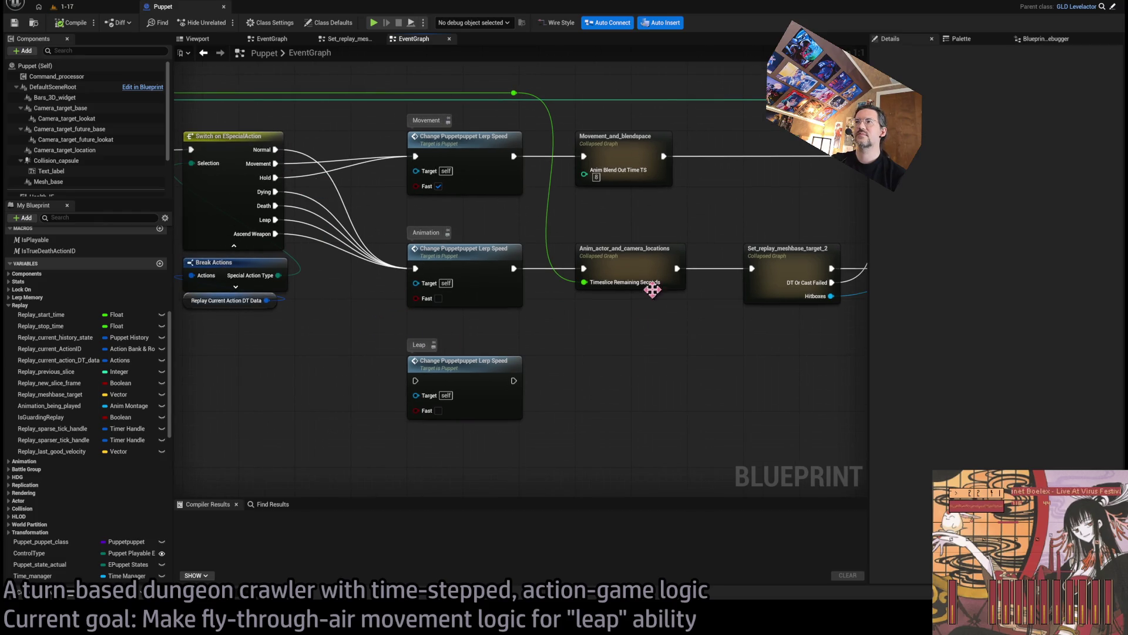
pyautogui.moveTo(694, 380); pyautogui.dragTo(673, 385)
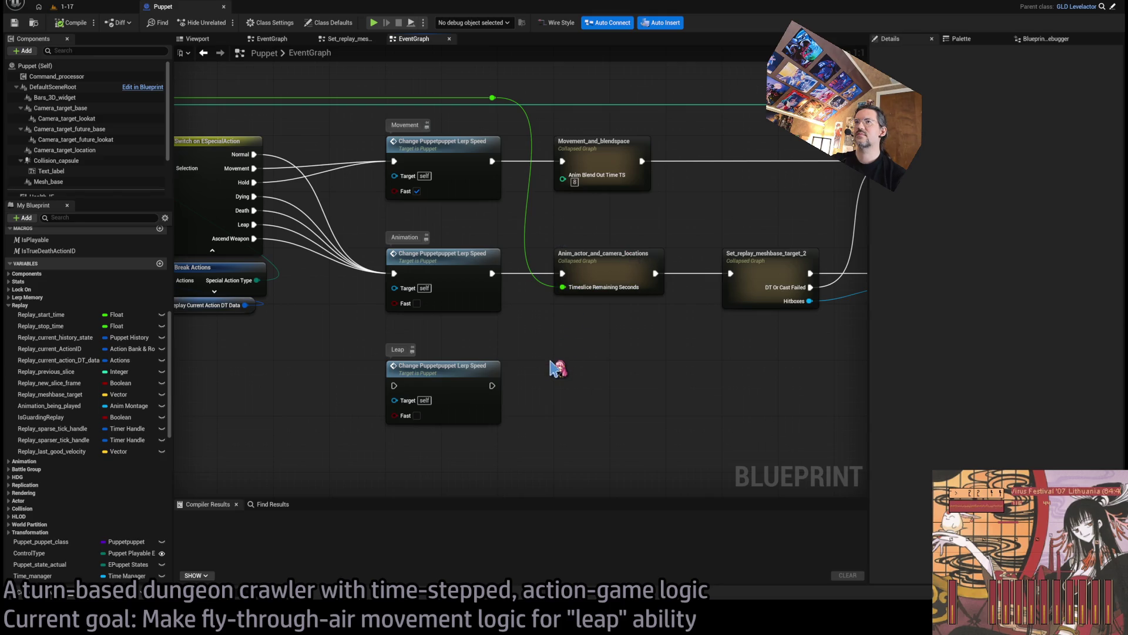
pyautogui.moveTo(550, 354)
pyautogui.mouseDown()
pyautogui.moveTo(575, 357)
pyautogui.moveTo(535, 353)
pyautogui.mouseUp()
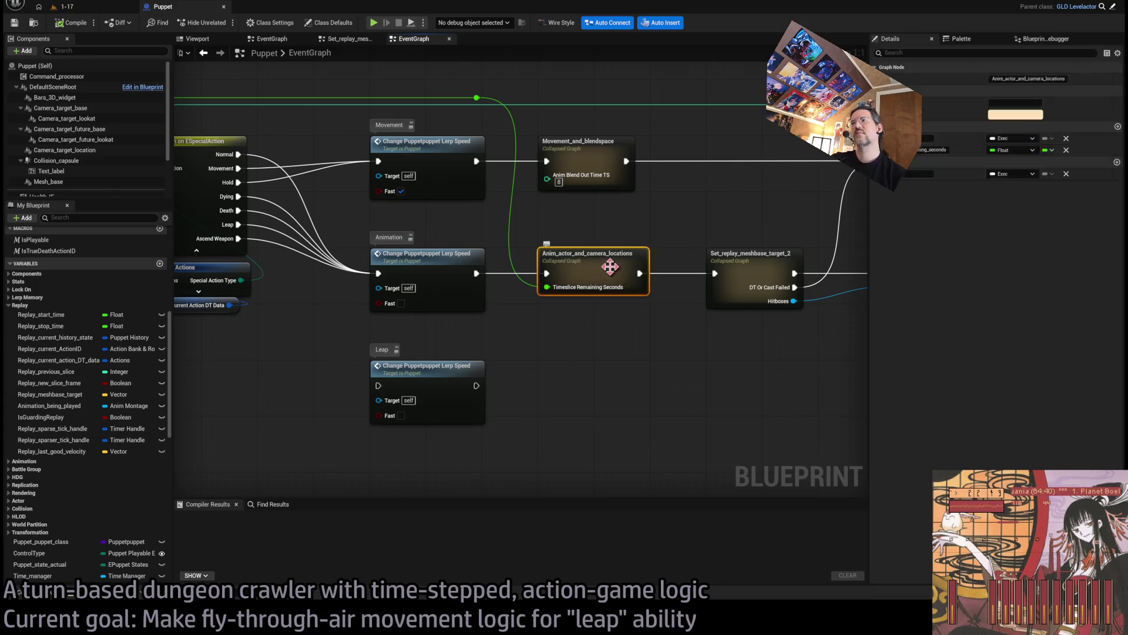
# Step: Inspect the Anim_actor_and_camera_locations collapsed graph's interpolation logic, then return to the EventGraph
pyautogui.doubleClick(605, 265)
pyautogui.scroll(3, 484, 342)
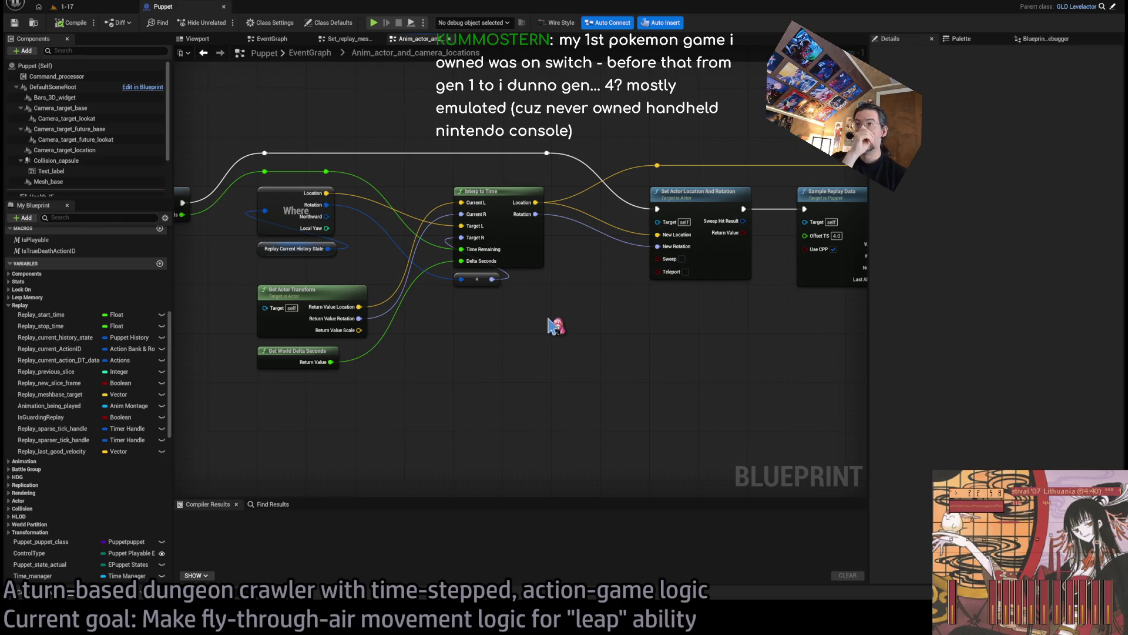
pyautogui.click(310, 58)
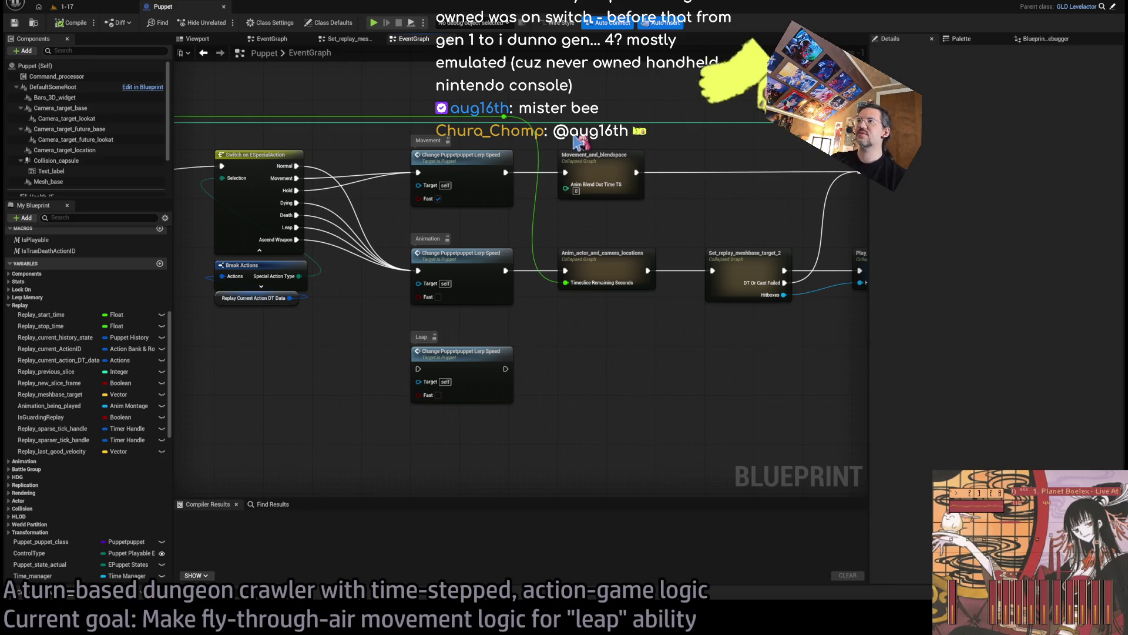
# Step: Marquee-select the Movement and Animation branch nodes, deselect them, and reframe the graph view
pyautogui.moveTo(681, 112); pyautogui.dragTo(427, 329)
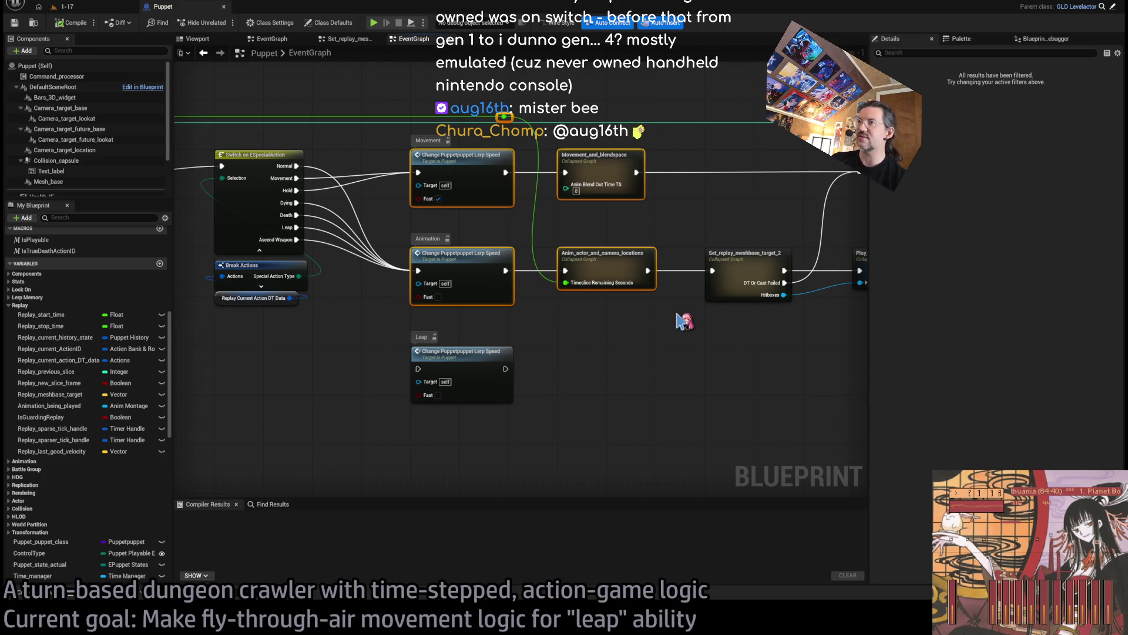
pyautogui.click(586, 329)
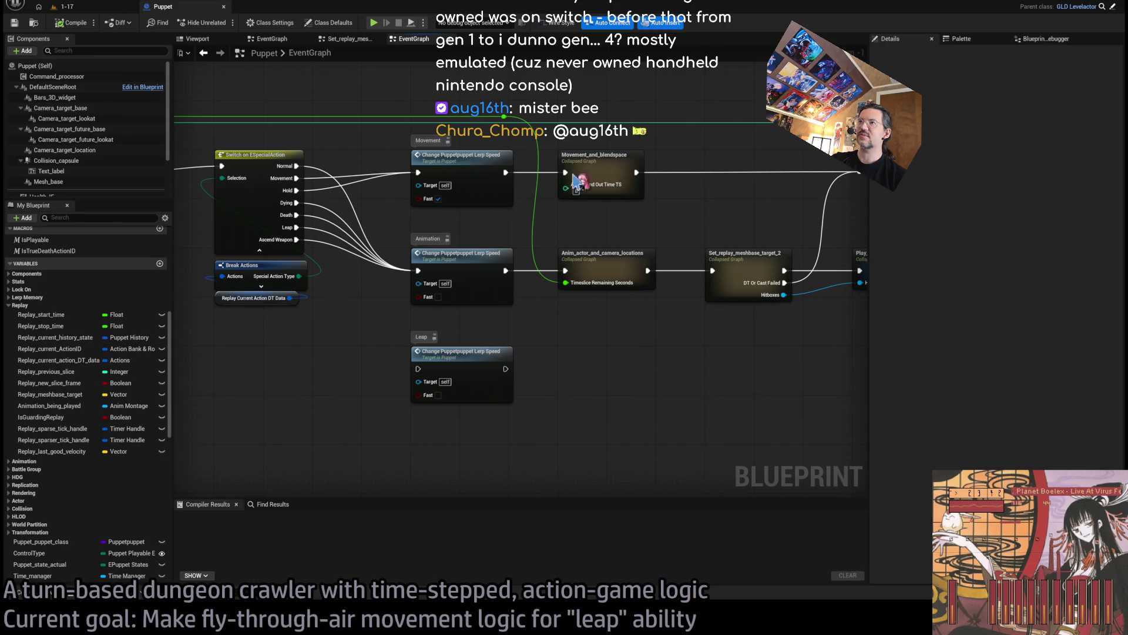
pyautogui.scroll(1, 604, 332)
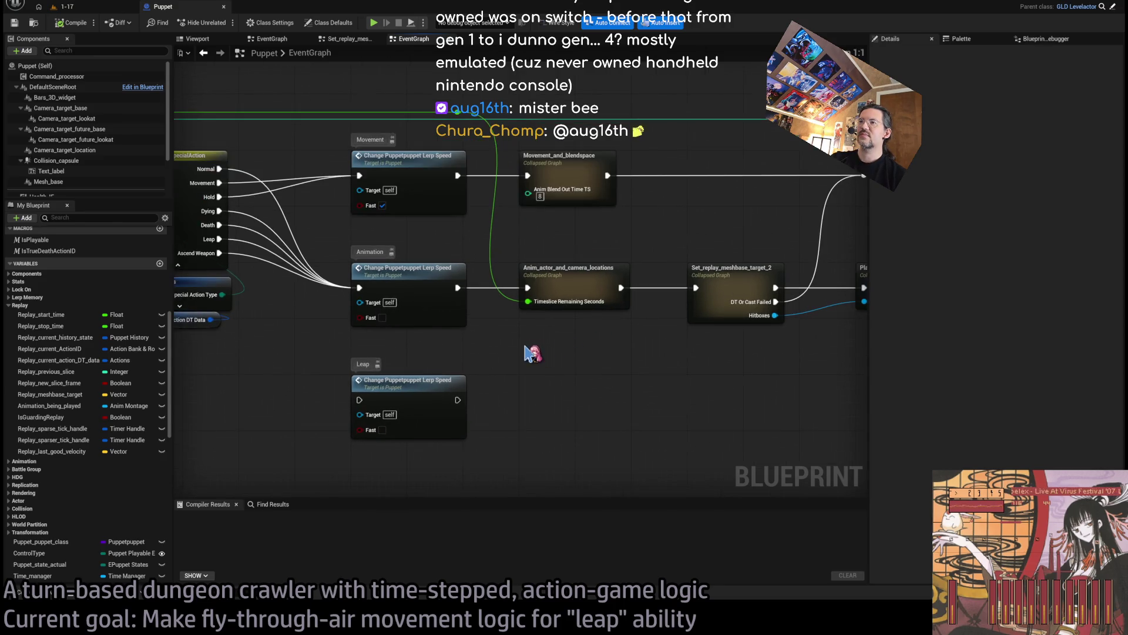
pyautogui.moveTo(525, 352); pyautogui.dragTo(550, 349)
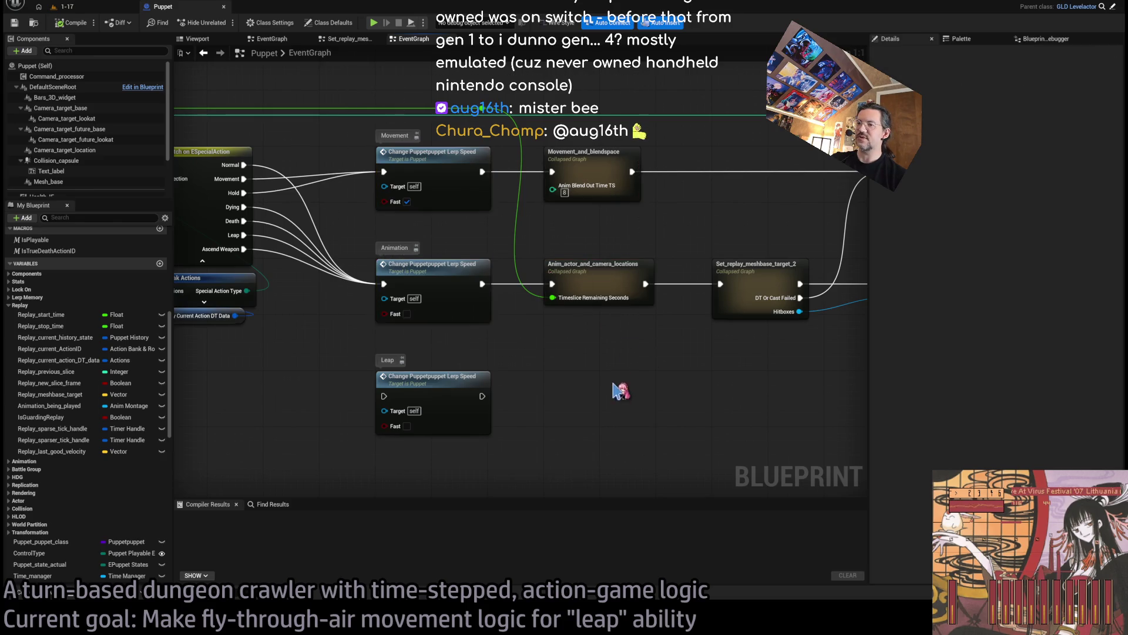
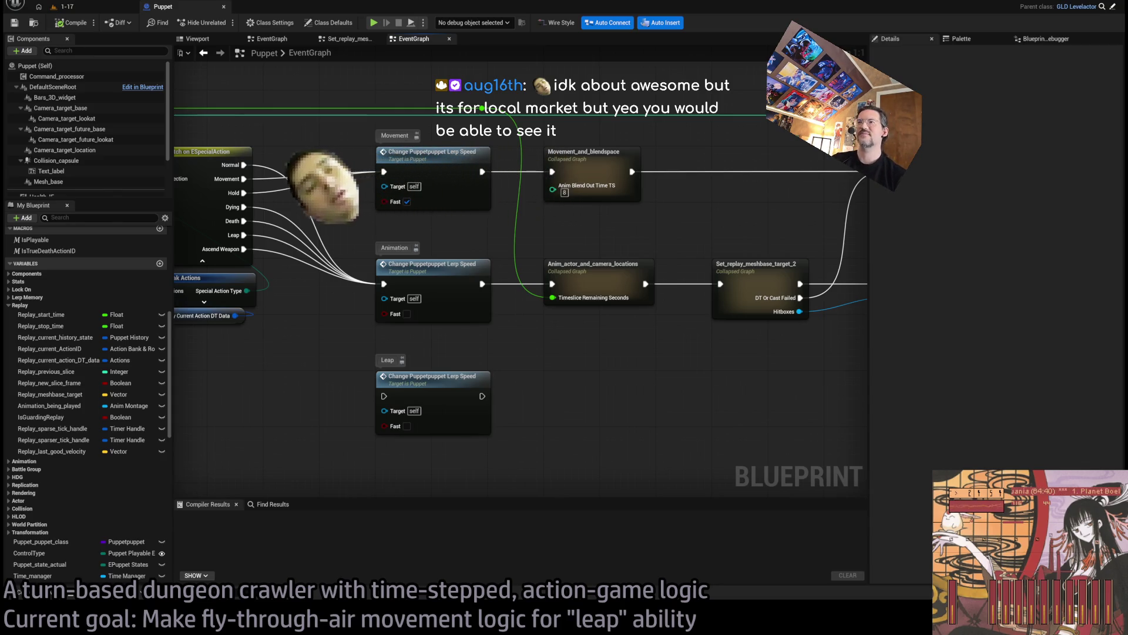
# Step: Wire the Switch on ESpecialAction's Leap pin into the Leap Change Puppetpuppet Lerp Speed node's exec input
pyautogui.moveTo(341, 72)
pyautogui.mouseDown()
pyautogui.moveTo(690, 360)
pyautogui.moveTo(653, 356)
pyautogui.moveTo(685, 353)
pyautogui.moveTo(340, 89)
pyautogui.moveTo(697, 353)
pyautogui.moveTo(338, 91)
pyautogui.mouseUp()
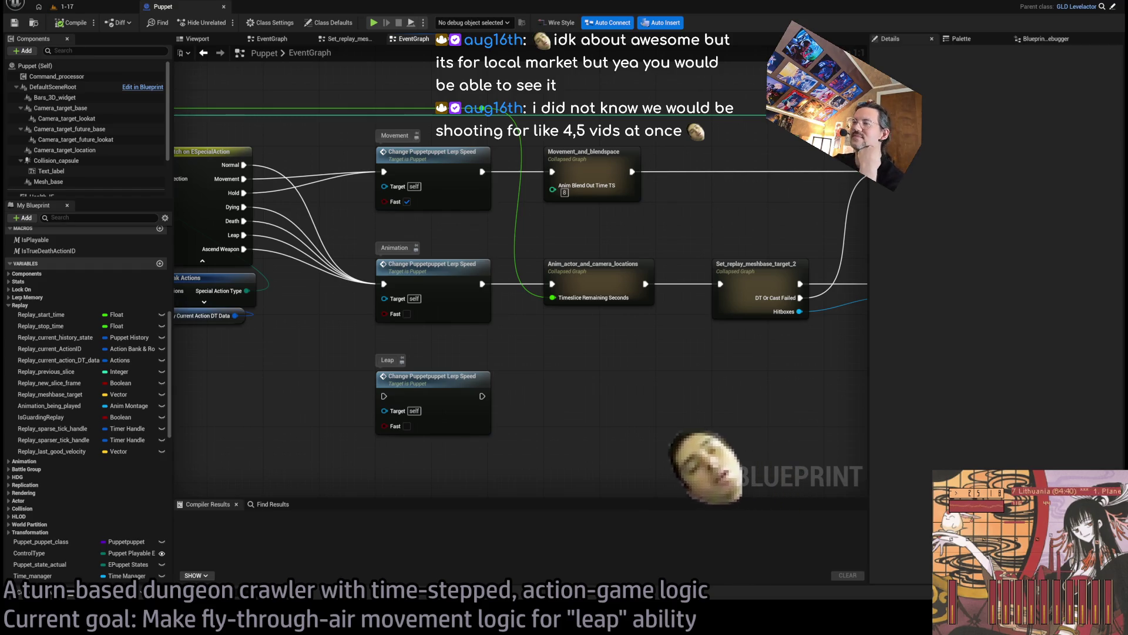
pyautogui.moveTo(479, 117); pyautogui.dragTo(686, 353)
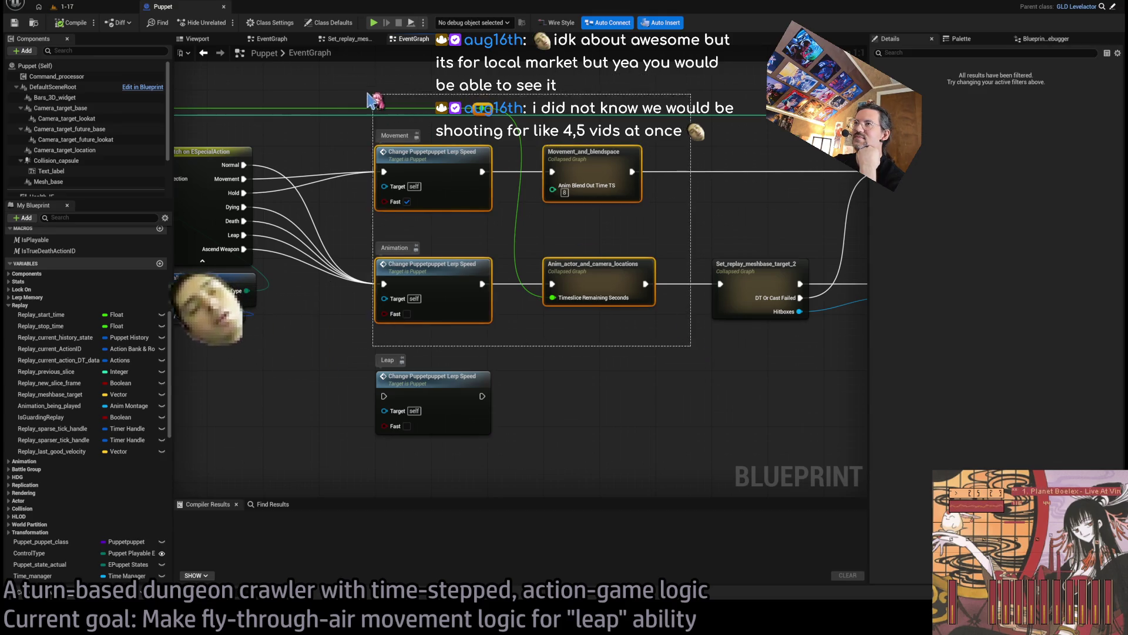
pyautogui.moveTo(346, 86)
pyautogui.mouseDown()
pyautogui.moveTo(684, 347)
pyautogui.moveTo(676, 332)
pyautogui.mouseUp()
pyautogui.click(551, 385)
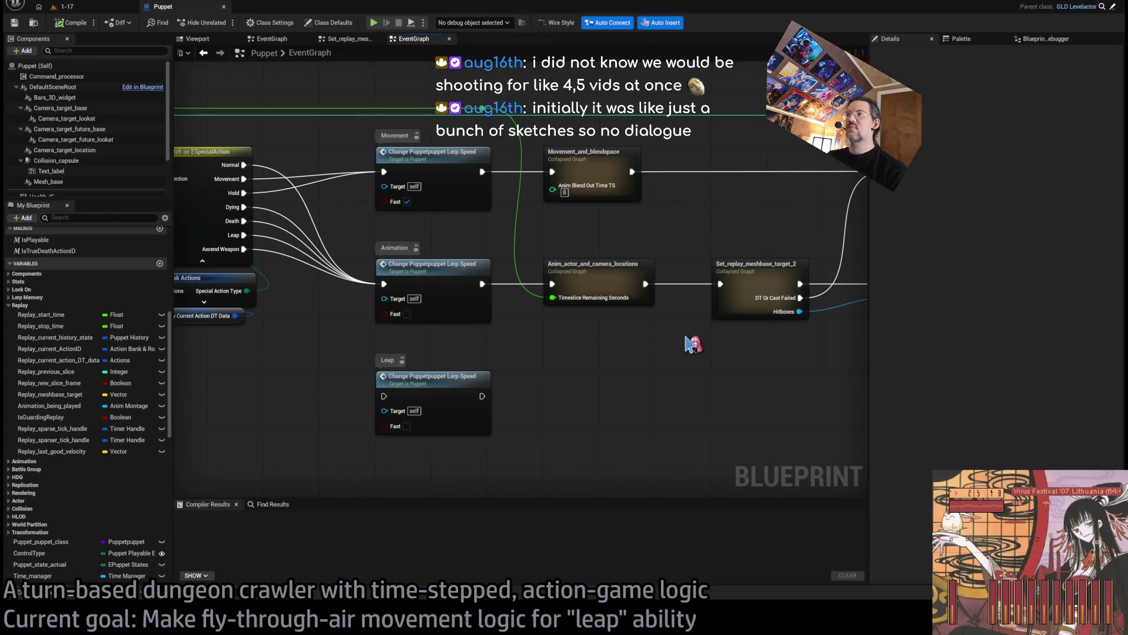
pyautogui.moveTo(638, 345)
pyautogui.mouseDown()
pyautogui.moveTo(424, 351)
pyautogui.moveTo(743, 345)
pyautogui.moveTo(604, 277)
pyautogui.mouseUp()
pyautogui.moveTo(428, 259); pyautogui.dragTo(646, 264)
pyautogui.moveTo(298, 231); pyautogui.dragTo(440, 393)
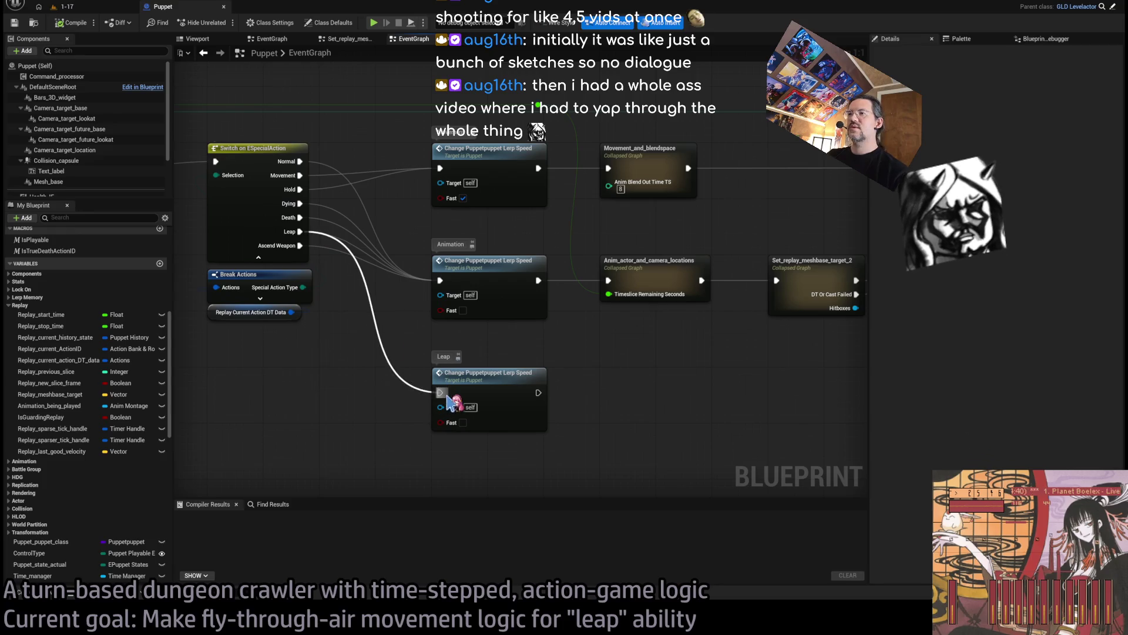
# Step: Connect the Leap lerp-speed node's output to Set_replay_meshbase_target_2, then open Anim_actor_and_camera_locations
pyautogui.moveTo(563, 367); pyautogui.dragTo(412, 373)
pyautogui.click(390, 388)
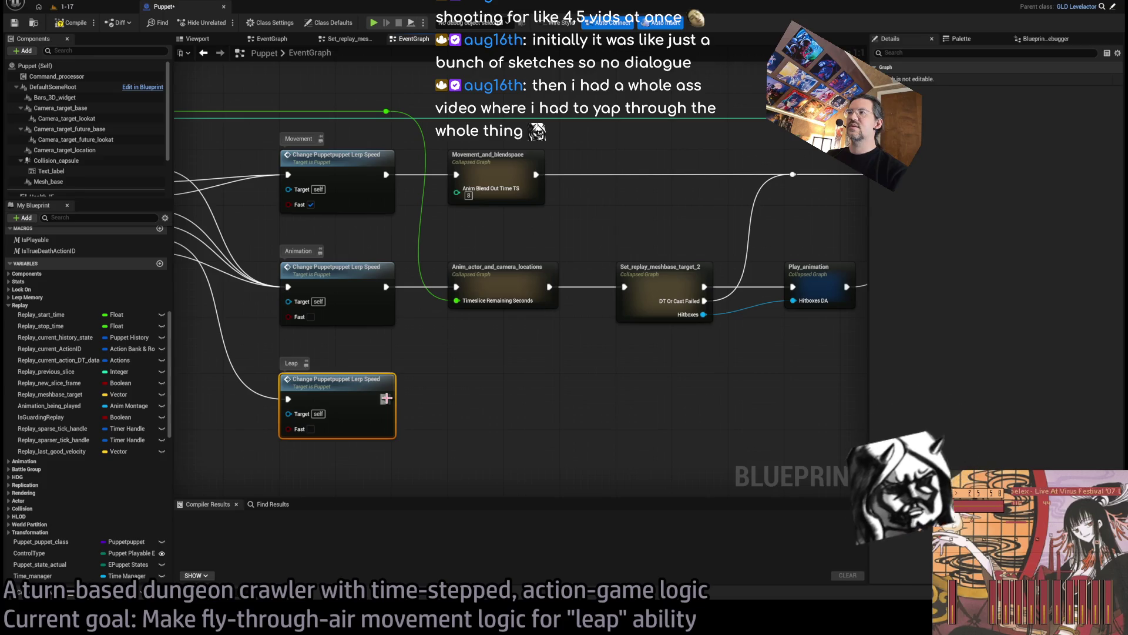
pyautogui.moveTo(423, 240); pyautogui.dragTo(594, 361)
pyautogui.moveTo(386, 399)
pyautogui.mouseDown()
pyautogui.moveTo(500, 402)
pyautogui.moveTo(589, 372)
pyautogui.moveTo(624, 287)
pyautogui.mouseUp()
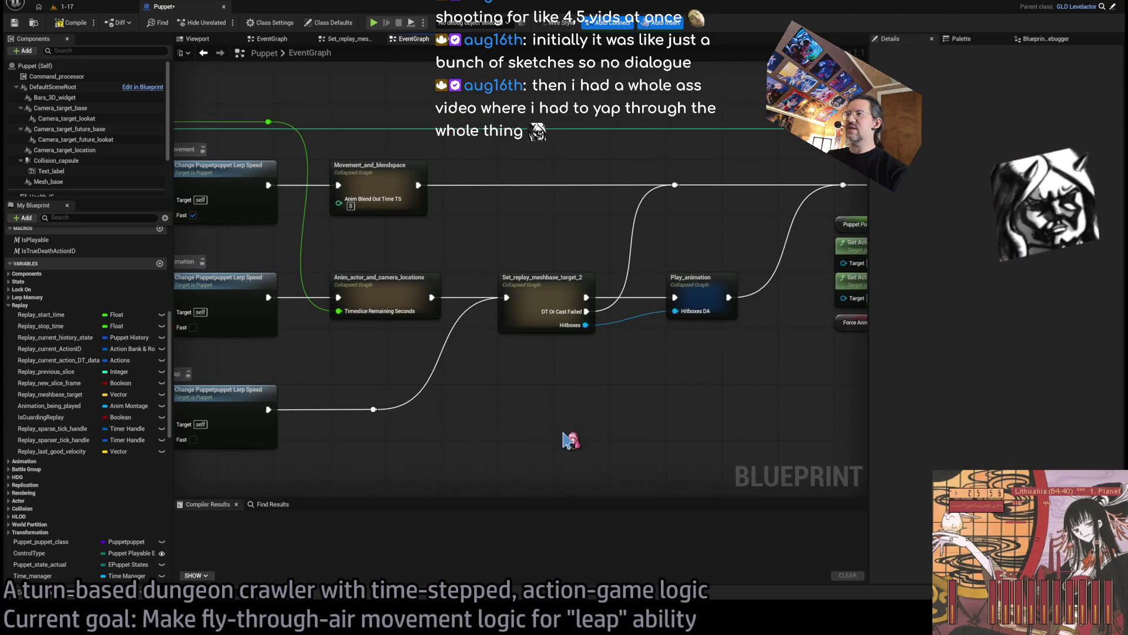
pyautogui.doubleClick(446, 282)
# Step: Review the Anim subgraph's Set World Location and Outputs nodes, then return to EventGraph
pyautogui.scroll(5, 532, 319)
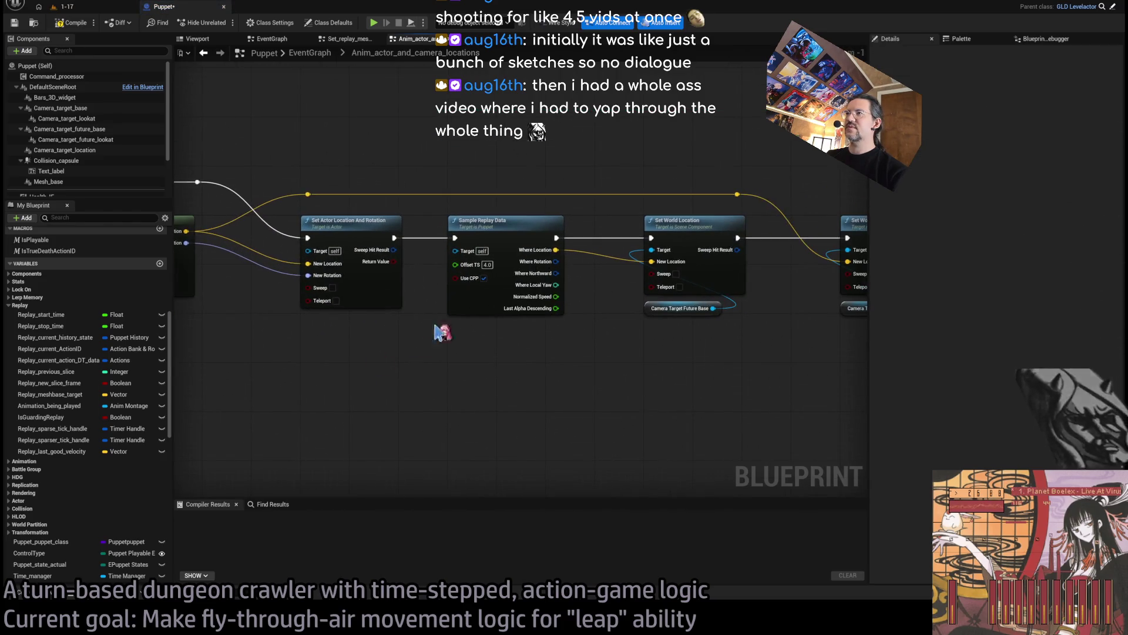
pyautogui.moveTo(514, 171); pyautogui.dragTo(443, 167)
pyautogui.moveTo(619, 230); pyautogui.dragTo(456, 229)
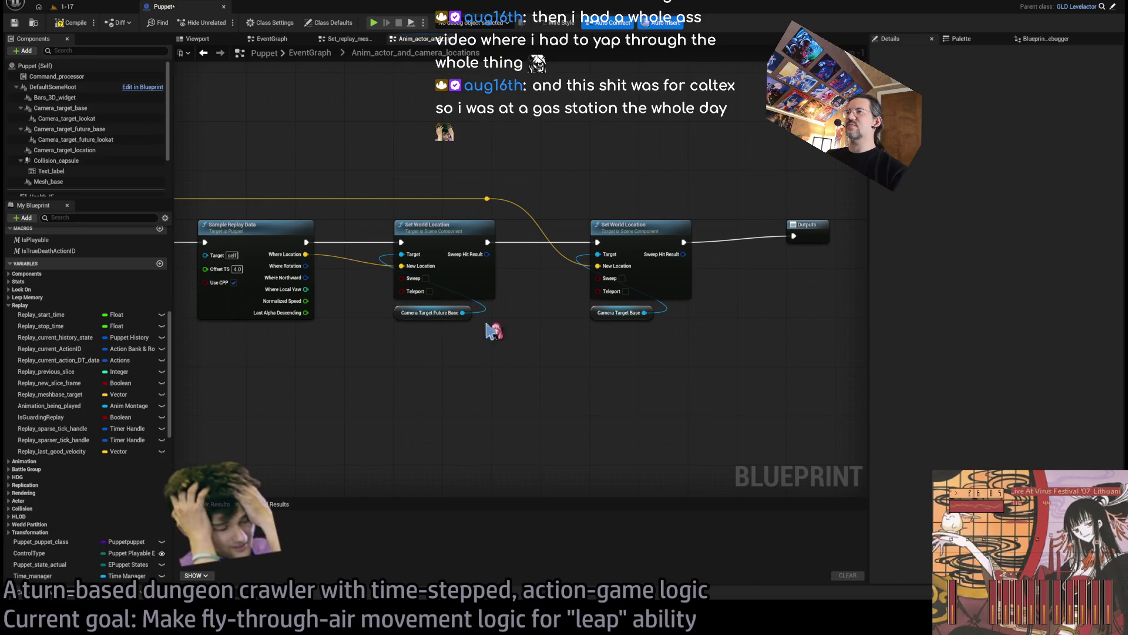
pyautogui.click(310, 59)
# Step: Inspect the whole Movement_and_blendspace collapsed graph, then go back to the parent EventGraph
pyautogui.scroll(4, 496, 345)
pyautogui.doubleClick(489, 273)
pyautogui.scroll(4, 516, 277)
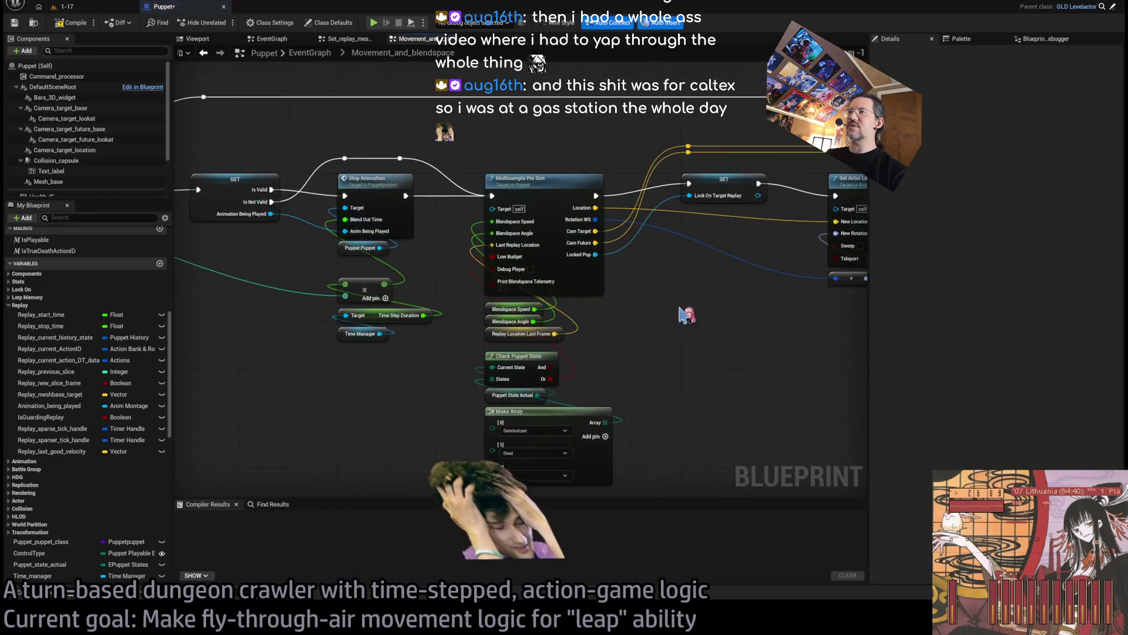
pyautogui.scroll(-3, 452, 339)
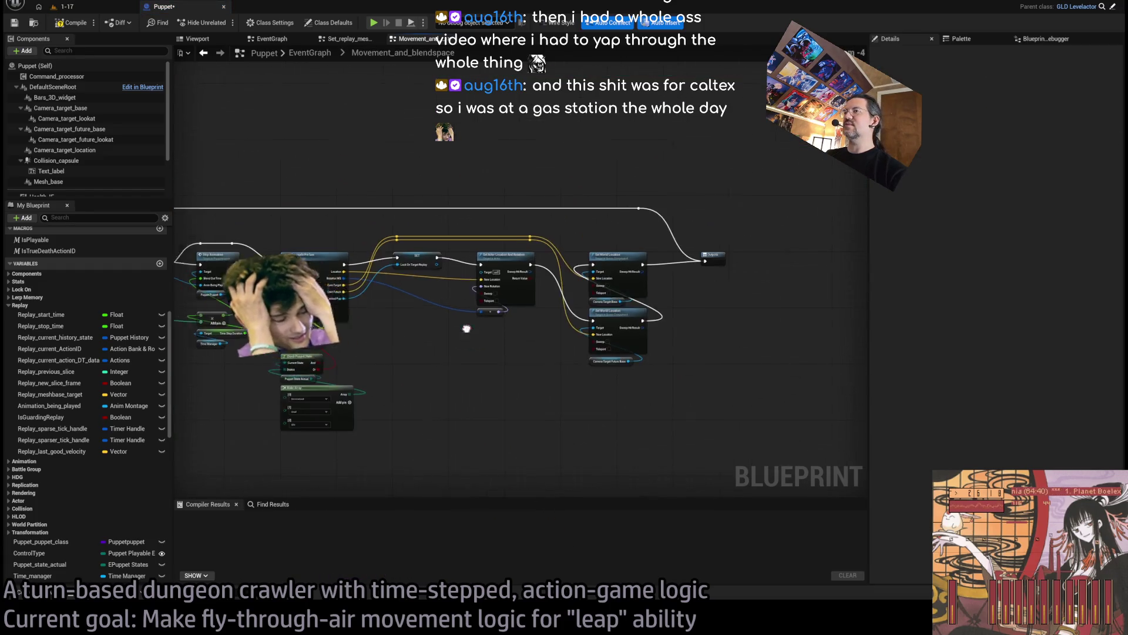
pyautogui.moveTo(466, 332); pyautogui.dragTo(686, 302)
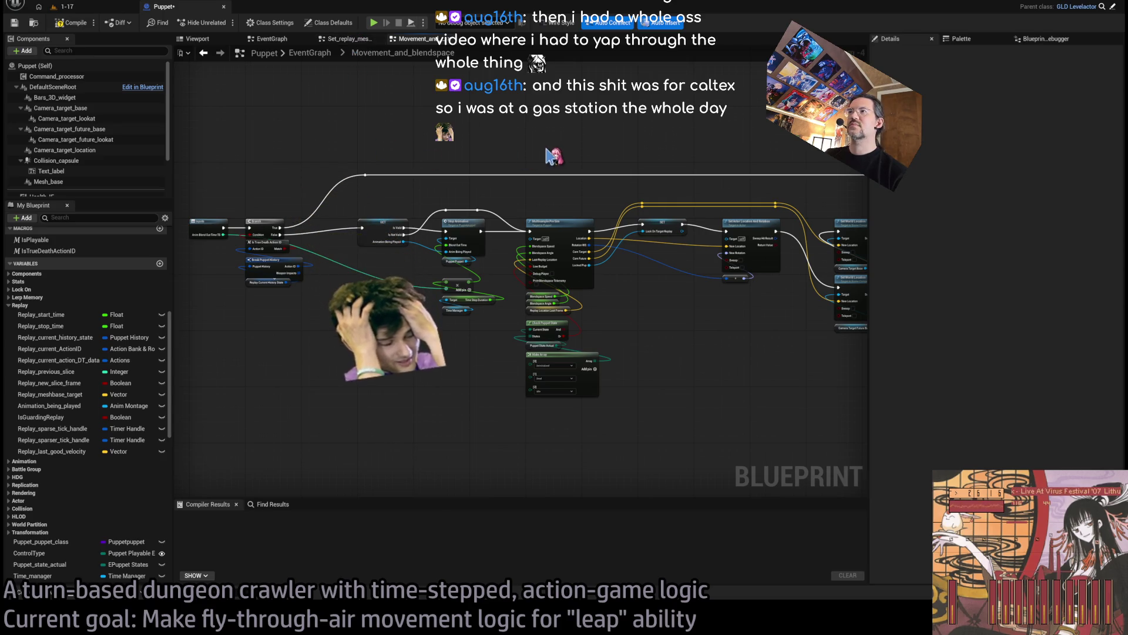
pyautogui.scroll(2, 447, 242)
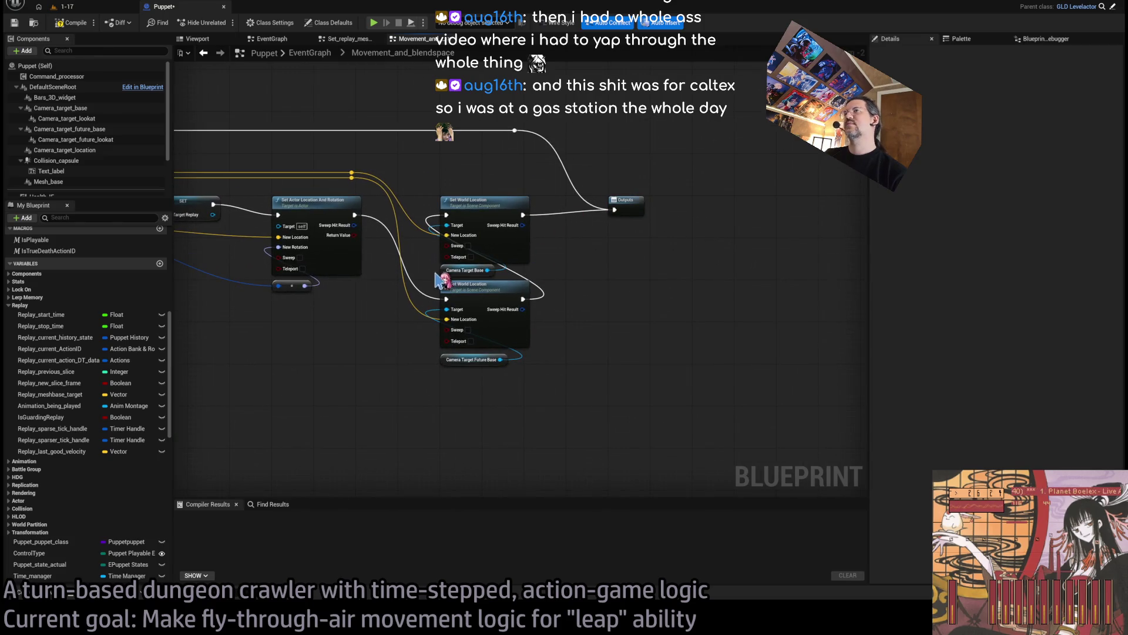
pyautogui.hotkey('alt', 'Left')
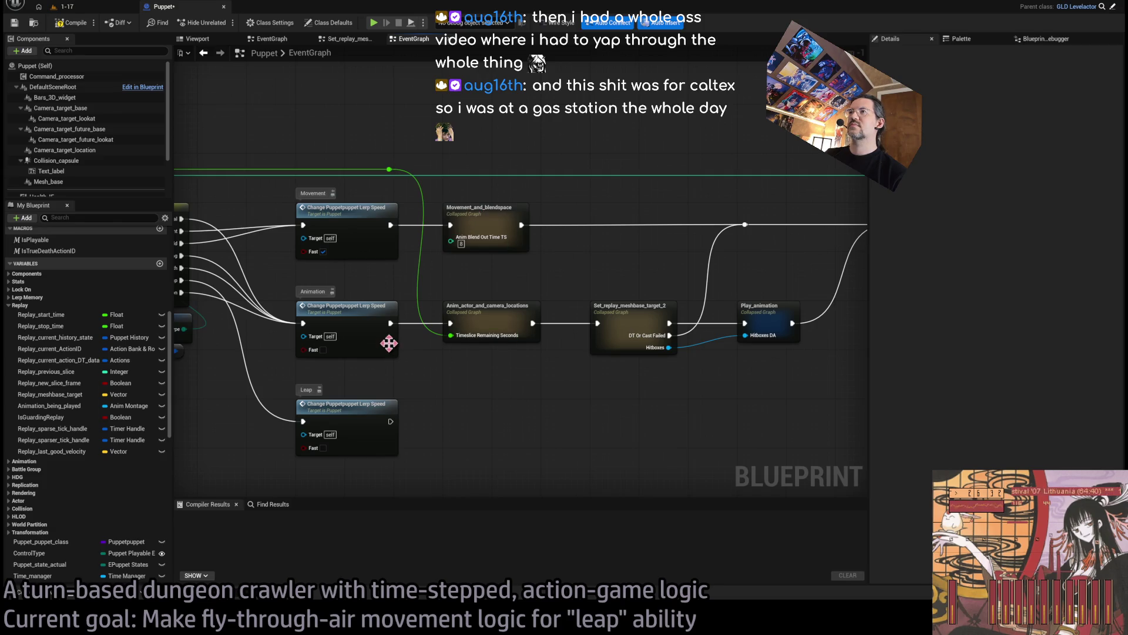
# Step: Marquee-select the two collapsed graph nodes in the EventGraph, then deselect them
pyautogui.scroll(-1, 578, 288)
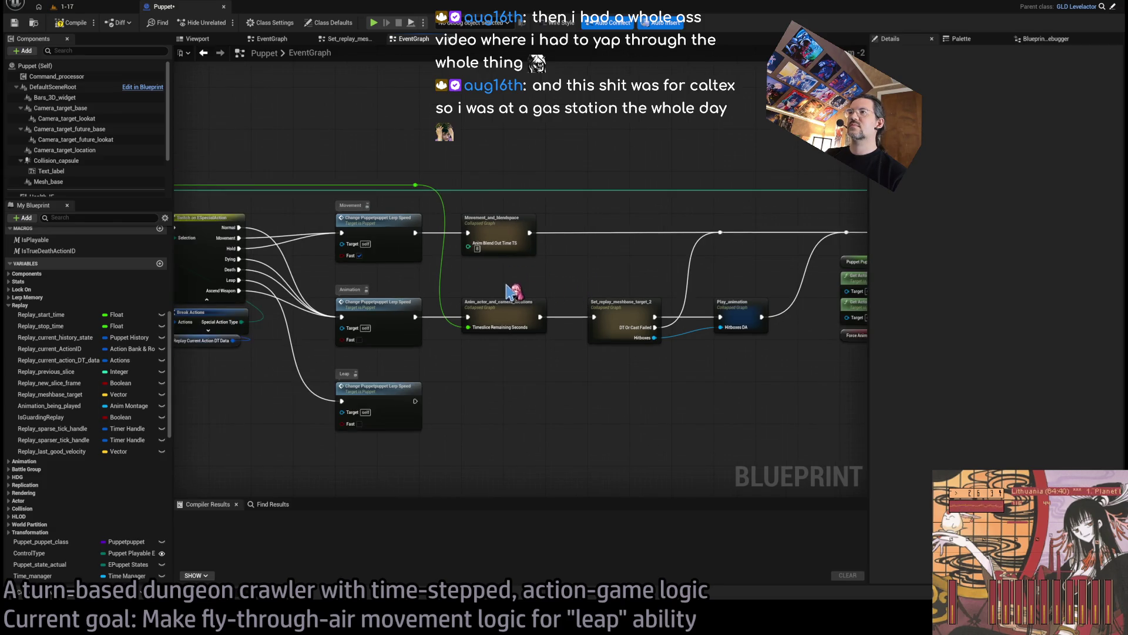
pyautogui.moveTo(459, 138); pyautogui.dragTo(555, 410)
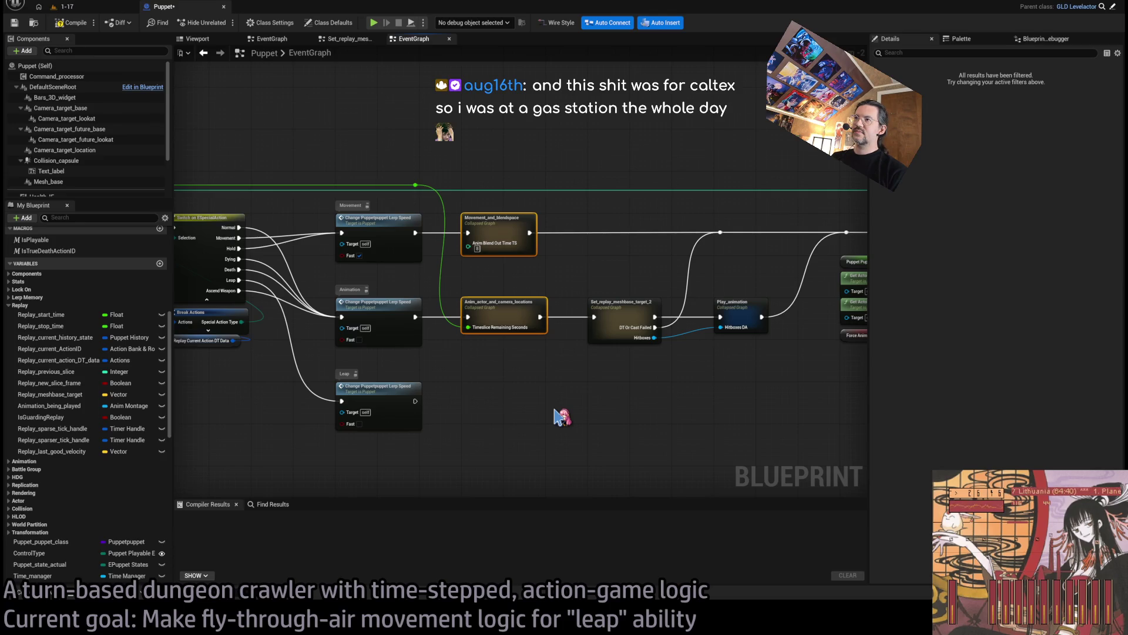
pyautogui.click(558, 418)
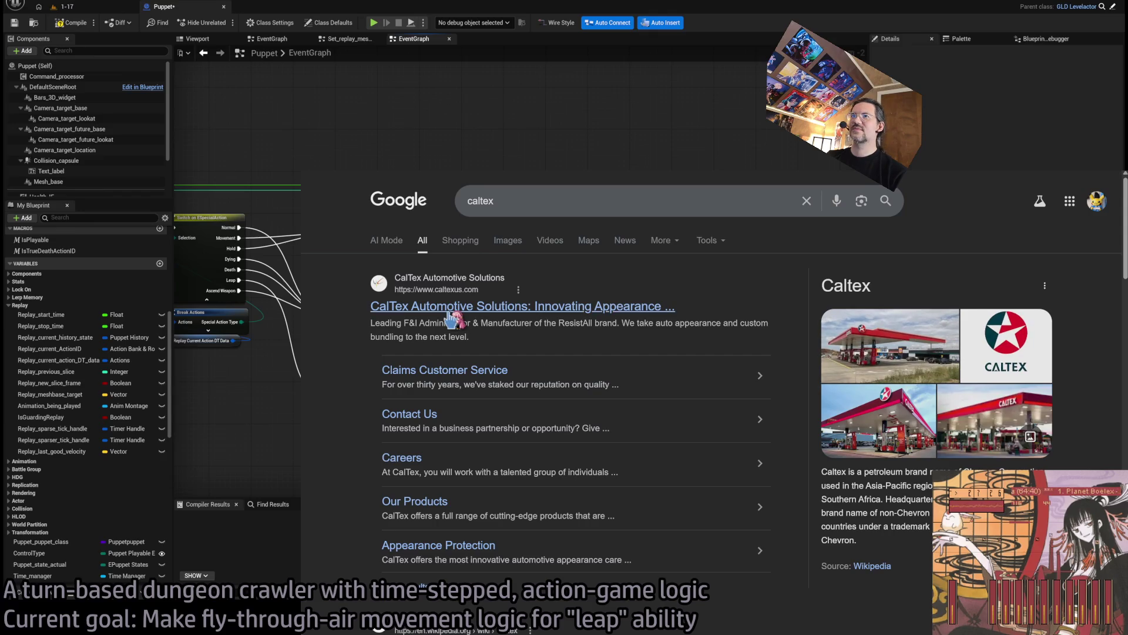
# Step: Visit the CalTex Automotive website, return to the caltex results, and switch to image results
pyautogui.click(694, 393)
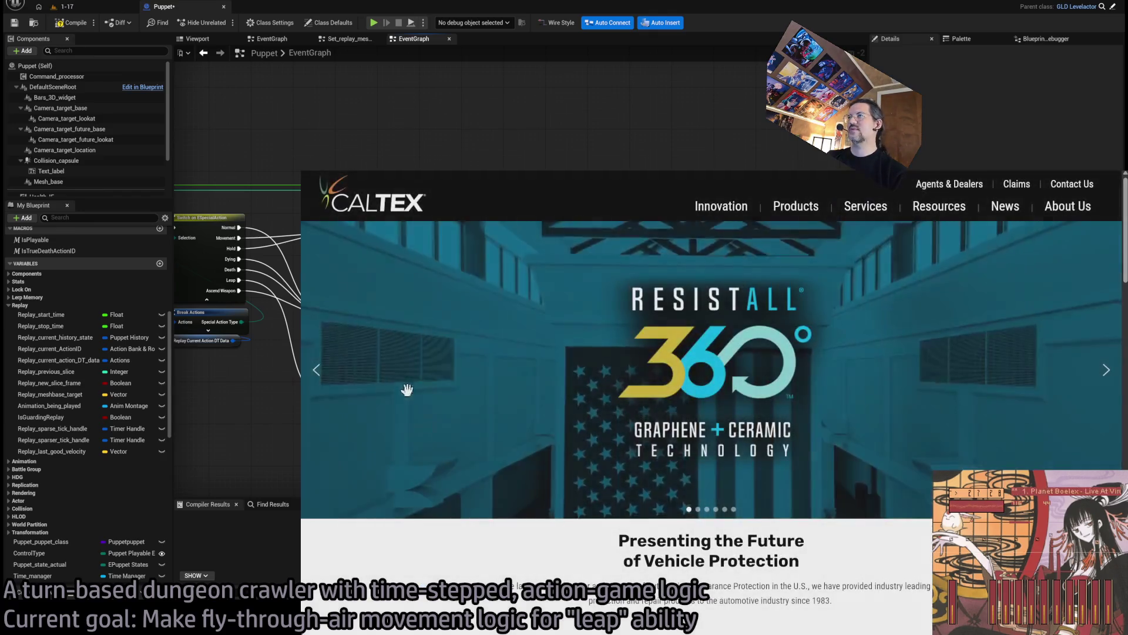
pyautogui.hotkey('alt', 'Left')
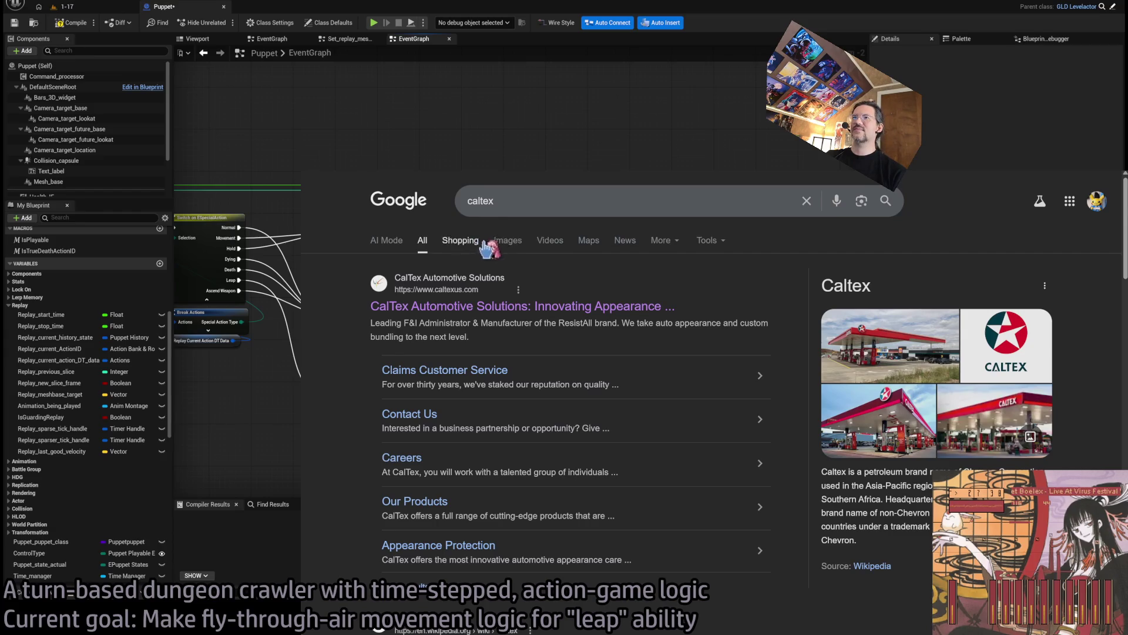
pyautogui.click(470, 247)
# Step: Preview several Caltex photos: Caltex Investors, SPRC, Chevron Australia, Shutterstock and About Us Singapore
pyautogui.click(727, 392)
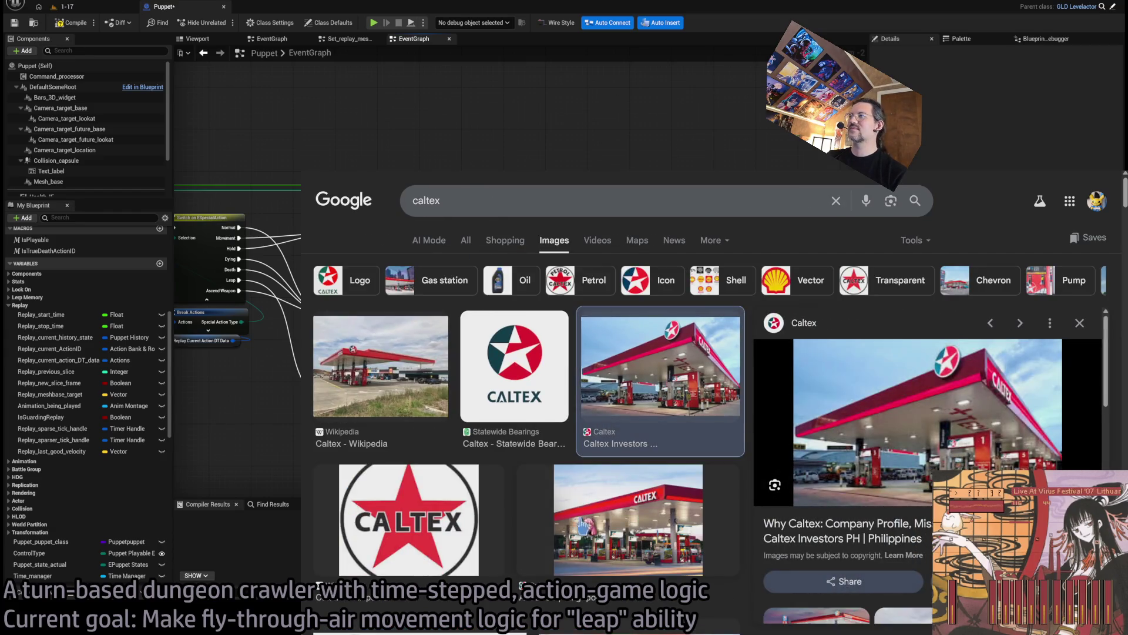
pyautogui.scroll(-5, 605, 476)
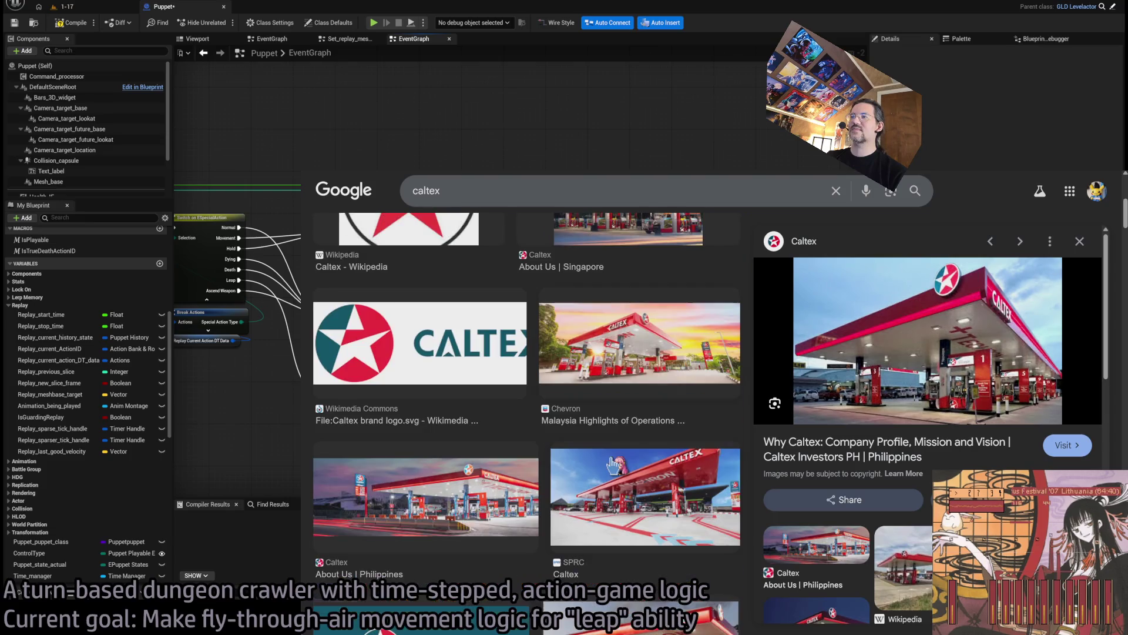
pyautogui.scroll(-3, 612, 464)
pyautogui.click(650, 332)
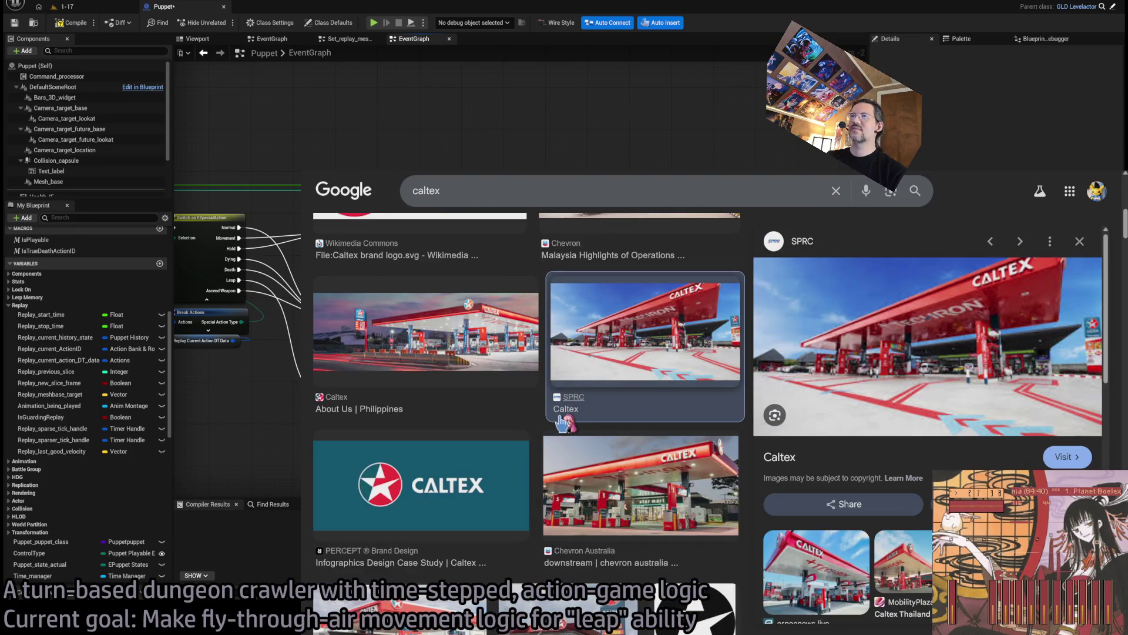
pyautogui.click(646, 491)
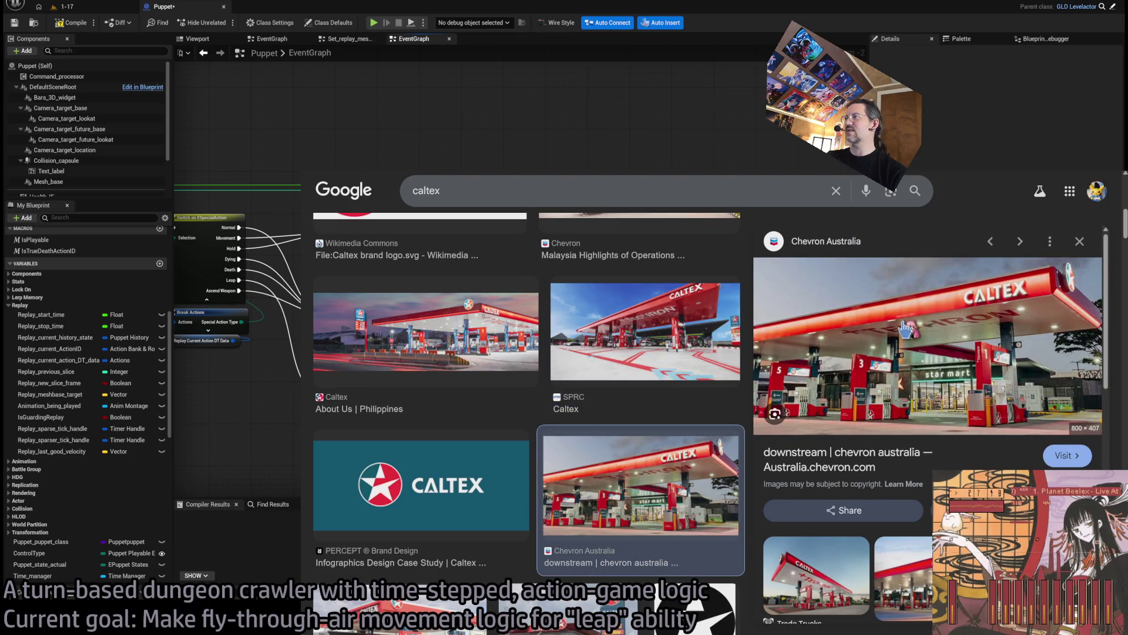
pyautogui.scroll(-4, 588, 412)
pyautogui.click(555, 377)
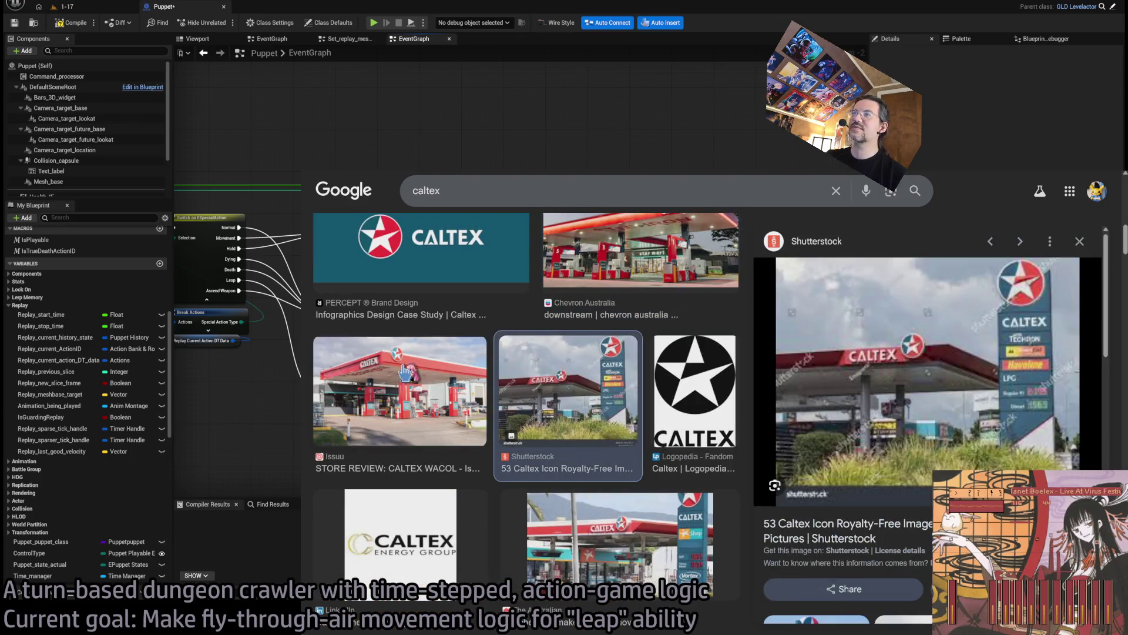
pyautogui.scroll(3, 405, 373)
pyautogui.click(622, 488)
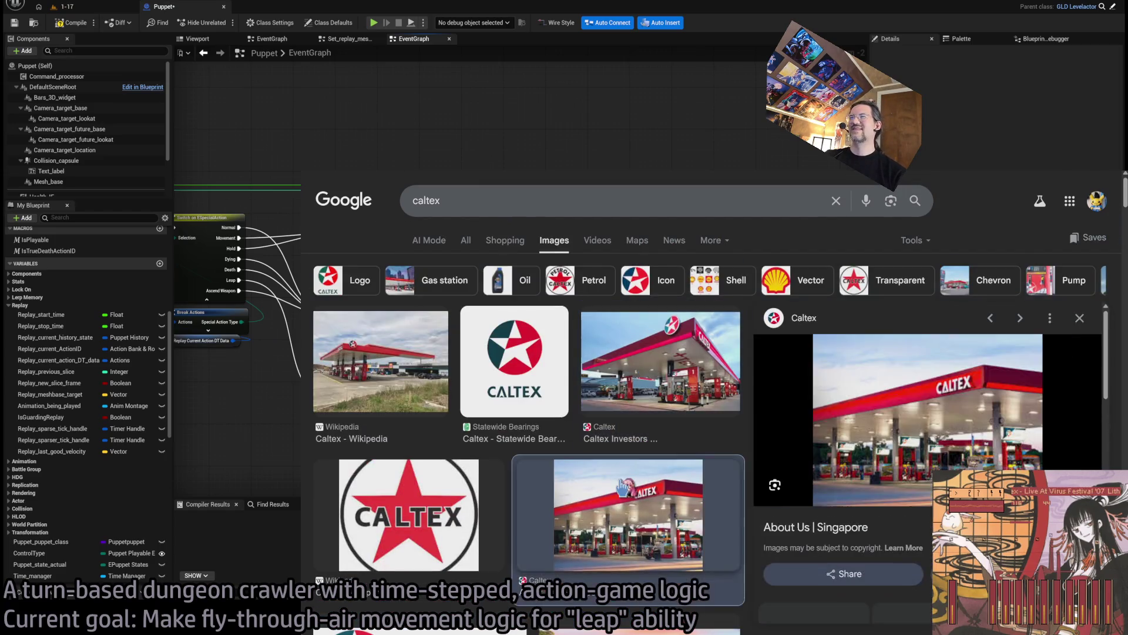
pyautogui.click(379, 361)
# Step: Switch between the ChatGPT and Unreal windows, then open a new browser tab
pyautogui.hotkey('alt', 'Tab')
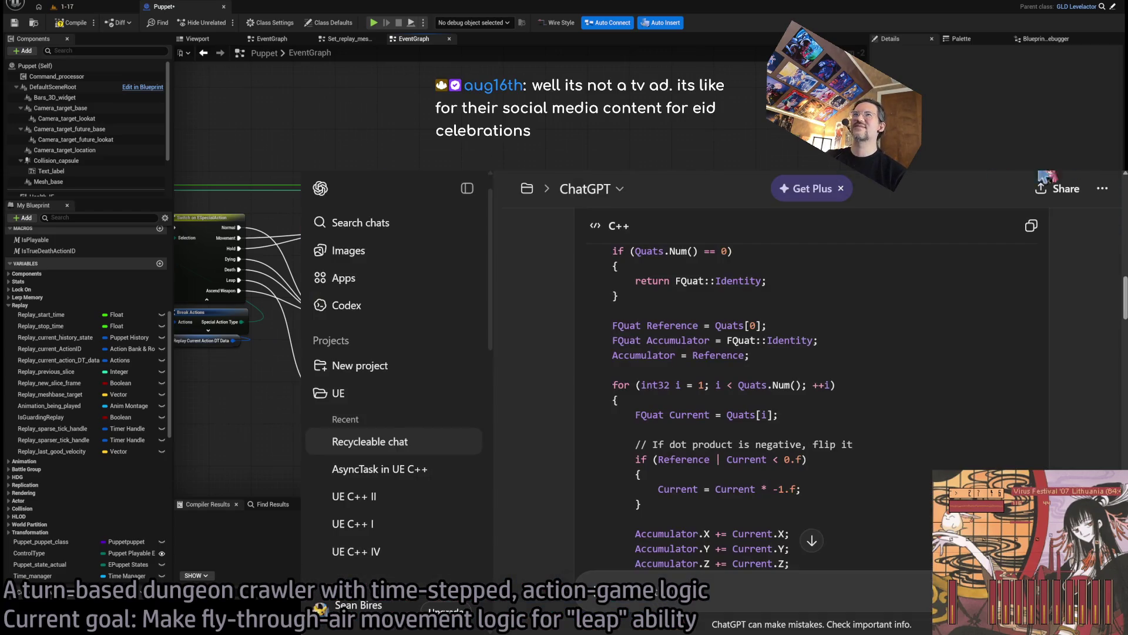
pyautogui.hotkey('alt', 'Tab')
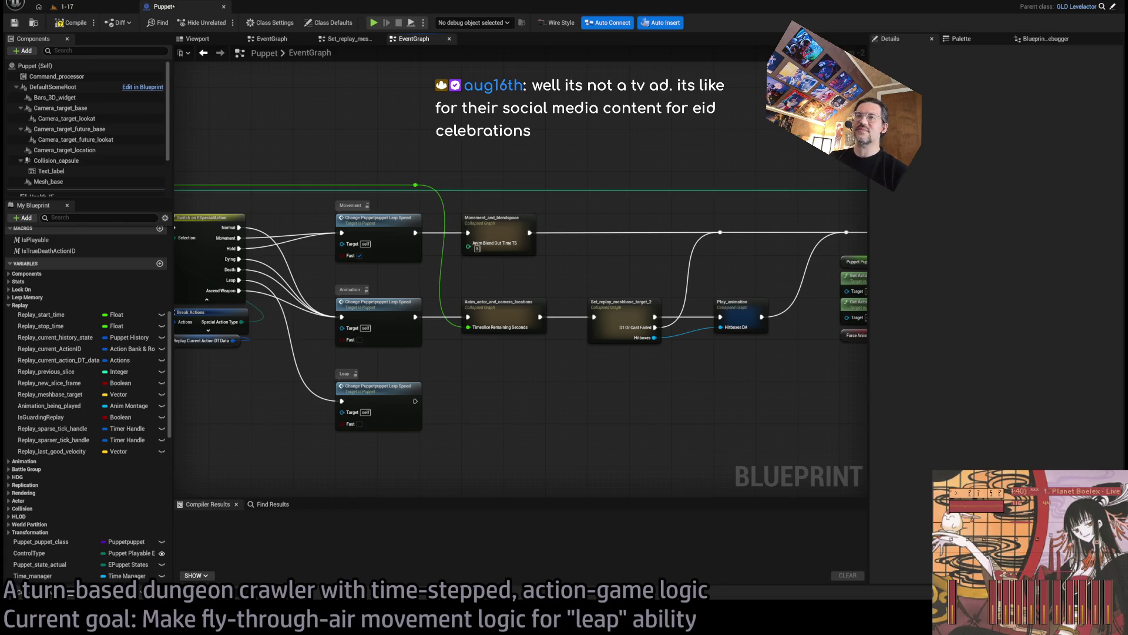
pyautogui.hotkey('alt', 'Tab')
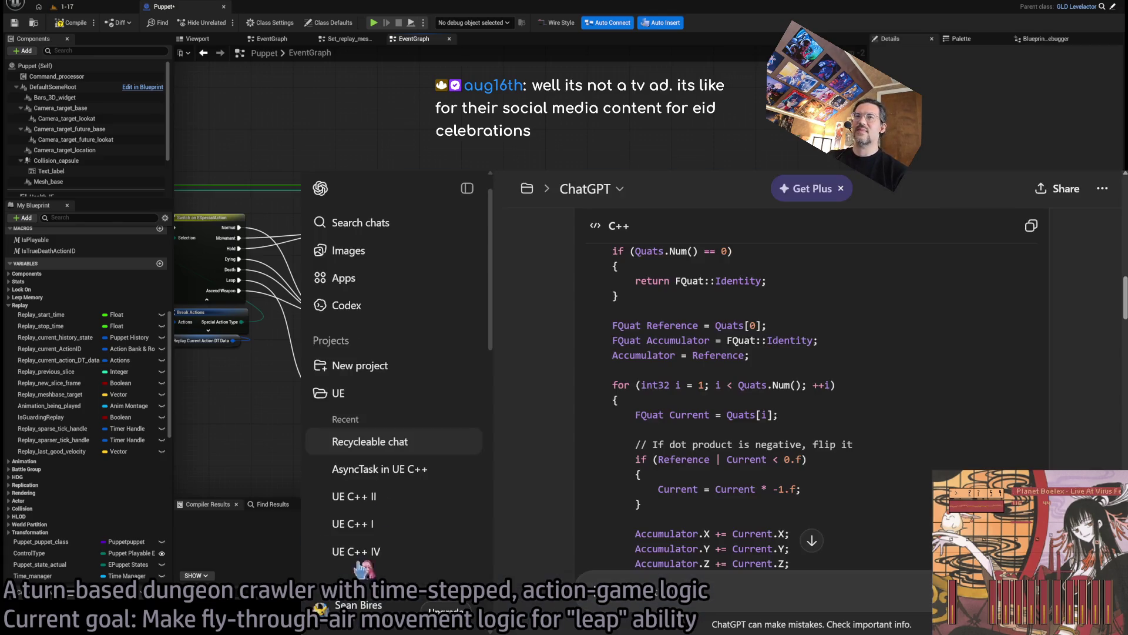
pyautogui.hotkey('ctrl', 't')
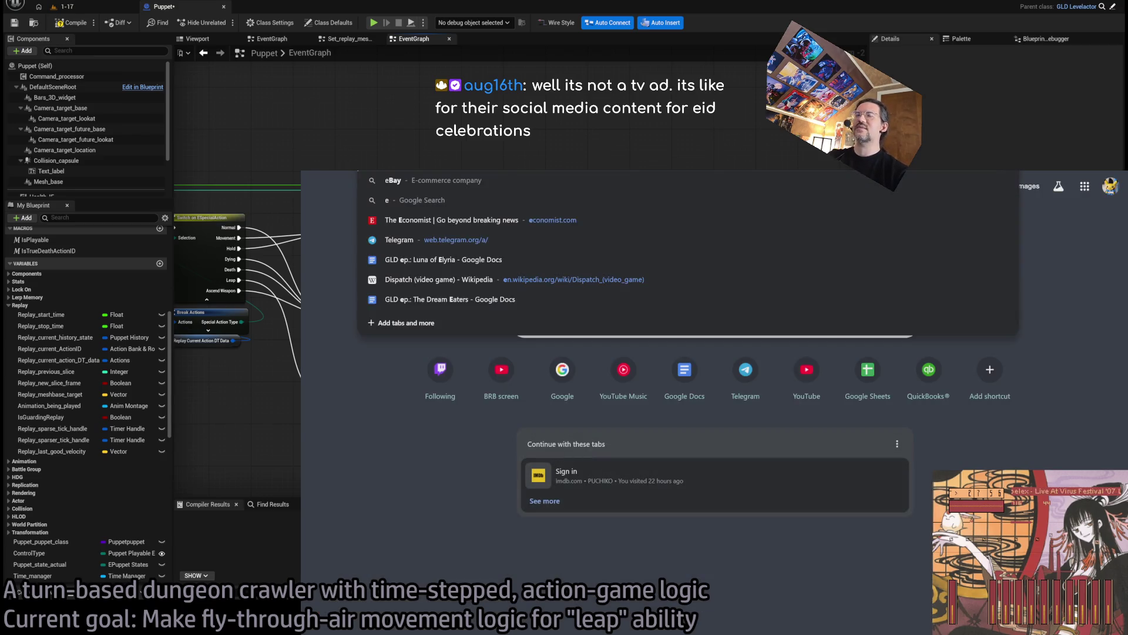
# Step: Search Google for 'eid' and scroll down through the results
pyautogui.write('eid')
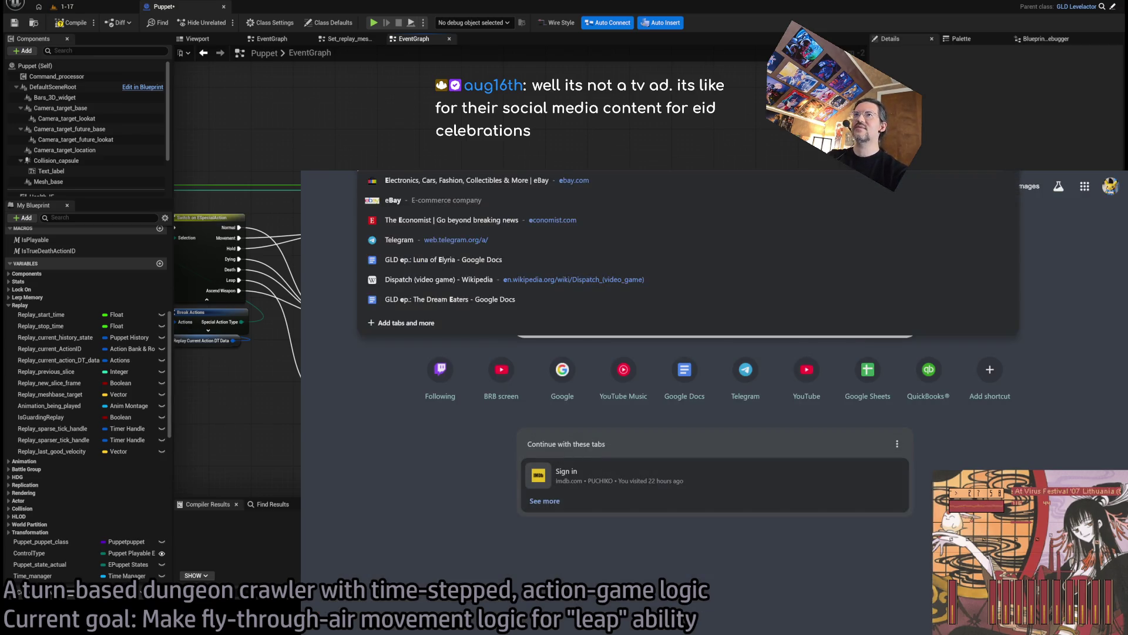
pyautogui.press('Return')
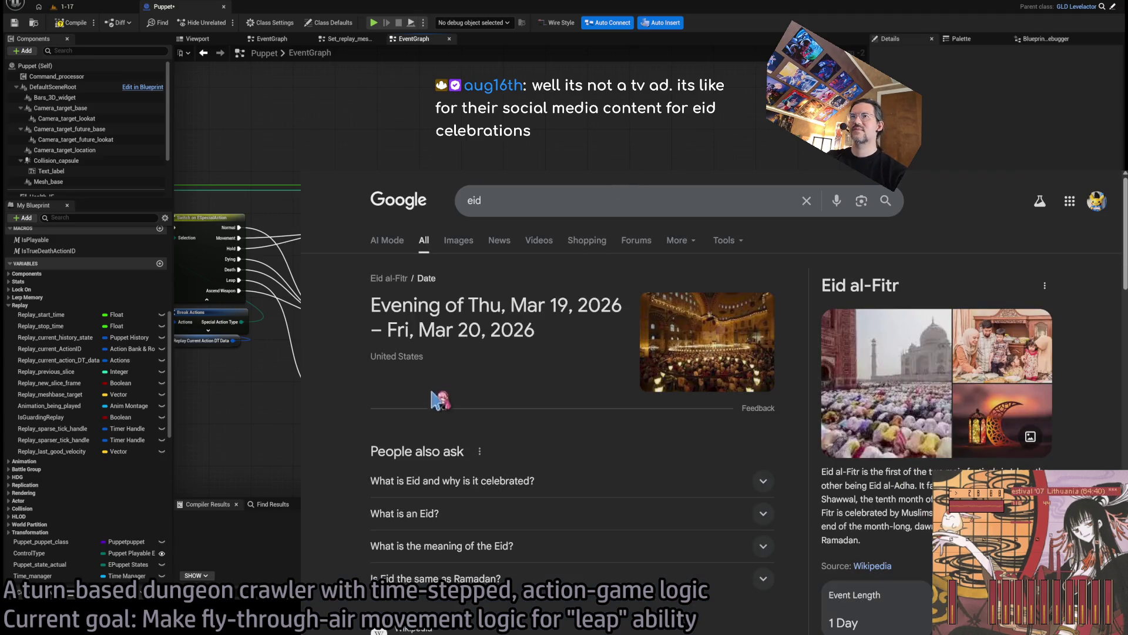
pyautogui.scroll(-2, 499, 390)
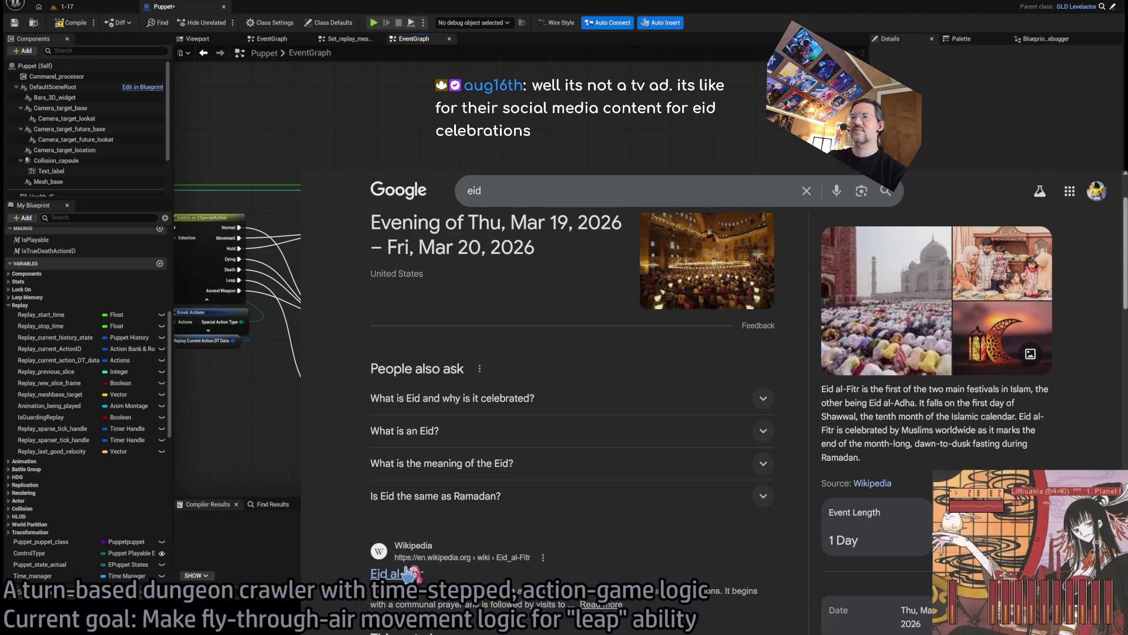
pyautogui.scroll(-4, 345, 329)
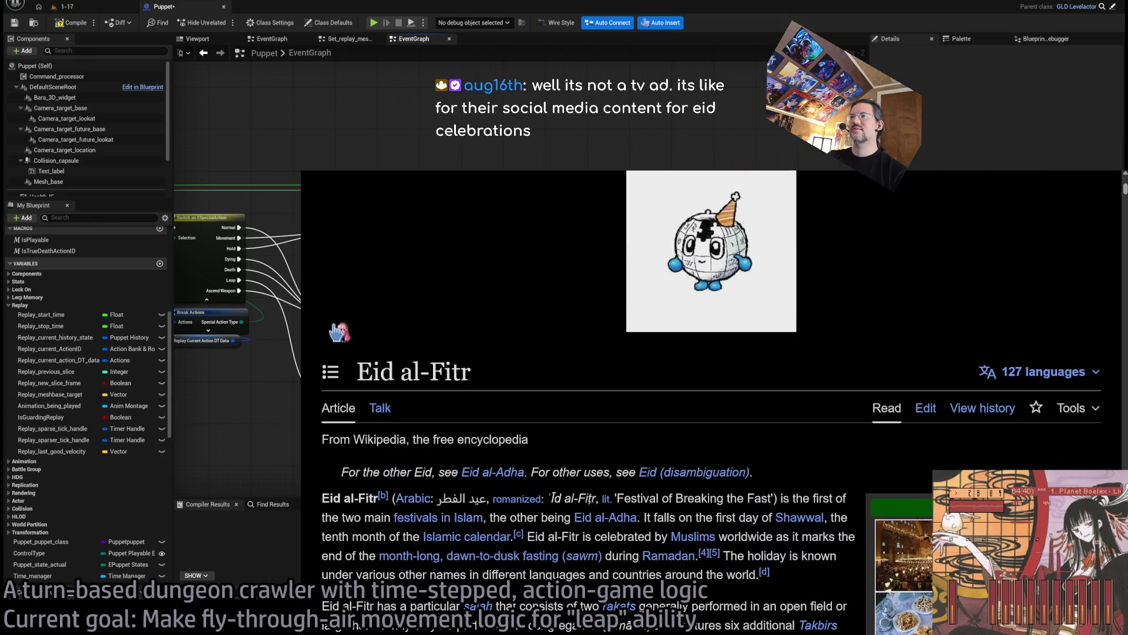
pyautogui.scroll(-2, 435, 332)
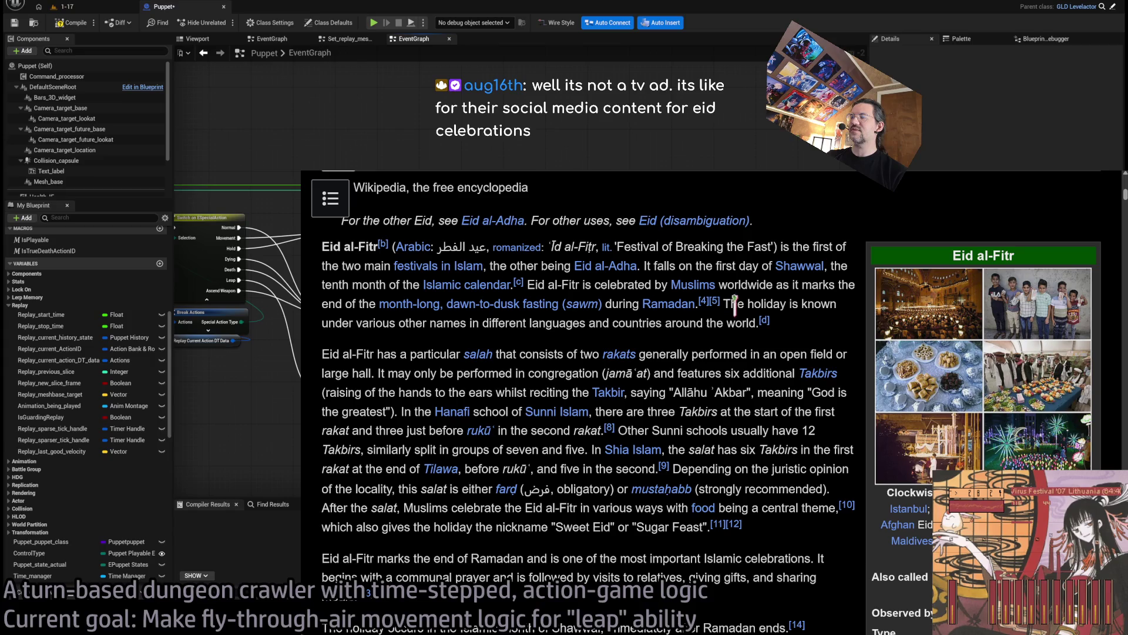
# Step: Highlight the sentence about the holiday's other names and the words 'Eid al-Fitr' in the Wikipedia article
pyautogui.moveTo(732, 304); pyautogui.dragTo(823, 329)
pyautogui.click(820, 340)
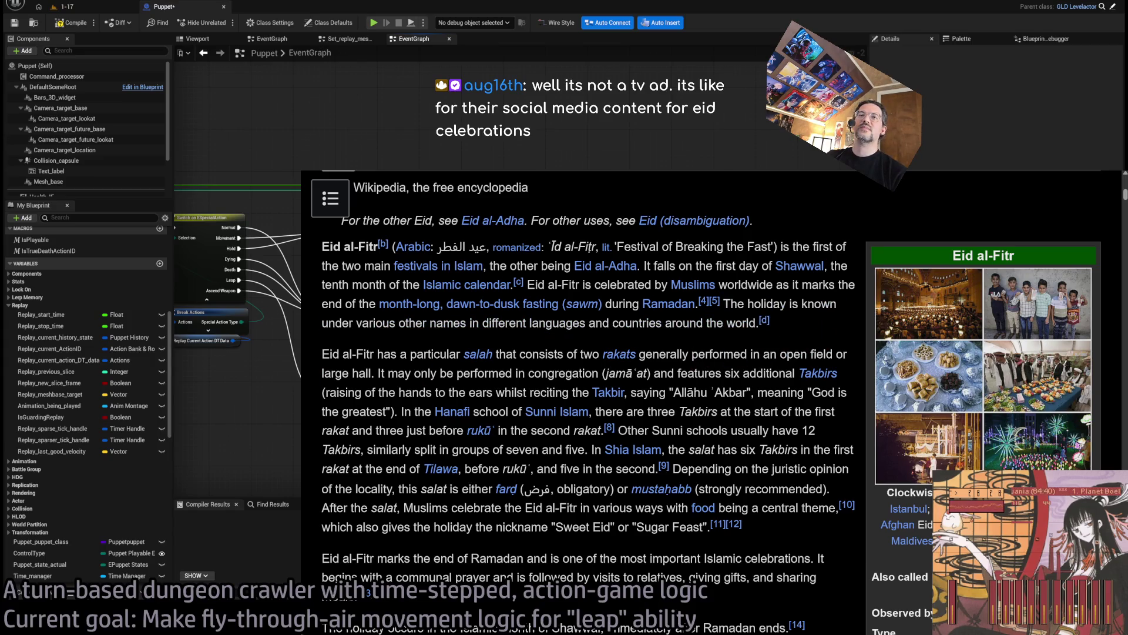
pyautogui.moveTo(770, 324)
pyautogui.mouseDown()
pyautogui.moveTo(729, 303)
pyautogui.moveTo(809, 327)
pyautogui.mouseUp()
pyautogui.click(818, 333)
pyautogui.doubleClick(738, 302)
pyautogui.moveTo(739, 302); pyautogui.dragTo(794, 327)
pyautogui.click(796, 336)
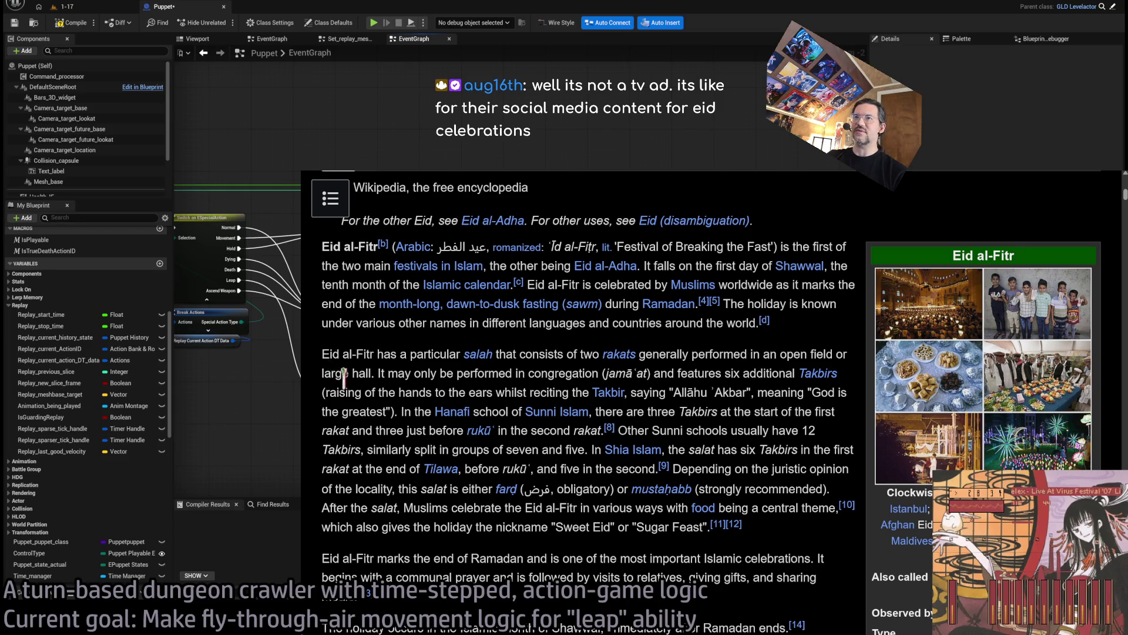
pyautogui.scroll(2, 394, 341)
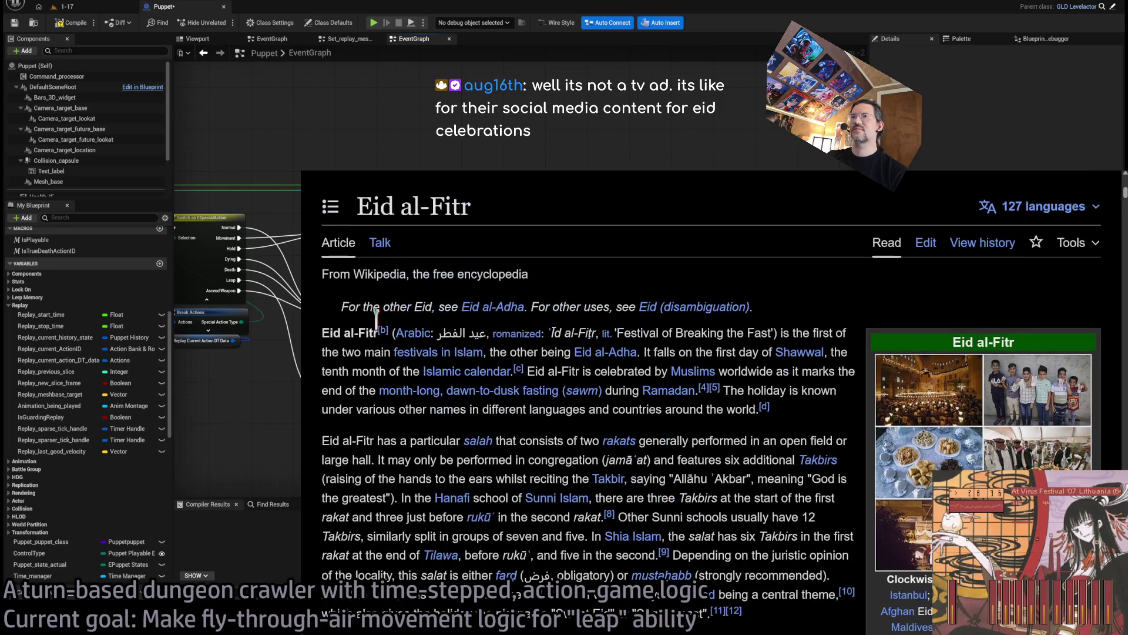
pyautogui.moveTo(323, 333); pyautogui.dragTo(377, 333)
# Step: Return to the Google results for 'eid', scroll them, and switch windows
pyautogui.hotkey('alt', 'Left')
pyautogui.scroll(-7, 488, 302)
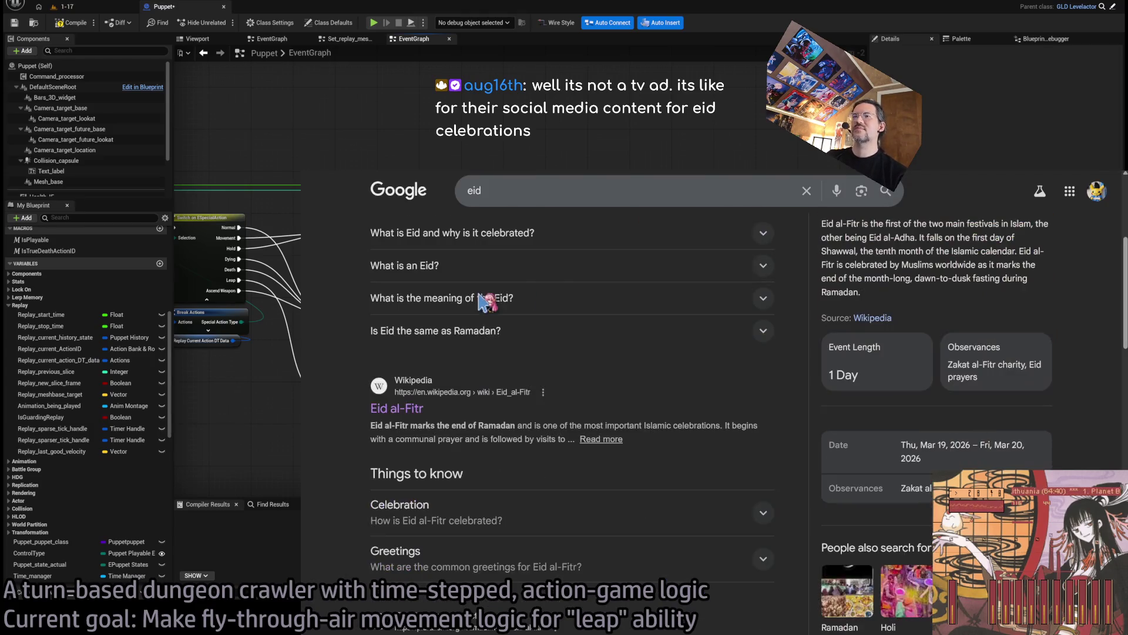
pyautogui.scroll(7, 536, 365)
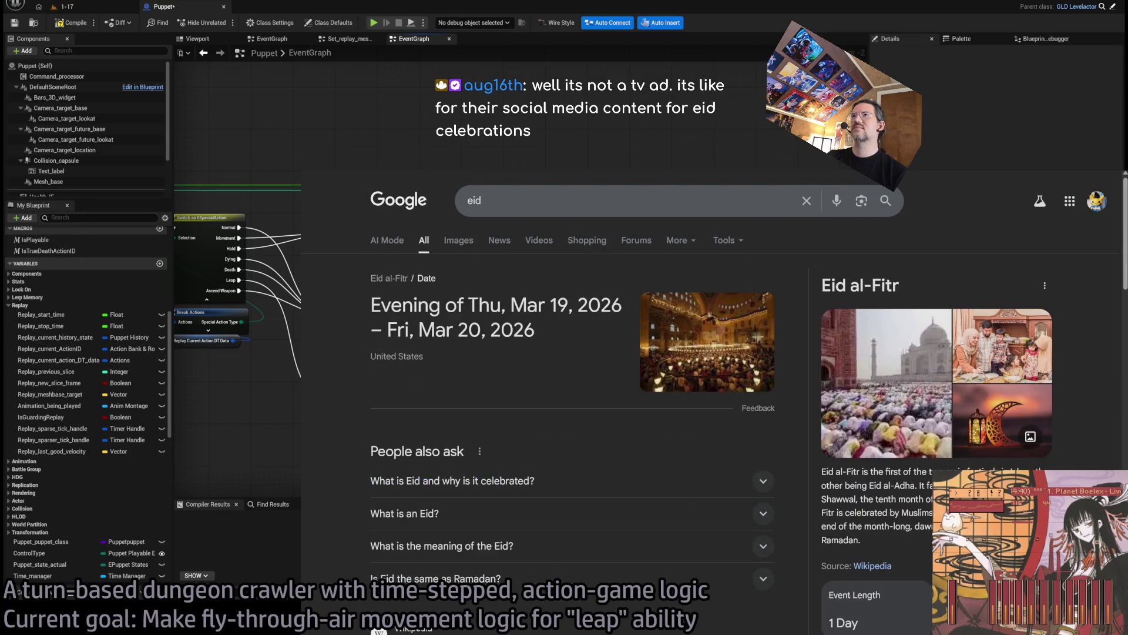
pyautogui.hotkey('alt', 'Tab')
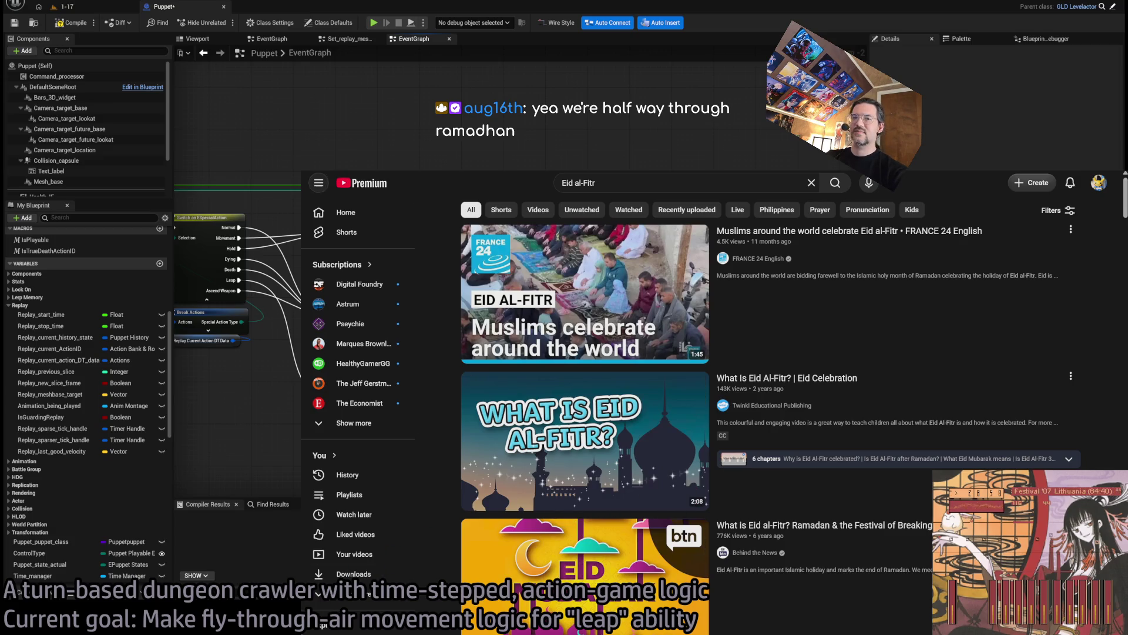
# Step: Play the FRANCE 24 Eid al-Fitr video, then select the two collapsed movement graphs in Unreal
pyautogui.click(585, 290)
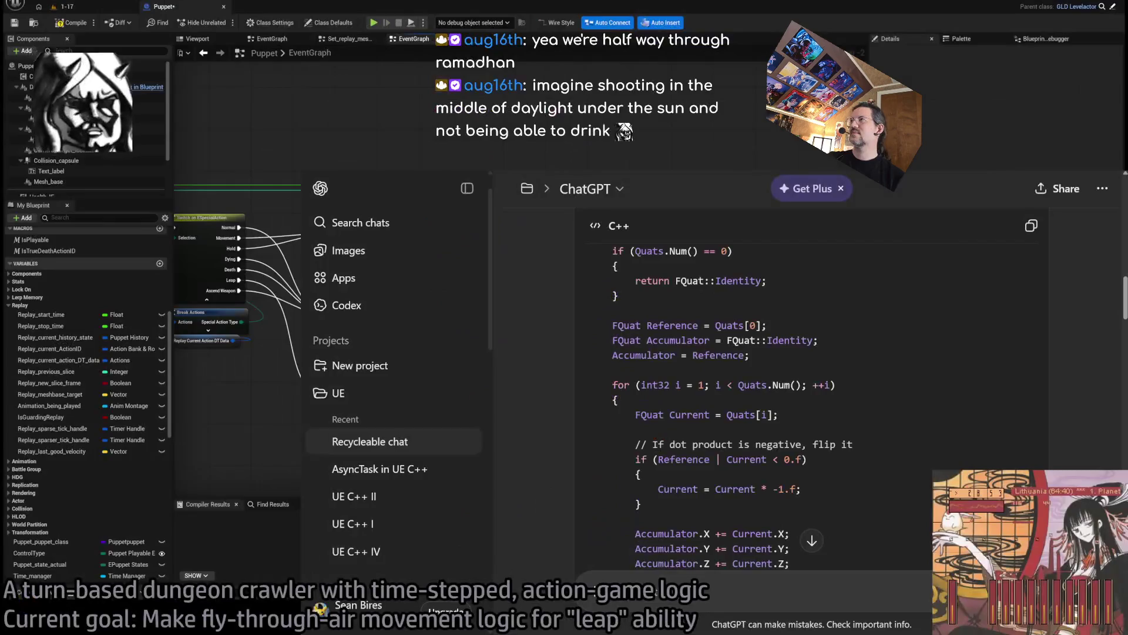
pyautogui.scroll(2, 625, 119)
pyautogui.moveTo(382, 235); pyautogui.dragTo(540, 419)
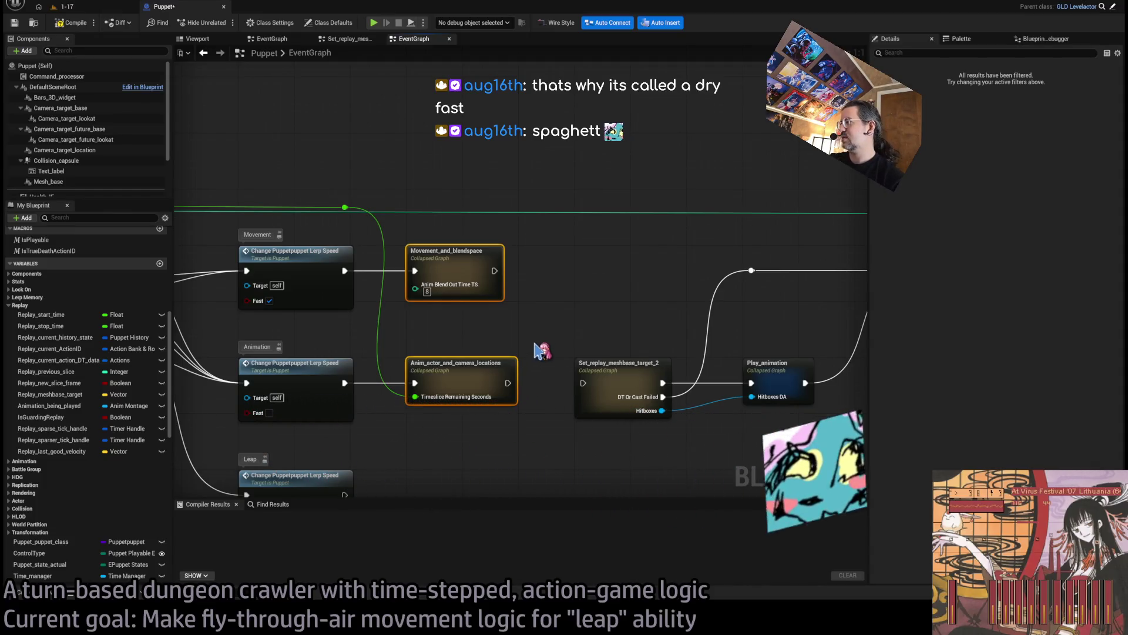
# Step: Look inside the Movement_and_blendspace and Anim_actor_and_camera_locations collapsed graphs
pyautogui.doubleClick(488, 270)
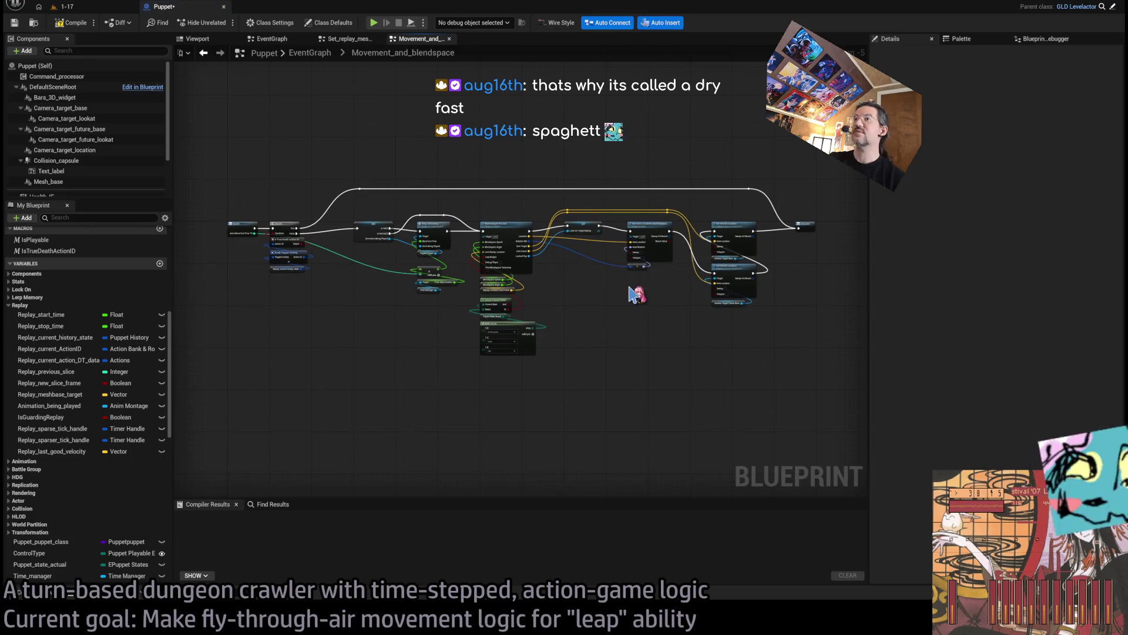
pyautogui.click(309, 53)
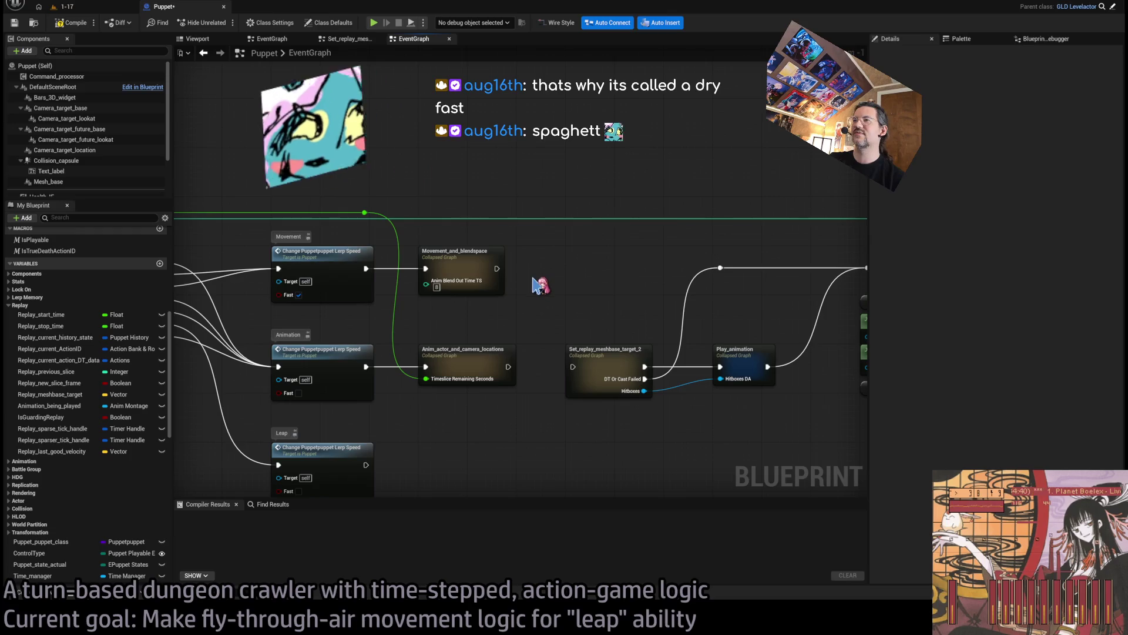
pyautogui.doubleClick(494, 358)
pyautogui.scroll(1, 288, 265)
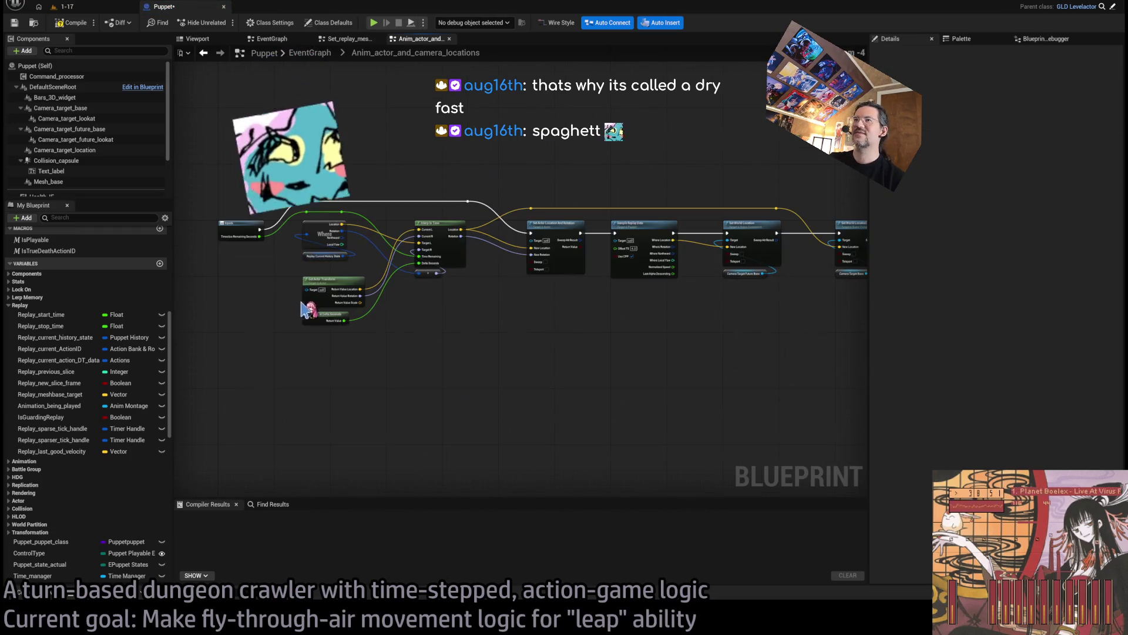
# Step: Check the Output Log in the level editor, then return to the Puppet Blueprint's EventGraph
pyautogui.hotkey('ctrl', 'Tab')
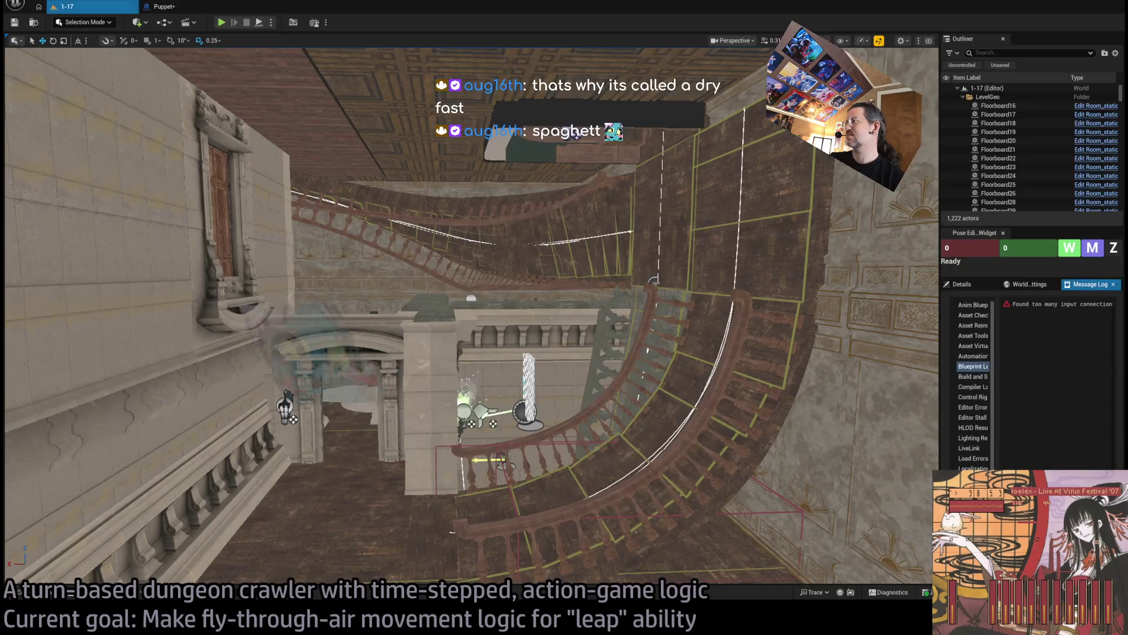
pyautogui.press('`')
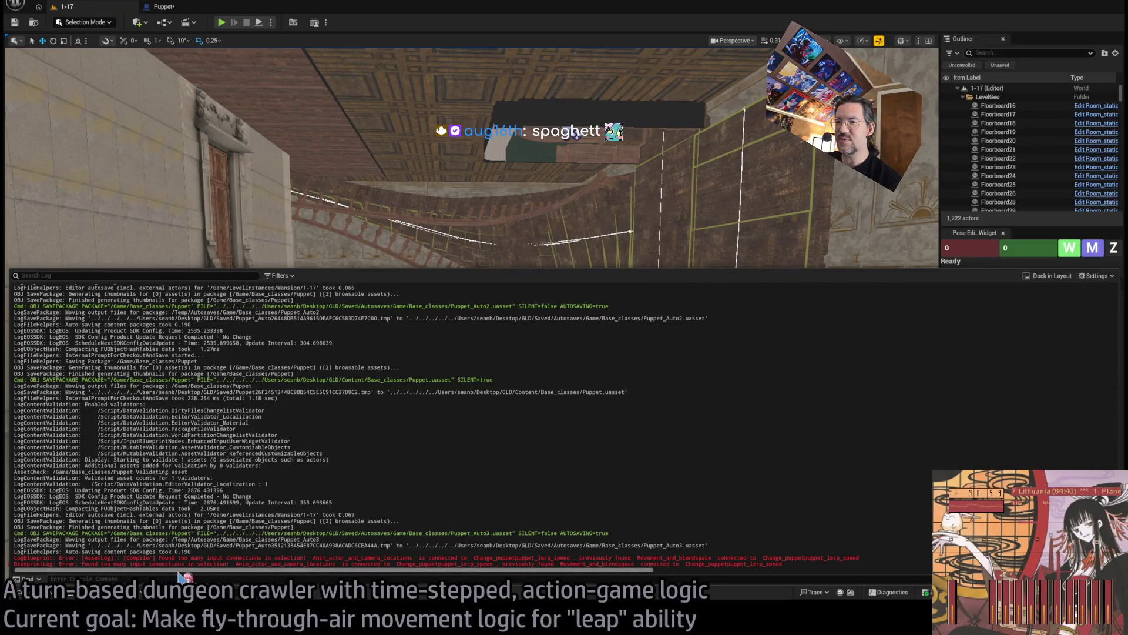
pyautogui.click(185, 6)
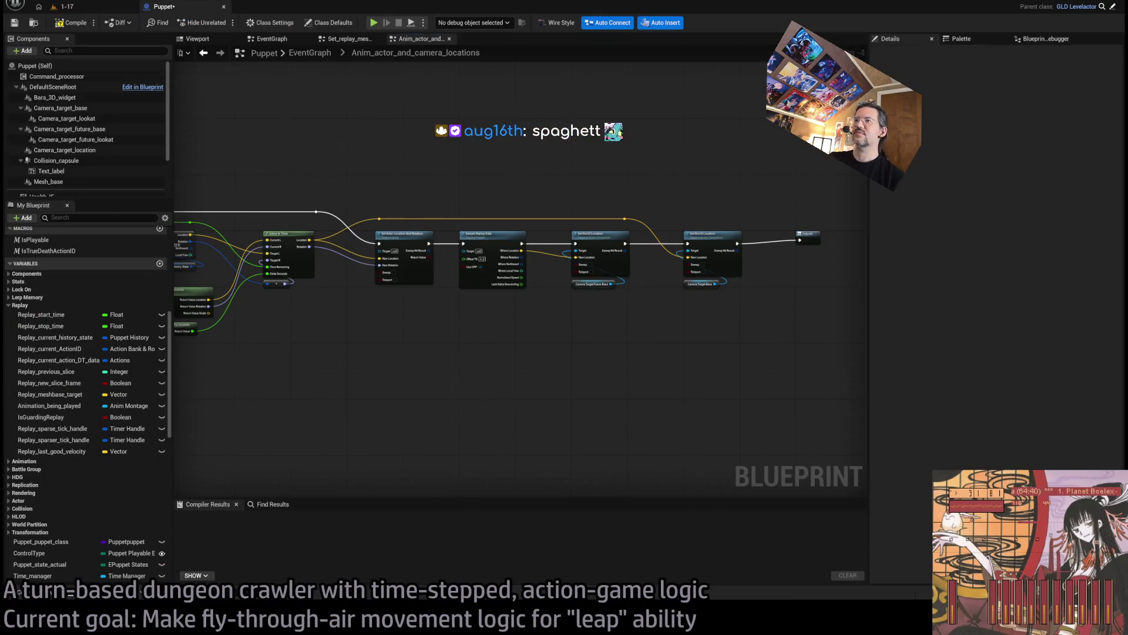
pyautogui.click(353, 39)
pyautogui.click(291, 39)
# Step: Drag both collapsed graphs up and out of the lerp-speed chain
pyautogui.scroll(3, 598, 232)
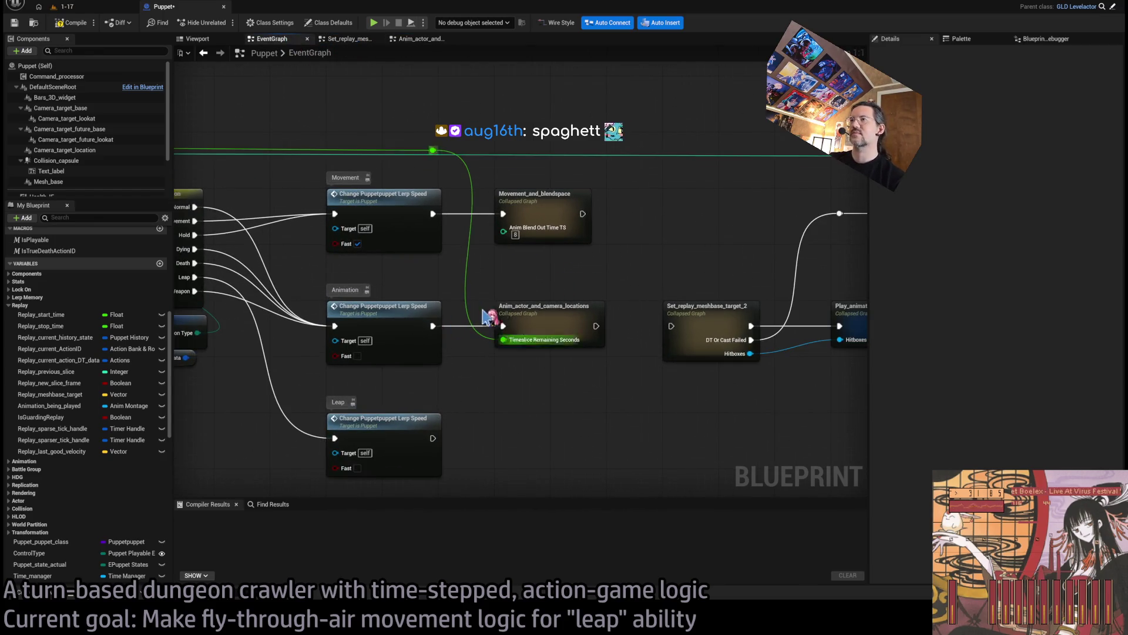
pyautogui.scroll(-4, 475, 320)
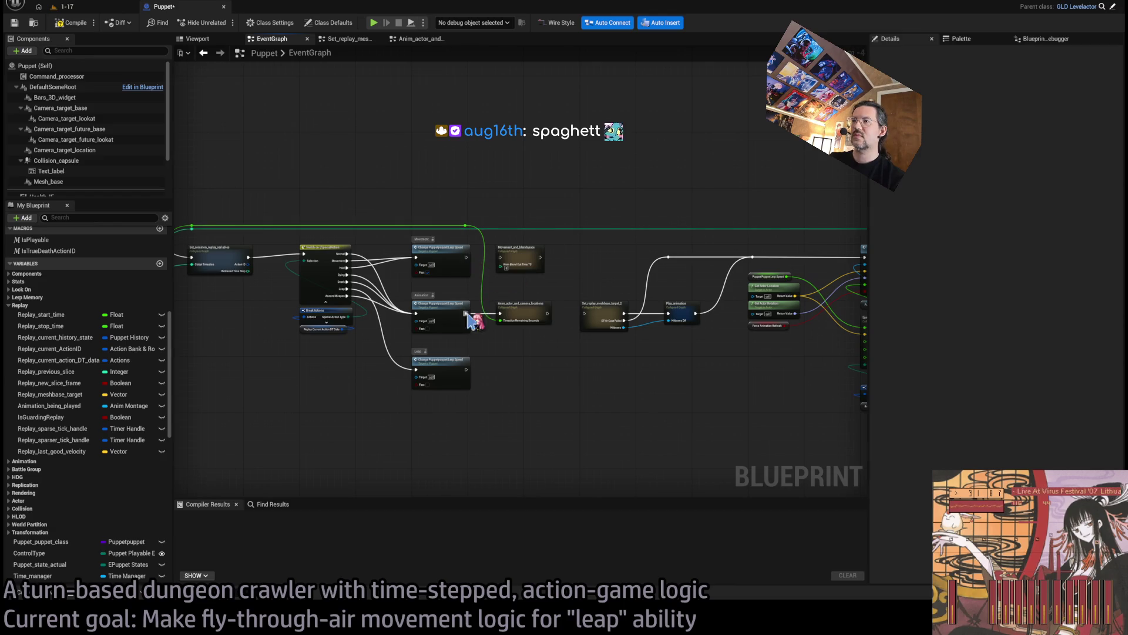
pyautogui.moveTo(573, 252)
pyautogui.mouseDown()
pyautogui.moveTo(523, 312)
pyautogui.moveTo(553, 288)
pyautogui.mouseUp()
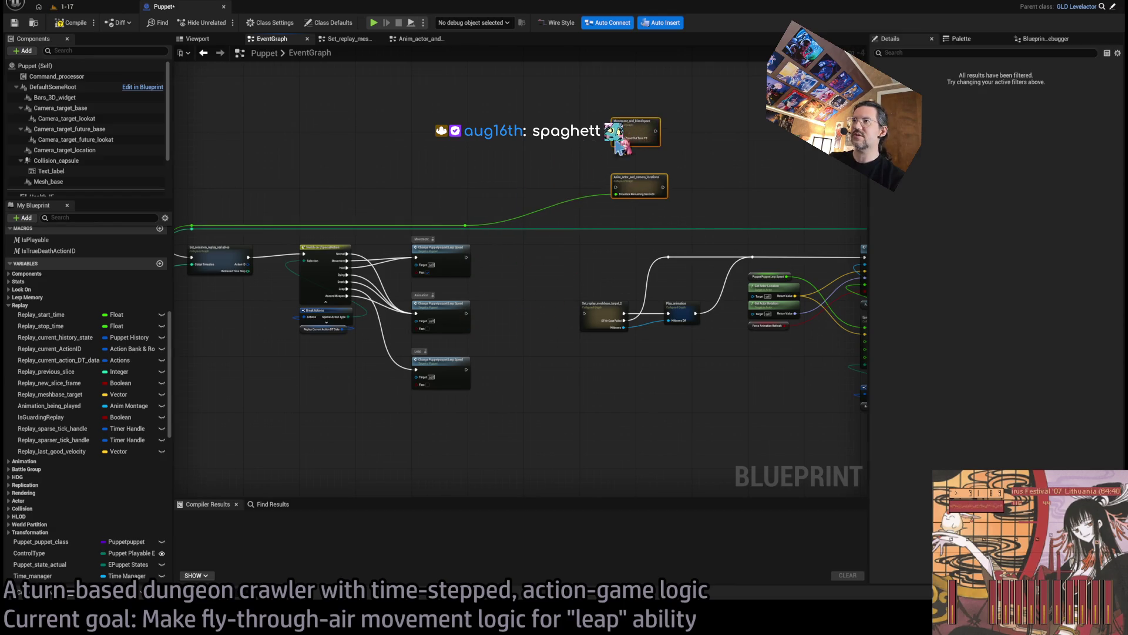
# Step: Add a Branch whose True runs Movement_and_blendspace and False runs Anim_actor_and_camera_locations, with a boolean Condition
pyautogui.scroll(3, 513, 244)
pyautogui.scroll(1, 513, 243)
pyautogui.click(511, 249)
pyautogui.moveTo(523, 249)
pyautogui.mouseDown()
pyautogui.moveTo(481, 214)
pyautogui.moveTo(574, 234)
pyautogui.moveTo(697, 219)
pyautogui.mouseUp()
pyautogui.moveTo(536, 241); pyautogui.dragTo(697, 332)
pyautogui.moveTo(465, 240); pyautogui.dragTo(262, 267)
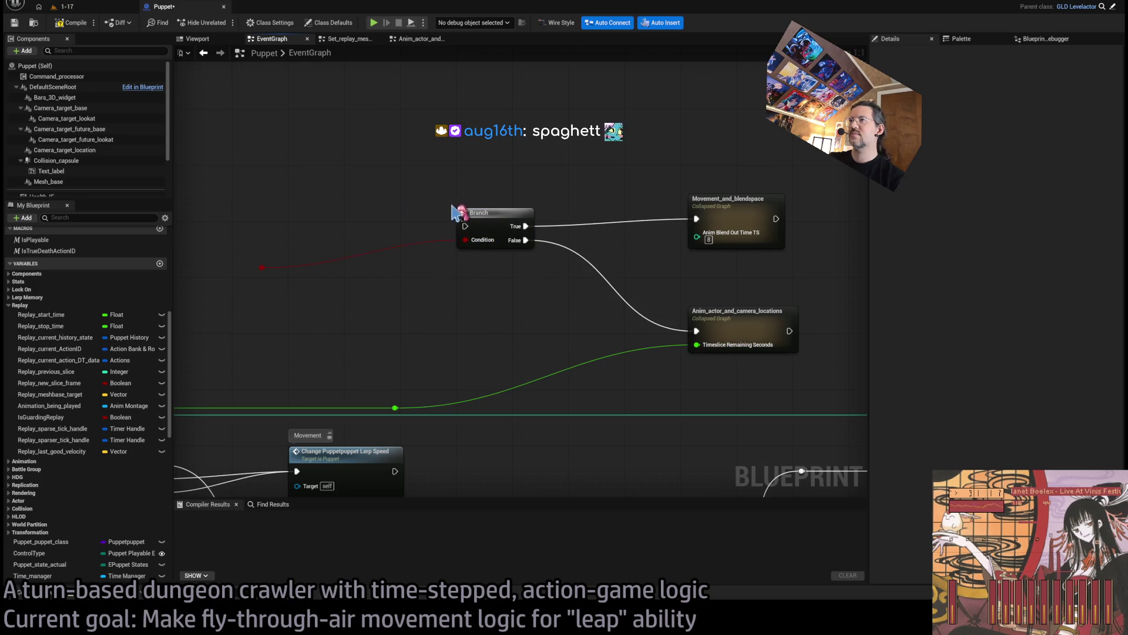
# Step: Merge both collapsed graphs' outputs into a single reroute point
pyautogui.scroll(-1, 549, 290)
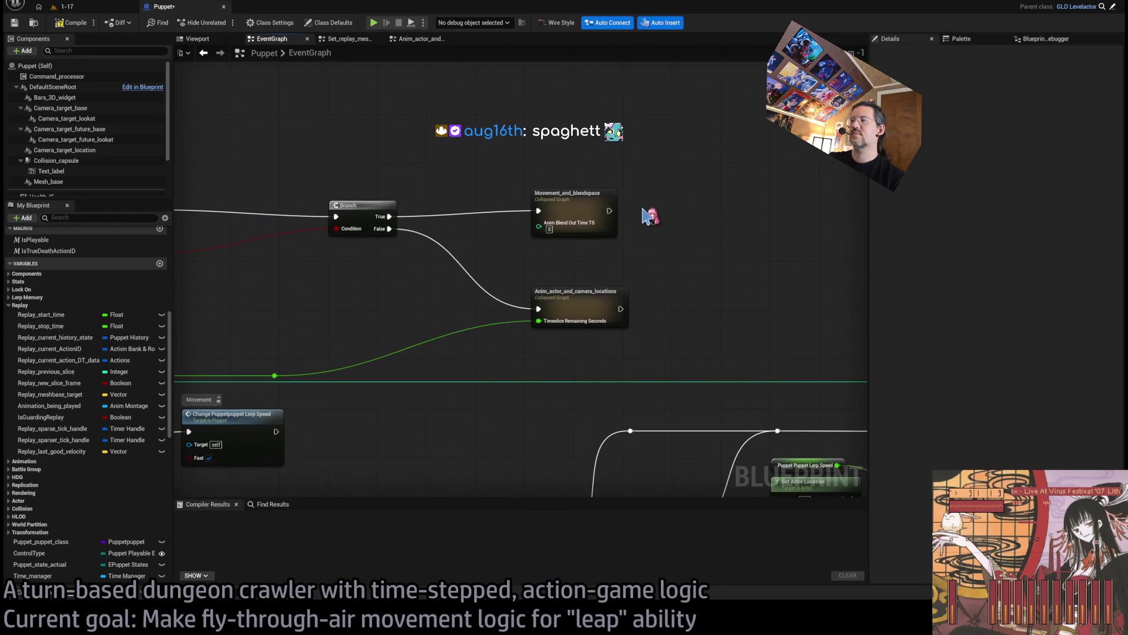
pyautogui.moveTo(610, 210); pyautogui.dragTo(685, 204)
pyautogui.moveTo(621, 308)
pyautogui.mouseDown()
pyautogui.moveTo(685, 204)
pyautogui.moveTo(862, 219)
pyautogui.mouseUp()
# Step: Collapse the Branch, collapsed graphs and reroute into a function named Replay_movement_logic
pyautogui.scroll(-1, 707, 209)
pyautogui.moveTo(707, 166)
pyautogui.mouseDown()
pyautogui.moveTo(361, 322)
pyautogui.moveTo(367, 329)
pyautogui.mouseUp()
pyautogui.click(366, 329)
pyautogui.moveTo(369, 155); pyautogui.dragTo(697, 311)
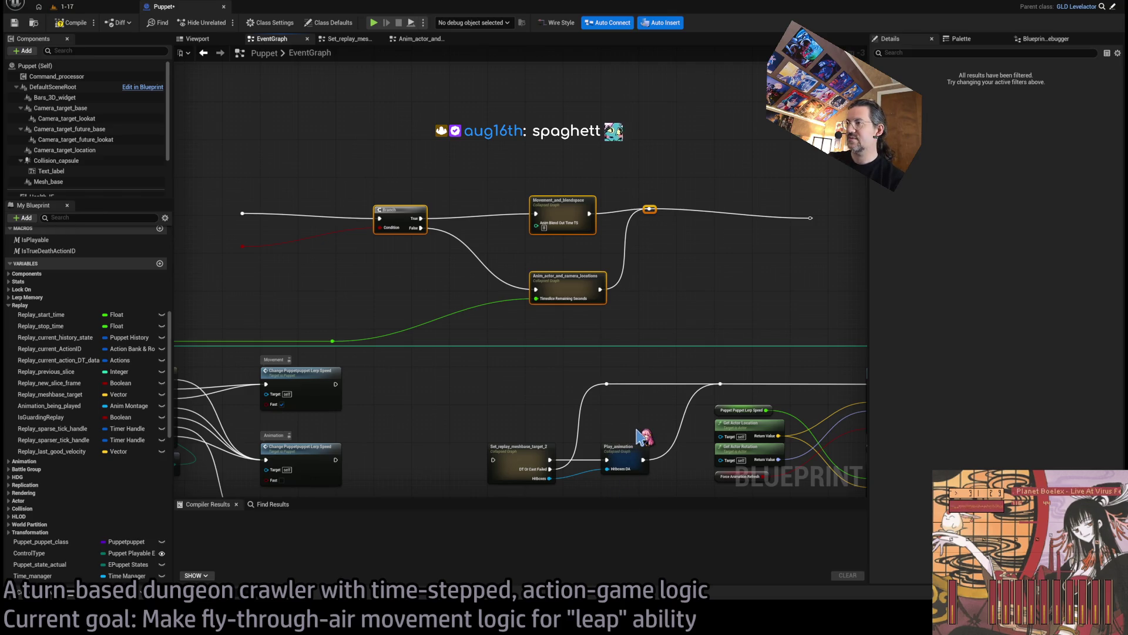
pyautogui.hotkey('ctrl', 'shift', 'f')
pyautogui.write('Replay_movement_logic')
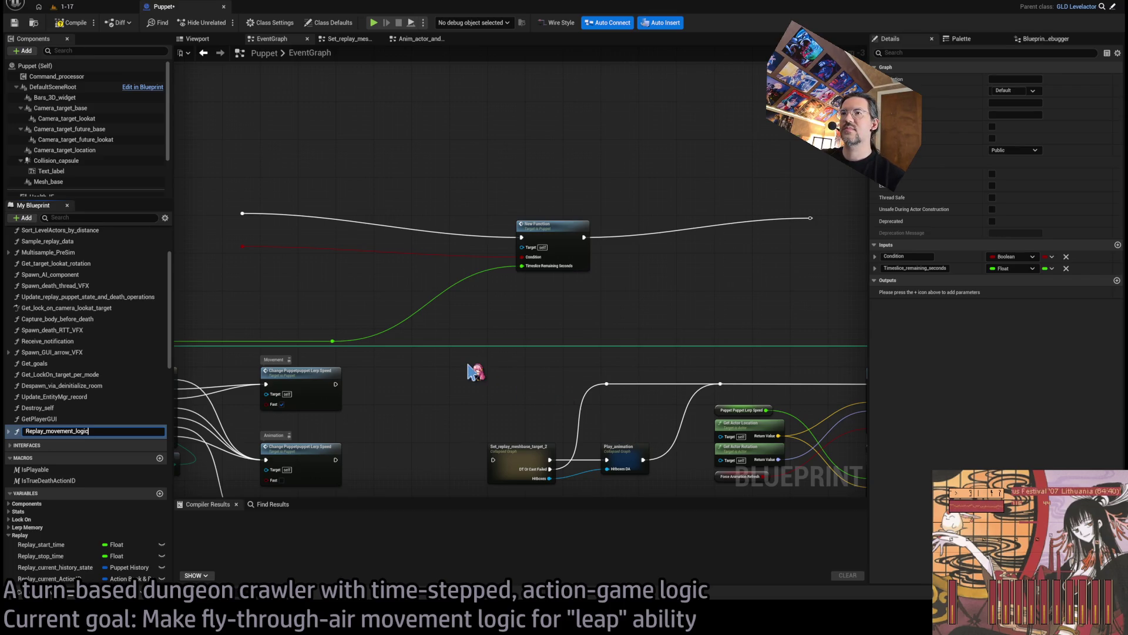
pyautogui.press('Return')
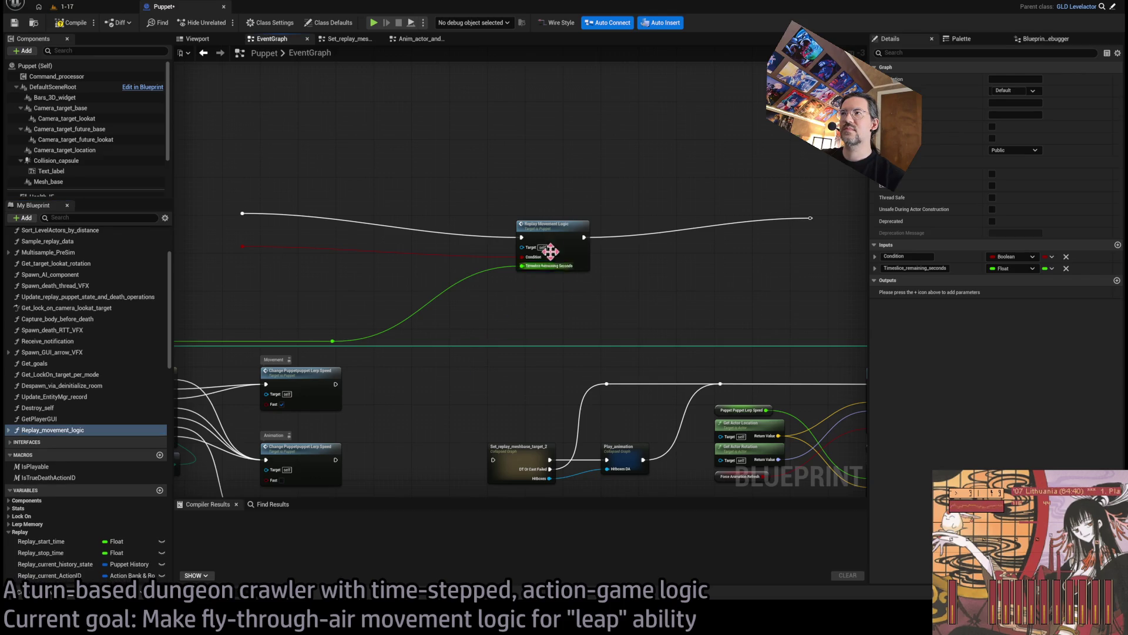
# Step: Delete leftover reroutes and wire Replay Movement Logic between the Movement lerp-speed node and Set_replay_meshbase_target_2
pyautogui.moveTo(277, 221); pyautogui.dragTo(235, 254)
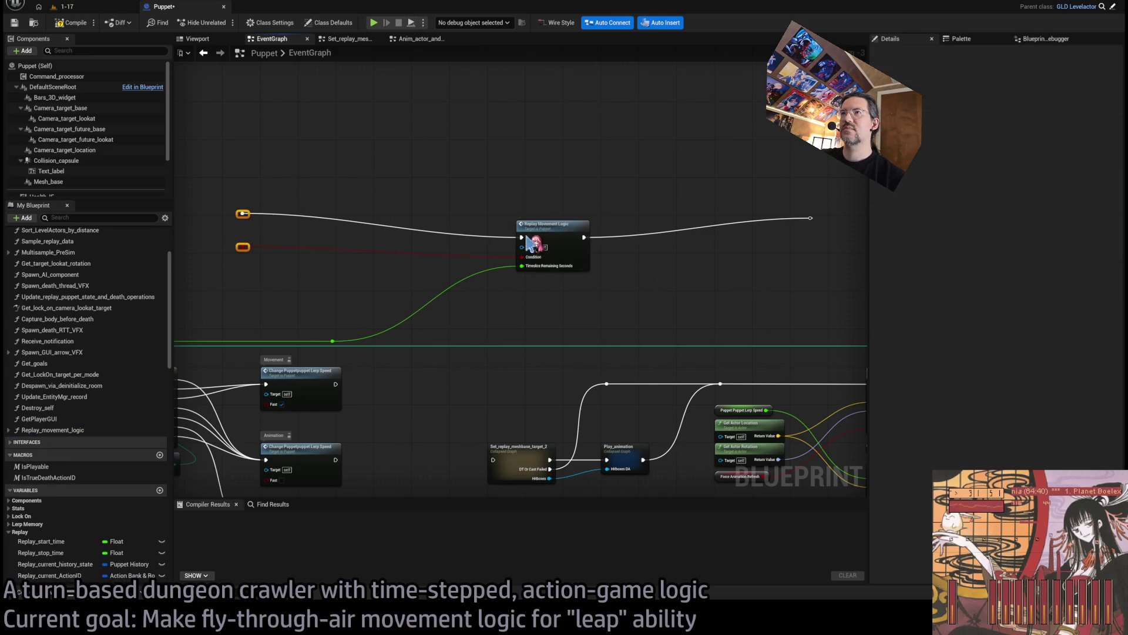
pyautogui.press('Delete')
pyautogui.moveTo(553, 238); pyautogui.dragTo(401, 415)
pyautogui.scroll(3, 408, 387)
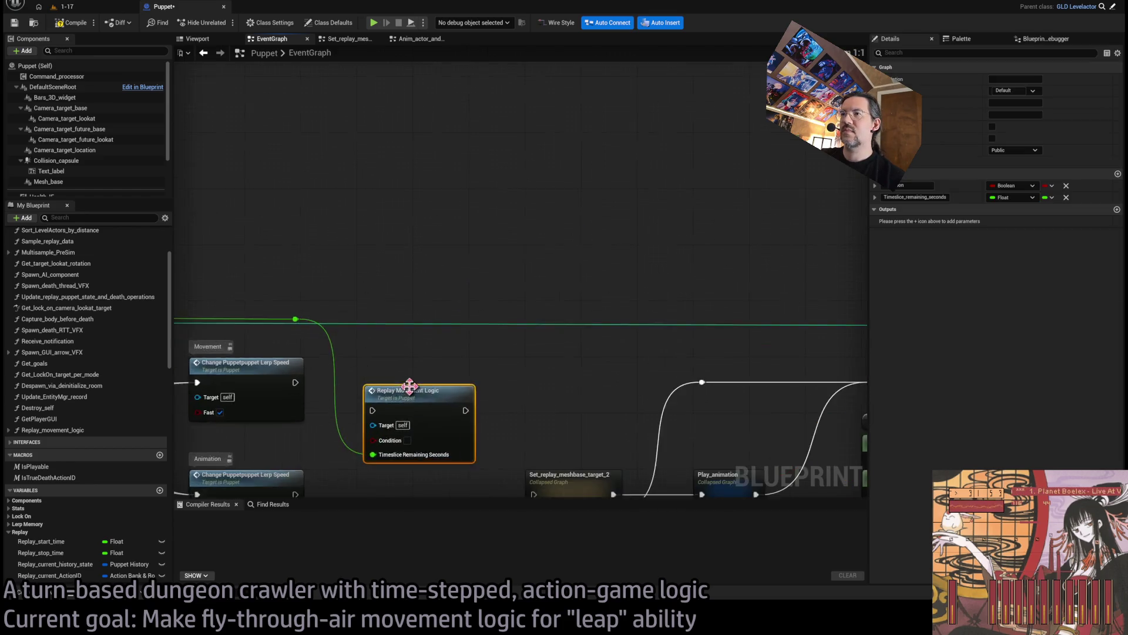
pyautogui.moveTo(505, 287); pyautogui.dragTo(499, 263)
pyautogui.moveTo(393, 275); pyautogui.dragTo(463, 274)
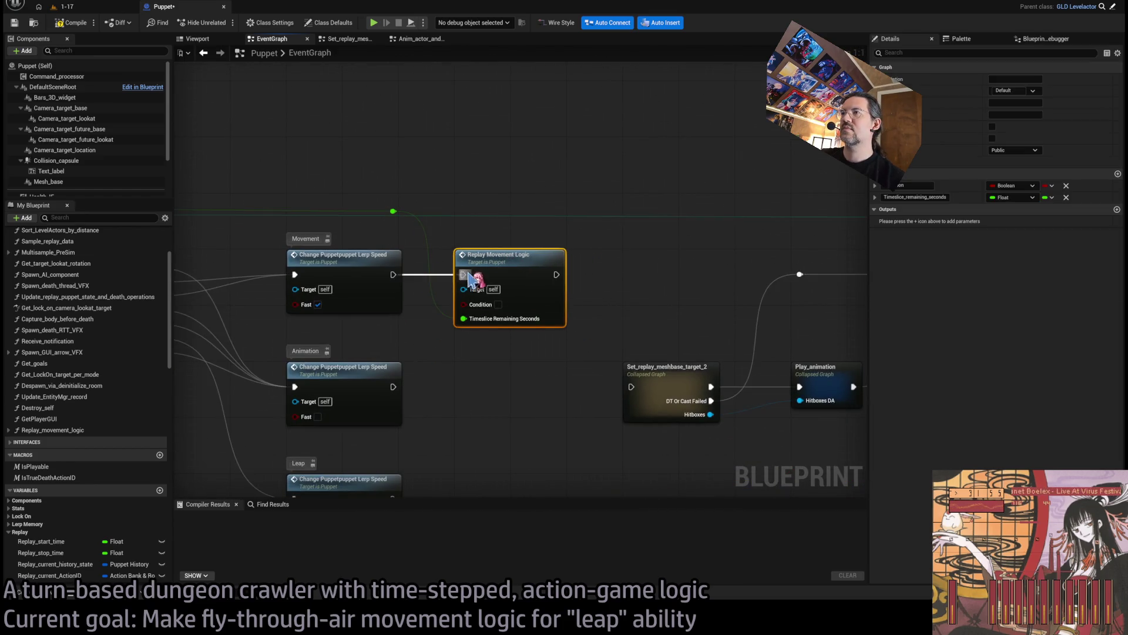
pyautogui.moveTo(556, 275); pyautogui.dragTo(631, 387)
# Step: Duplicate Replay Movement Logic for the Animation branch, ticking Condition only on the Movement call
pyautogui.hotkey('ctrl', 'c')
pyautogui.hotkey('ctrl', 'v')
pyautogui.moveTo(470, 382); pyautogui.dragTo(485, 371)
pyautogui.click(498, 305)
pyautogui.click(400, 390)
pyautogui.moveTo(393, 387); pyautogui.dragTo(483, 391)
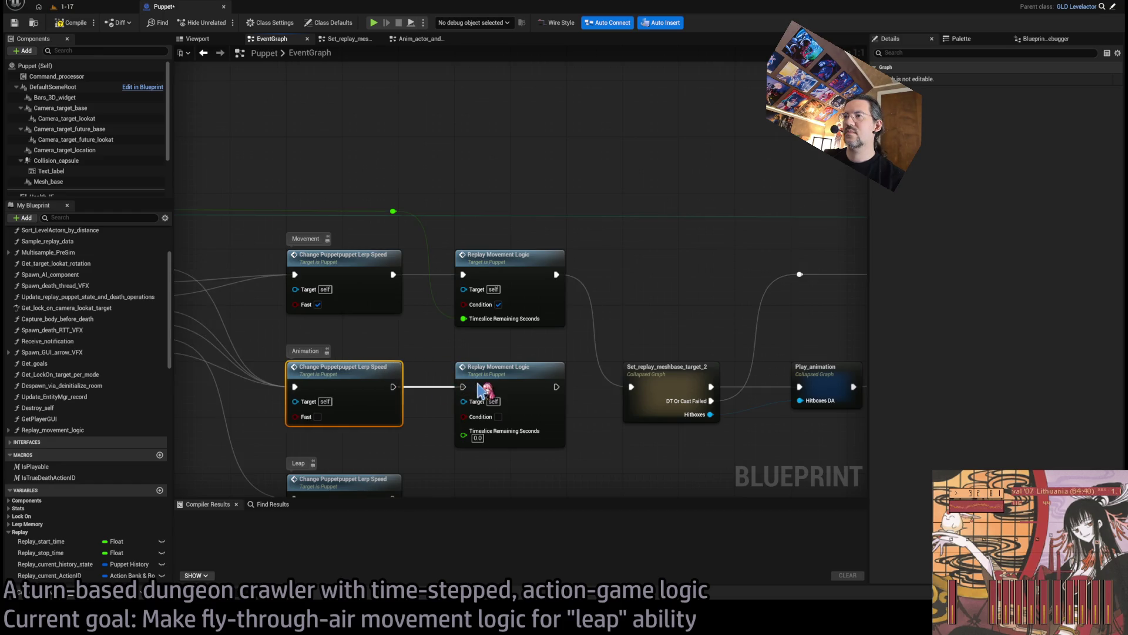
pyautogui.moveTo(556, 386)
pyautogui.mouseDown()
pyautogui.moveTo(624, 373)
pyautogui.moveTo(631, 387)
pyautogui.mouseUp()
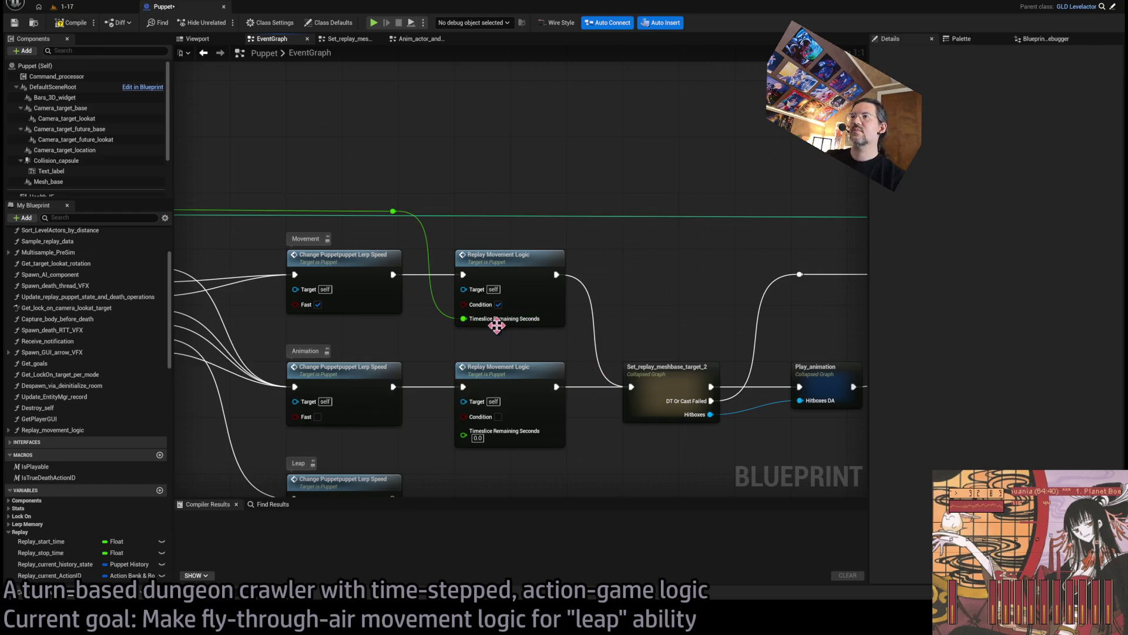
# Step: Rename the function's Condition input to Movement Action Mode and begin editing its description
pyautogui.click(497, 271)
pyautogui.click(911, 186)
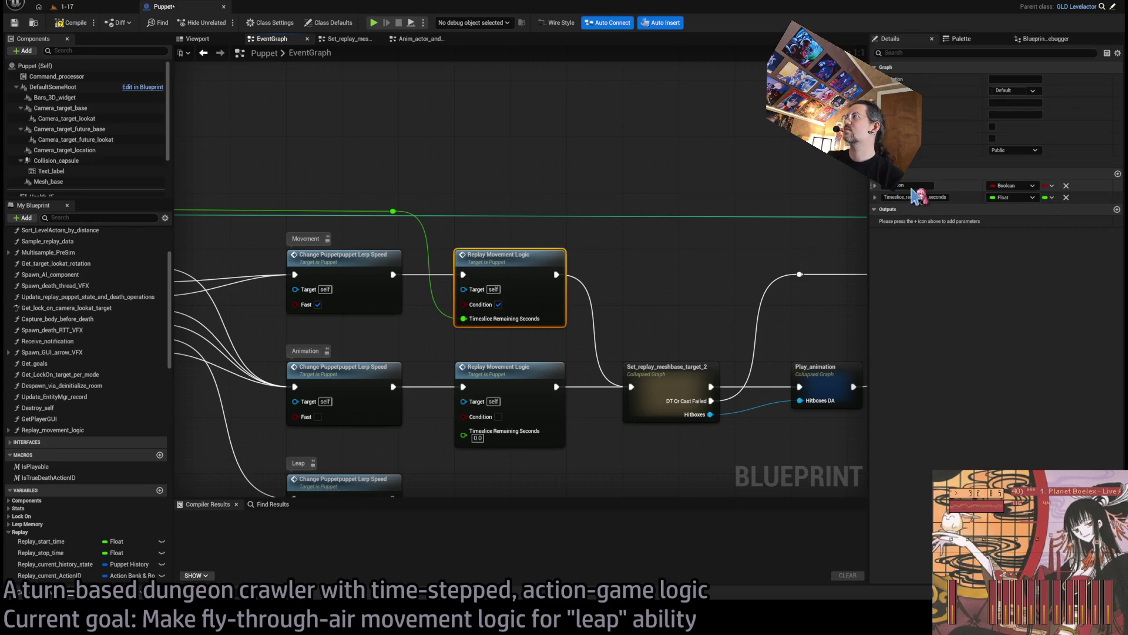
pyautogui.press('BackSpace')
pyautogui.write('Movement_sampler')
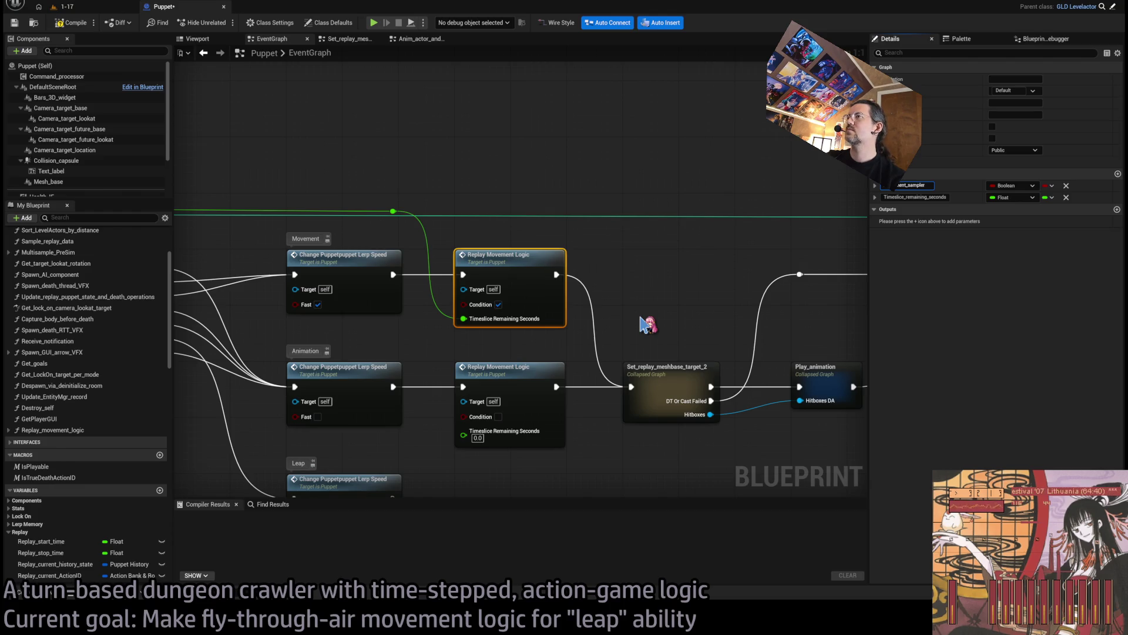
pyautogui.click(552, 422)
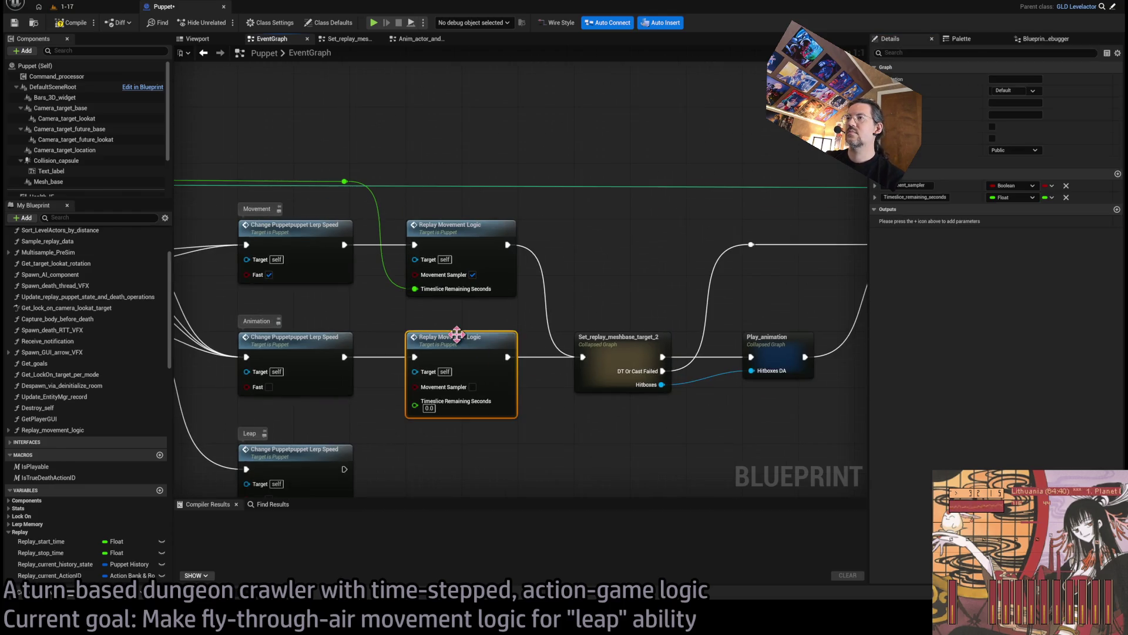
pyautogui.click(1040, 79)
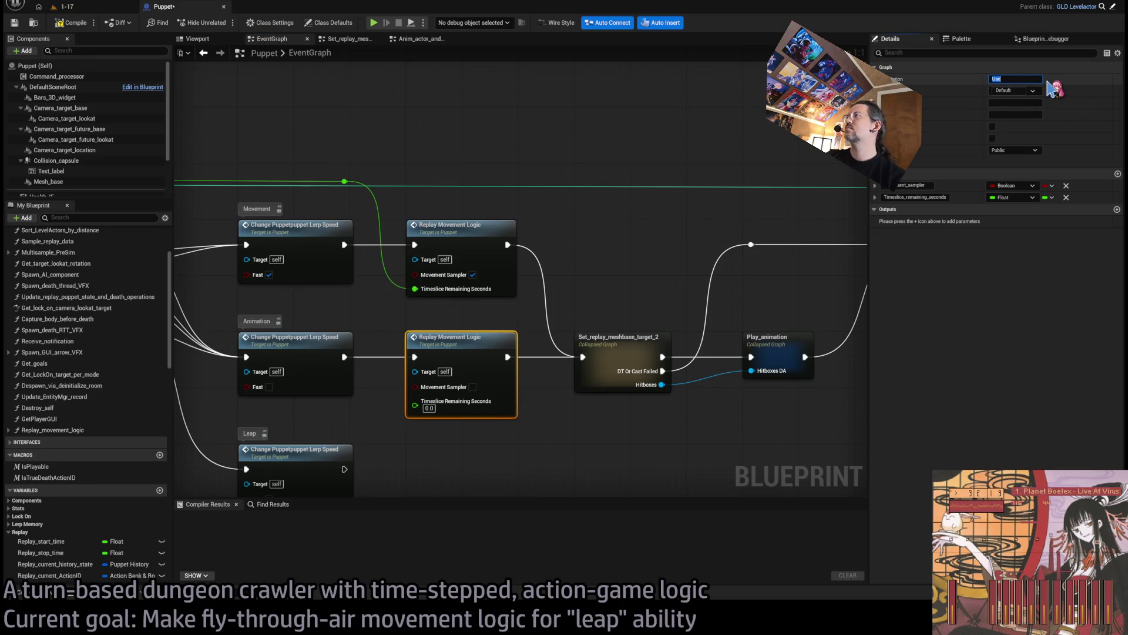
pyautogui.doubleClick(908, 185)
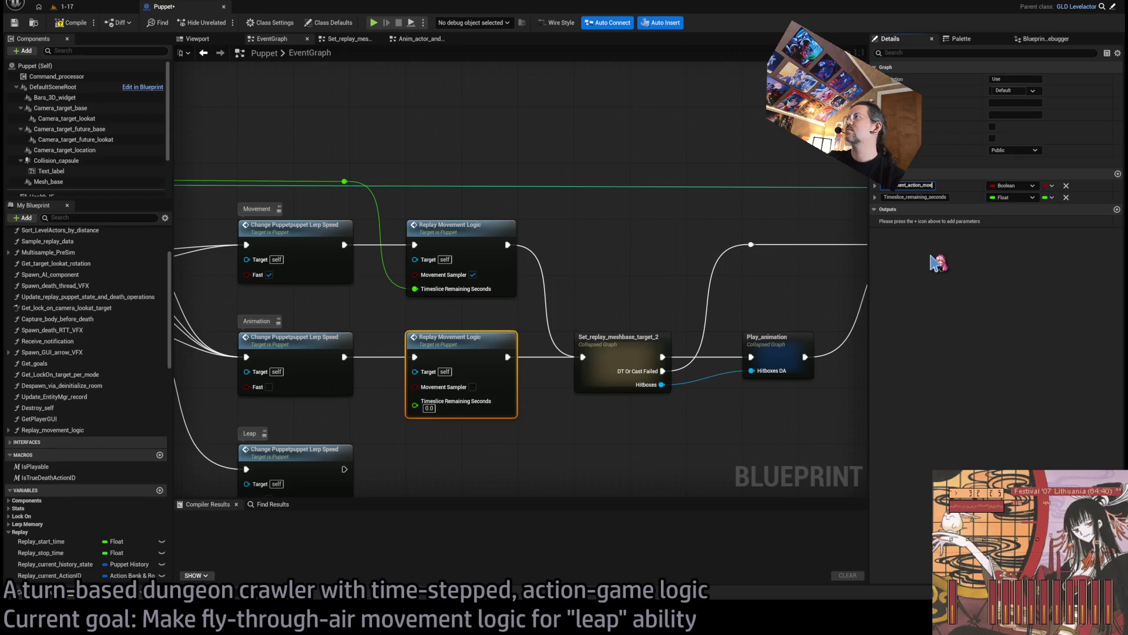
pyautogui.write('e')
pyautogui.press('Return')
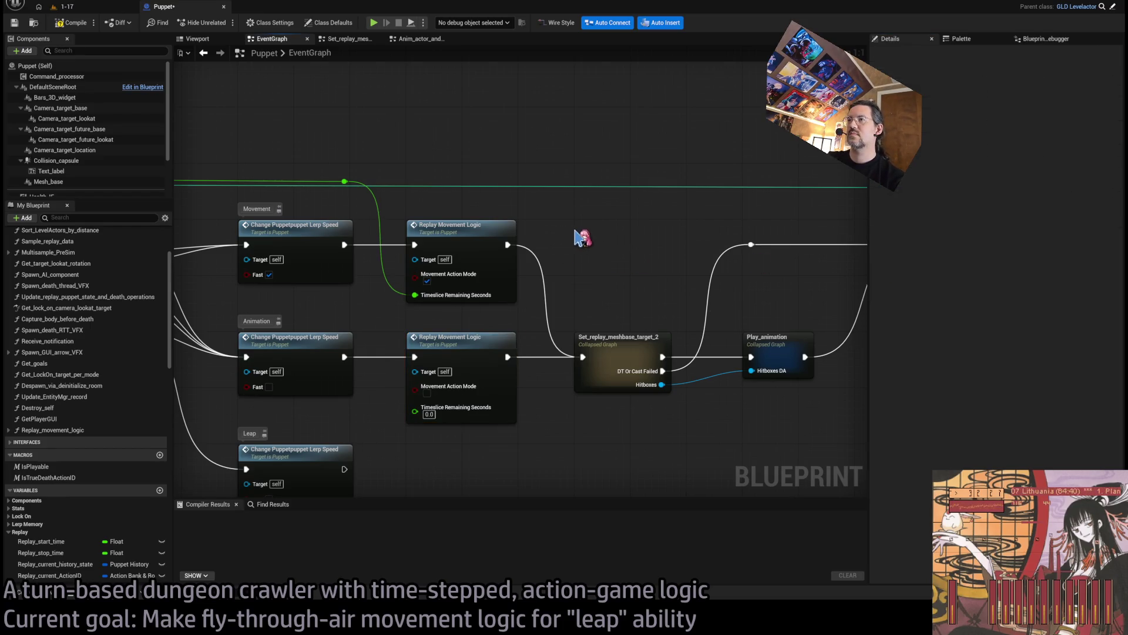
# Step: Commit the function description and feed the lower call's Timeslice Remaining Seconds from the green reroute knot
pyautogui.moveTo(558, 412); pyautogui.dragTo(542, 321)
pyautogui.click(547, 322)
pyautogui.write('Deselect movement action mode for animations')
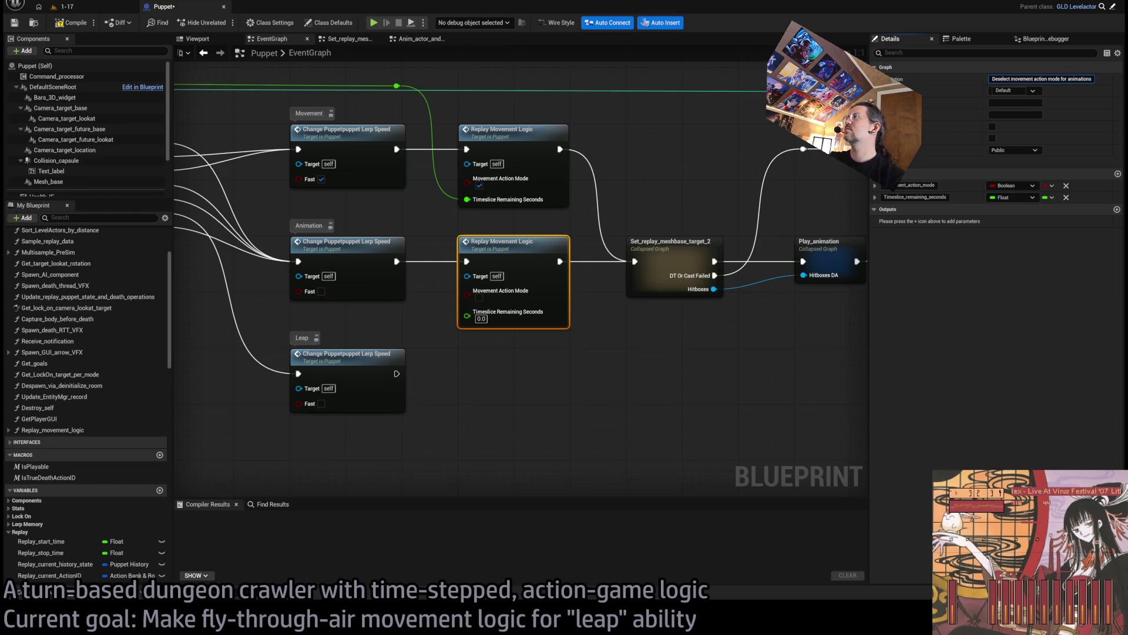
pyautogui.press('Return')
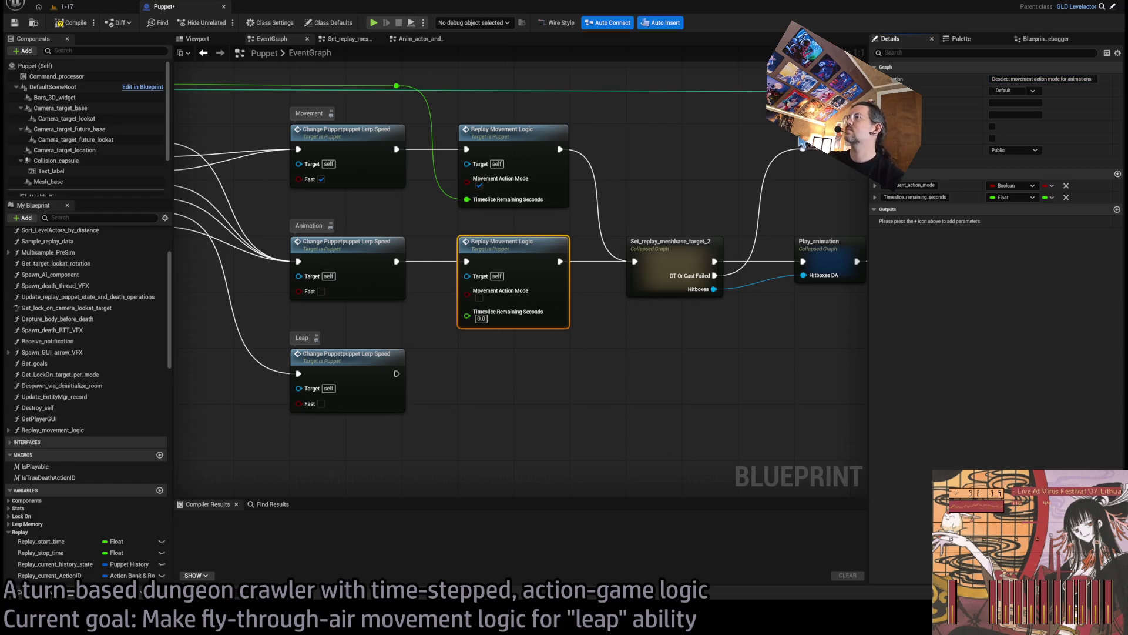
pyautogui.moveTo(600, 350)
pyautogui.mouseDown()
pyautogui.moveTo(537, 385)
pyautogui.moveTo(579, 423)
pyautogui.mouseUp()
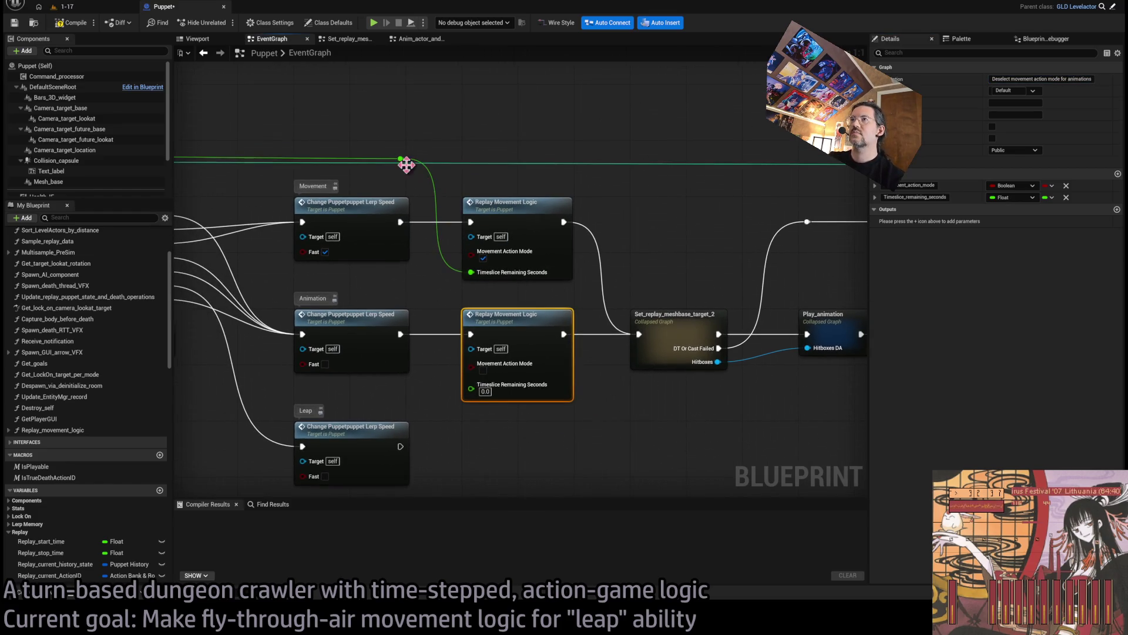
pyautogui.moveTo(401, 158); pyautogui.dragTo(471, 389)
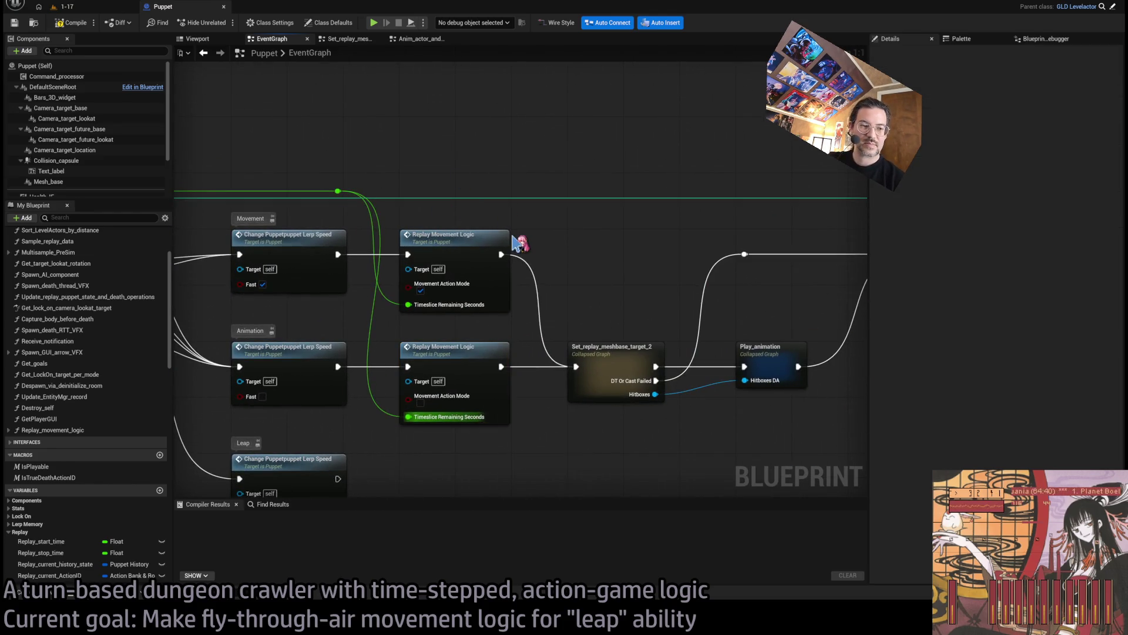
# Step: Move Set_replay_meshbase_target_2 onto the Animation chain, after its Replay Movement Logic only
pyautogui.moveTo(453, 434)
pyautogui.mouseDown()
pyautogui.moveTo(617, 420)
pyautogui.moveTo(676, 446)
pyautogui.moveTo(455, 429)
pyautogui.moveTo(305, 470)
pyautogui.mouseUp()
pyautogui.moveTo(404, 423)
pyautogui.mouseDown()
pyautogui.moveTo(317, 412)
pyautogui.moveTo(538, 391)
pyautogui.mouseUp()
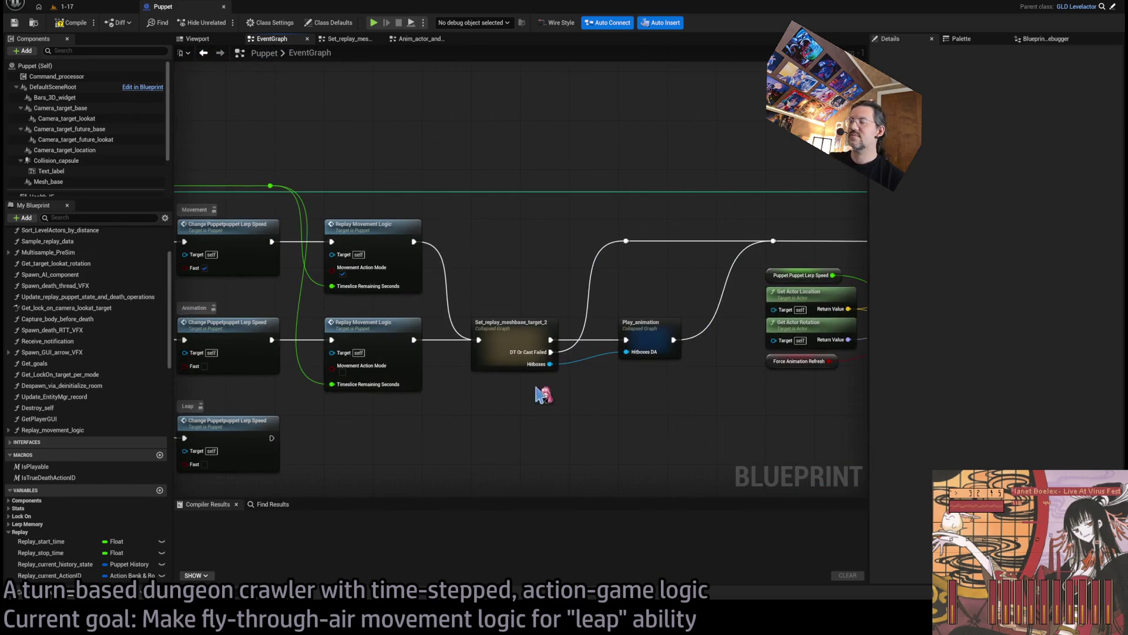
pyautogui.moveTo(516, 335)
pyautogui.mouseDown()
pyautogui.moveTo(518, 238)
pyautogui.moveTo(511, 344)
pyautogui.mouseUp()
pyautogui.click(537, 353)
pyautogui.moveTo(414, 242)
pyautogui.mouseDown()
pyautogui.moveTo(433, 253)
pyautogui.moveTo(631, 241)
pyautogui.mouseUp()
# Step: Review the Update Position, Speed_boost, Switch on ESpecialAction and Event Tick nodes
pyautogui.moveTo(676, 288)
pyautogui.mouseDown()
pyautogui.moveTo(414, 305)
pyautogui.moveTo(527, 323)
pyautogui.moveTo(676, 299)
pyautogui.mouseUp()
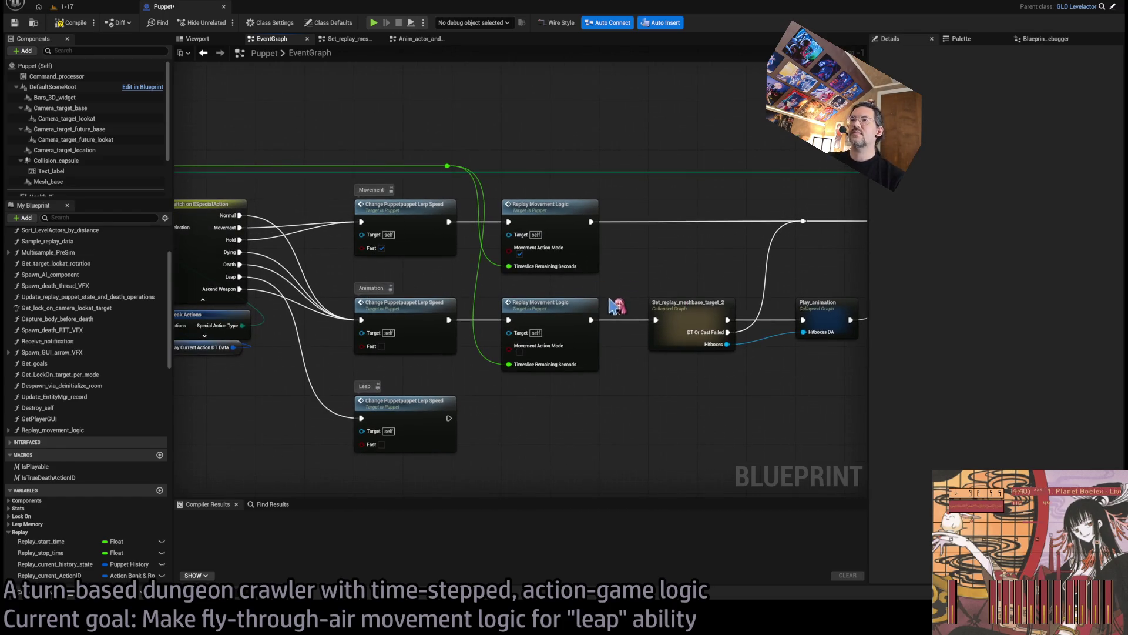
pyautogui.moveTo(620, 345); pyautogui.dragTo(664, 347)
pyautogui.moveTo(370, 367)
pyautogui.mouseDown()
pyautogui.moveTo(491, 421)
pyautogui.moveTo(450, 388)
pyautogui.mouseUp()
pyautogui.moveTo(435, 213)
pyautogui.mouseDown()
pyautogui.moveTo(573, 188)
pyautogui.moveTo(721, 328)
pyautogui.moveTo(851, 345)
pyautogui.moveTo(821, 333)
pyautogui.moveTo(370, 335)
pyautogui.moveTo(229, 310)
pyautogui.mouseUp()
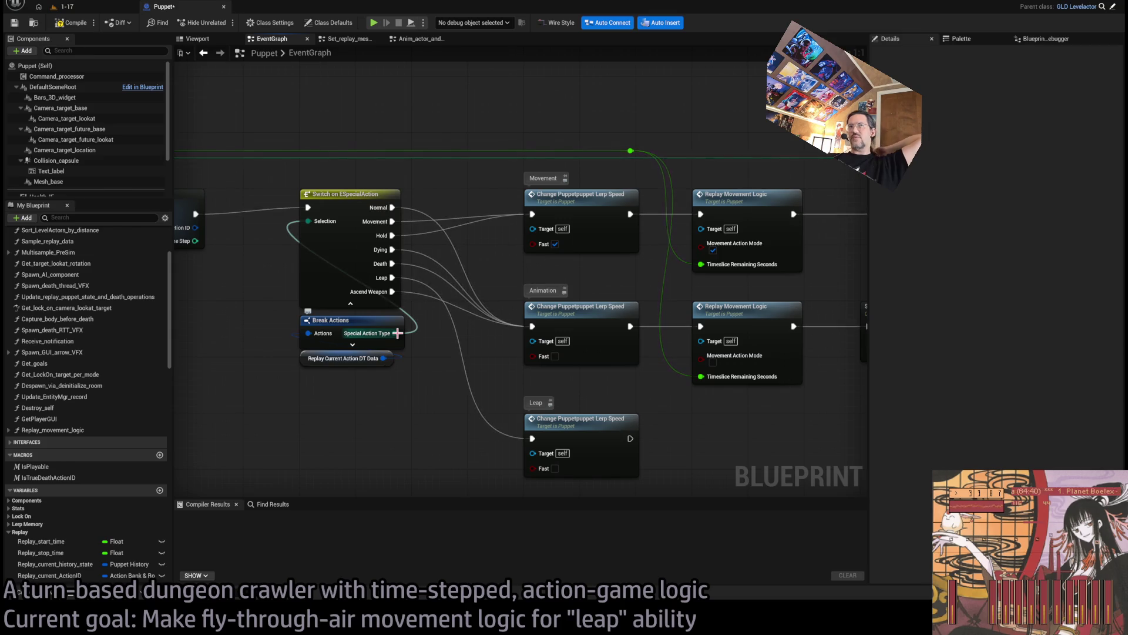
pyautogui.moveTo(446, 403); pyautogui.dragTo(403, 372)
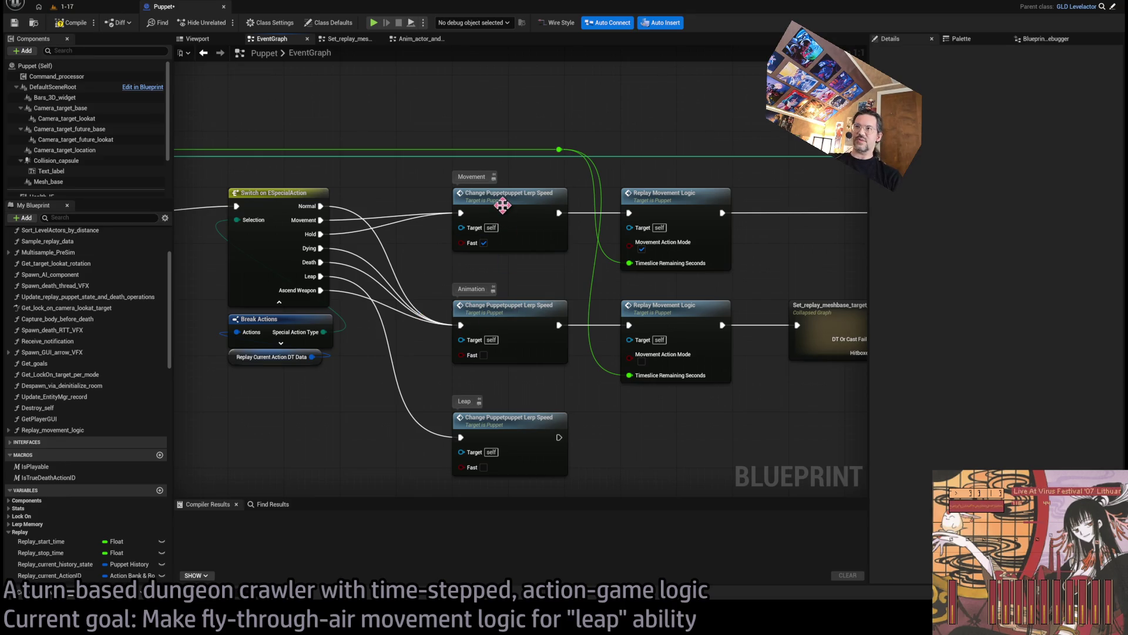
# Step: Inspect the Movement, Animation and Leap lerp speed nodes, then clear the selection
pyautogui.moveTo(404, 112)
pyautogui.mouseDown()
pyautogui.moveTo(549, 276)
pyautogui.moveTo(561, 270)
pyautogui.mouseUp()
pyautogui.moveTo(422, 228)
pyautogui.mouseDown()
pyautogui.moveTo(566, 354)
pyautogui.moveTo(559, 344)
pyautogui.mouseUp()
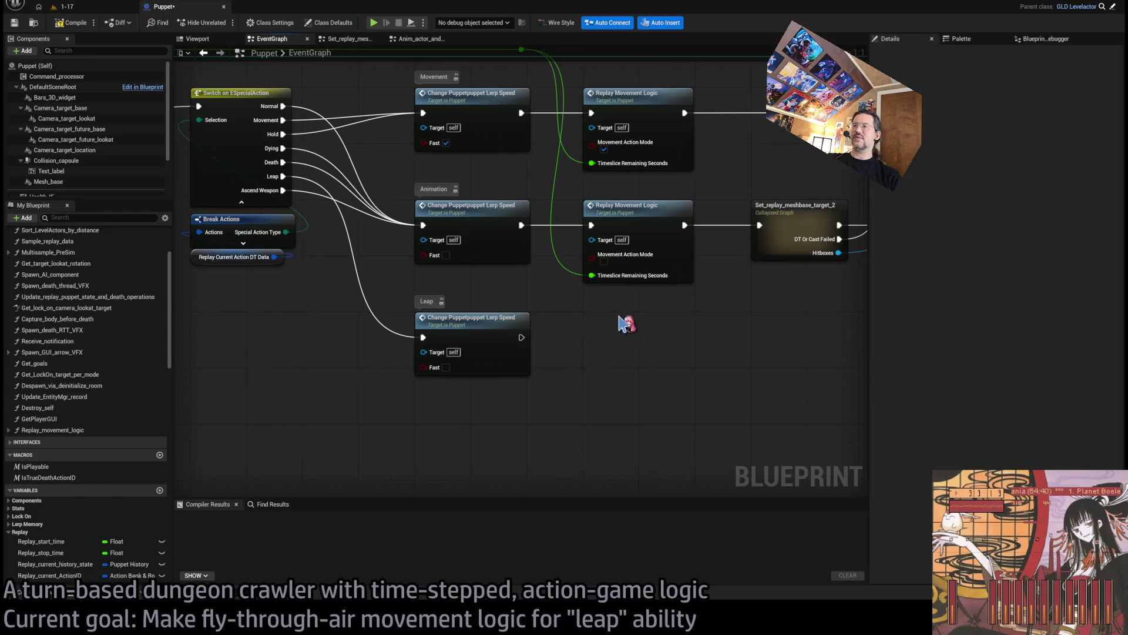
pyautogui.click(468, 329)
pyautogui.moveTo(468, 329); pyautogui.dragTo(238, 352)
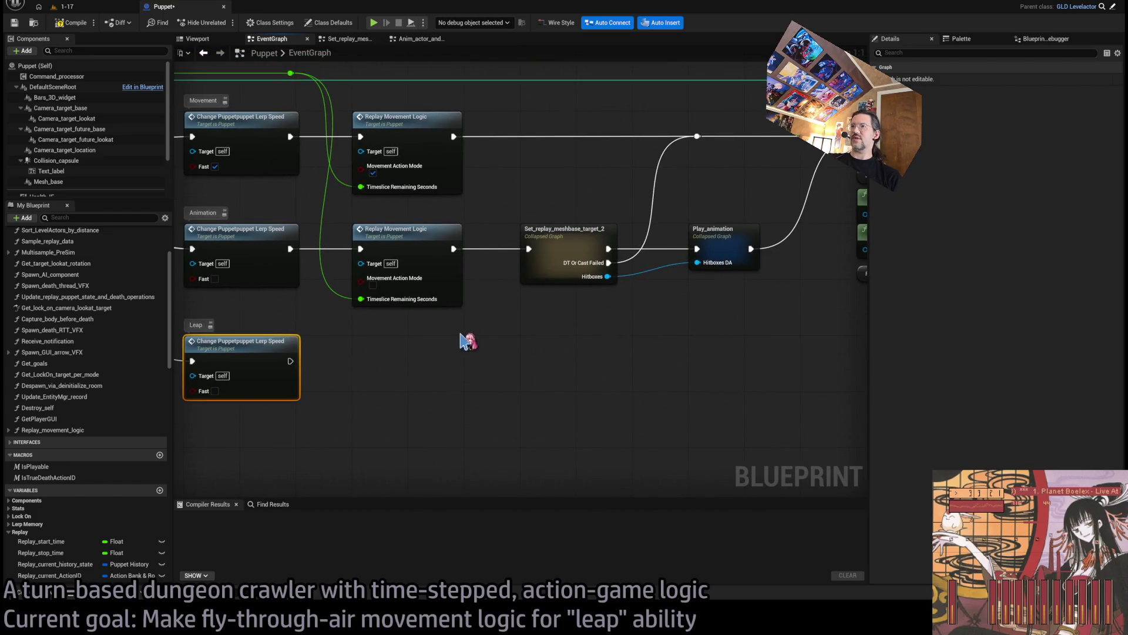
pyautogui.moveTo(432, 346); pyautogui.dragTo(582, 348)
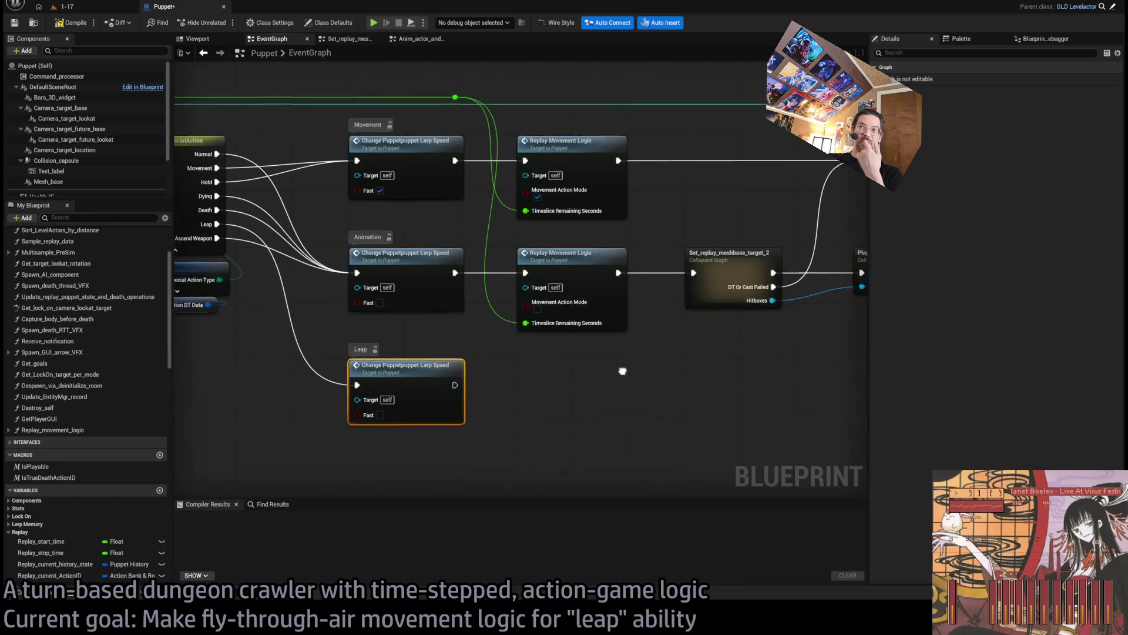
pyautogui.scroll(-5, 587, 352)
pyautogui.moveTo(298, 347); pyautogui.dragTo(352, 365)
pyautogui.scroll(5, 241, 298)
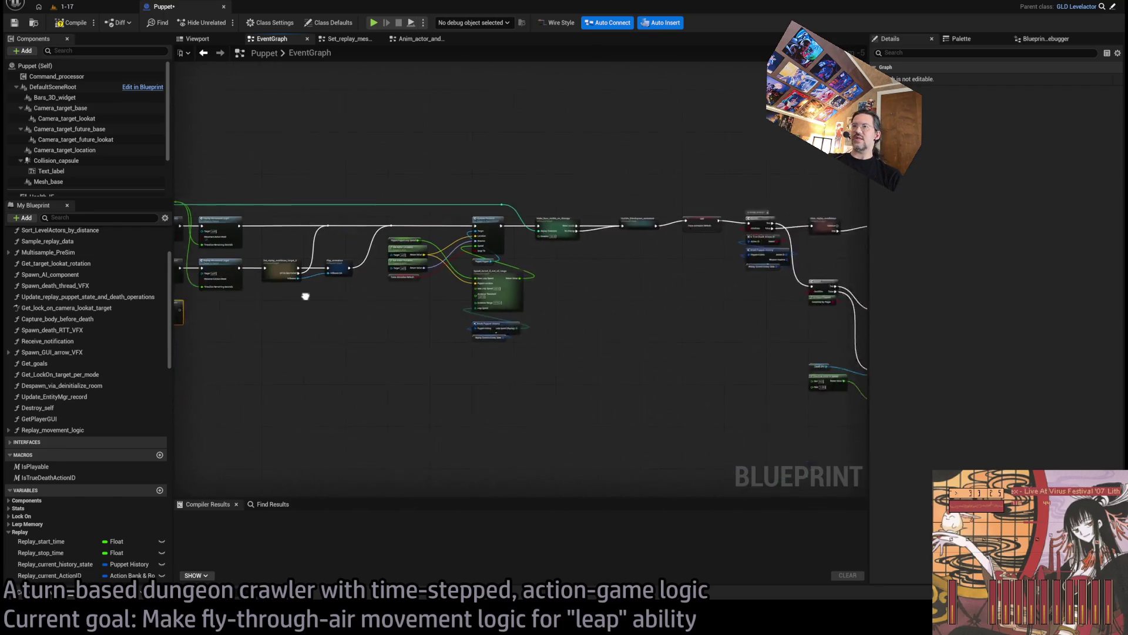
pyautogui.click(430, 241)
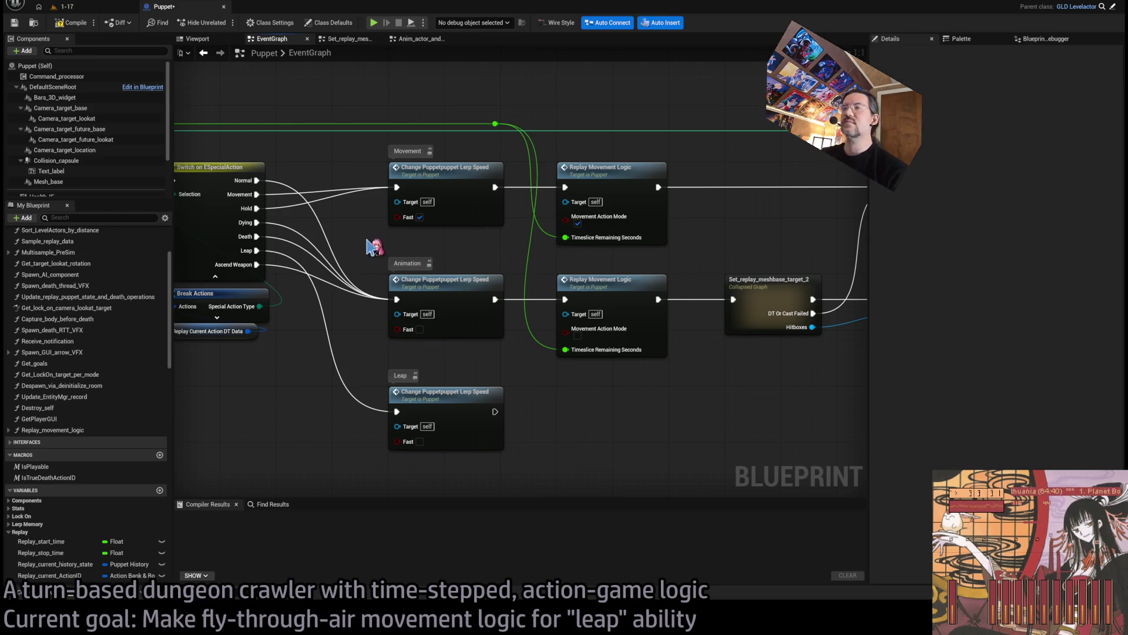
# Step: Survey Play_animation and Update Position, selecting Update_blendspace_animation and the Force Animation Refresh setter
pyautogui.scroll(-3, 398, 295)
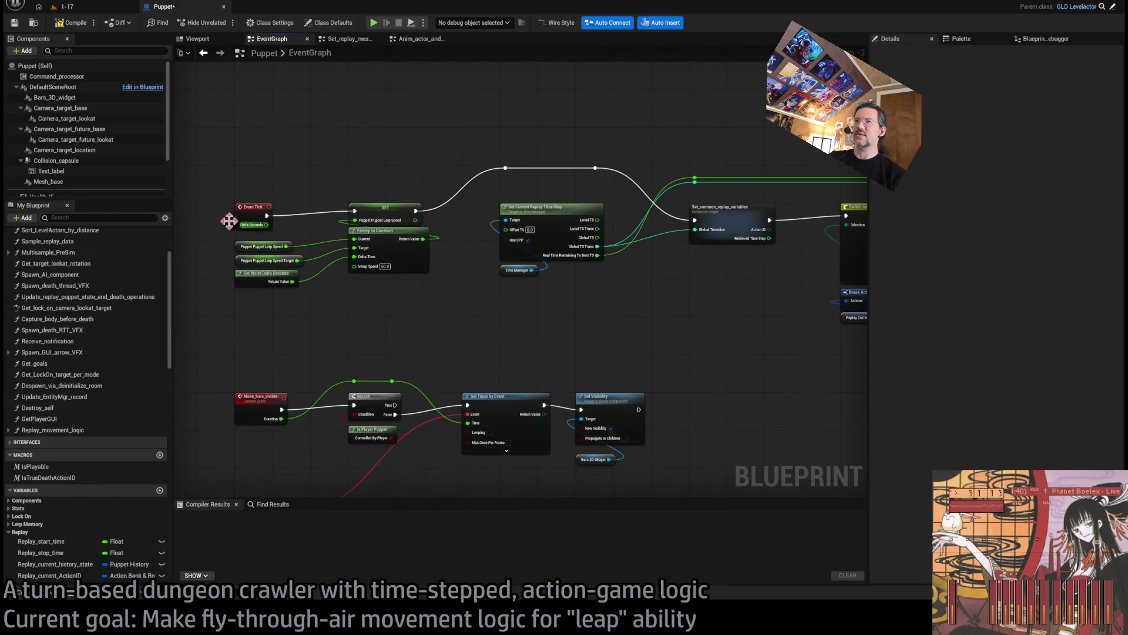
pyautogui.scroll(3, 284, 157)
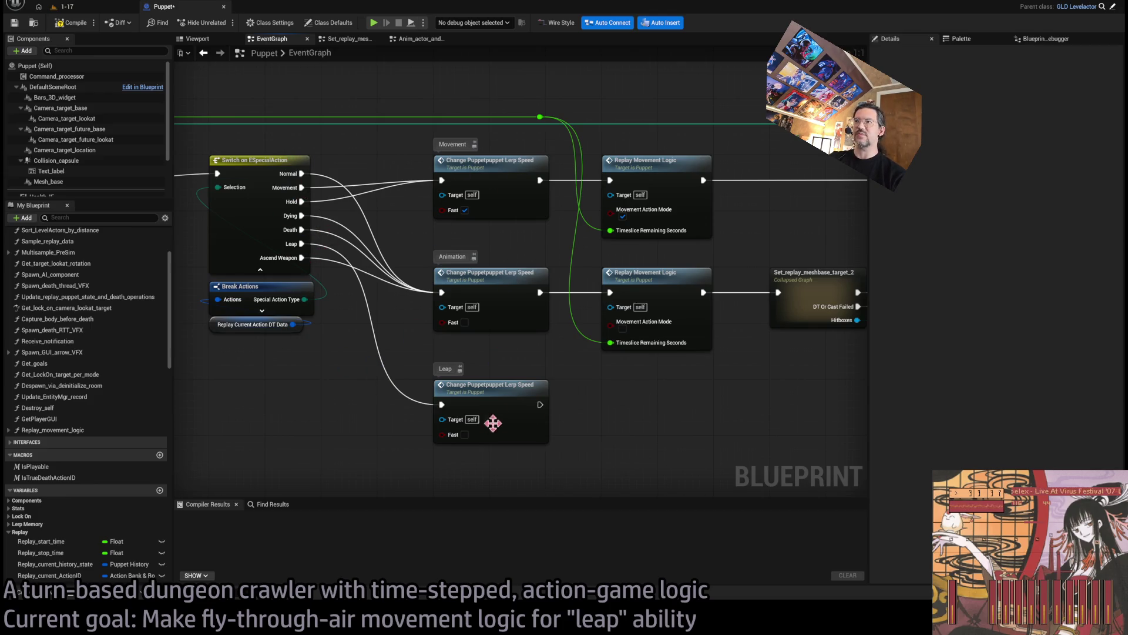
pyautogui.moveTo(547, 327); pyautogui.dragTo(243, 338)
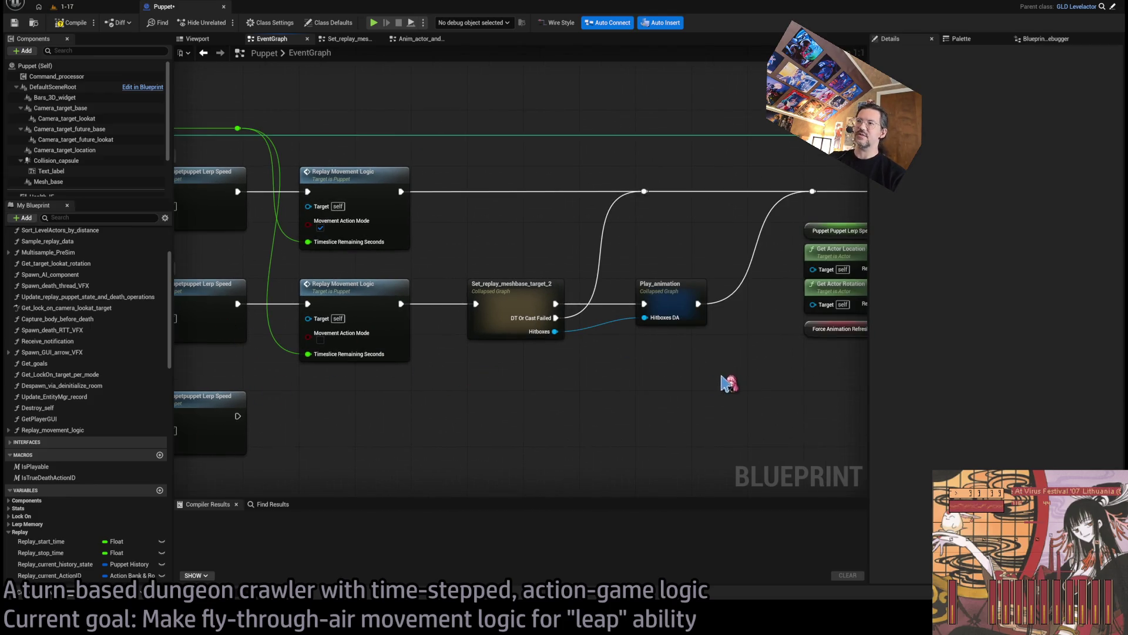
pyautogui.moveTo(672, 383); pyautogui.dragTo(259, 365)
pyautogui.scroll(-2, 259, 365)
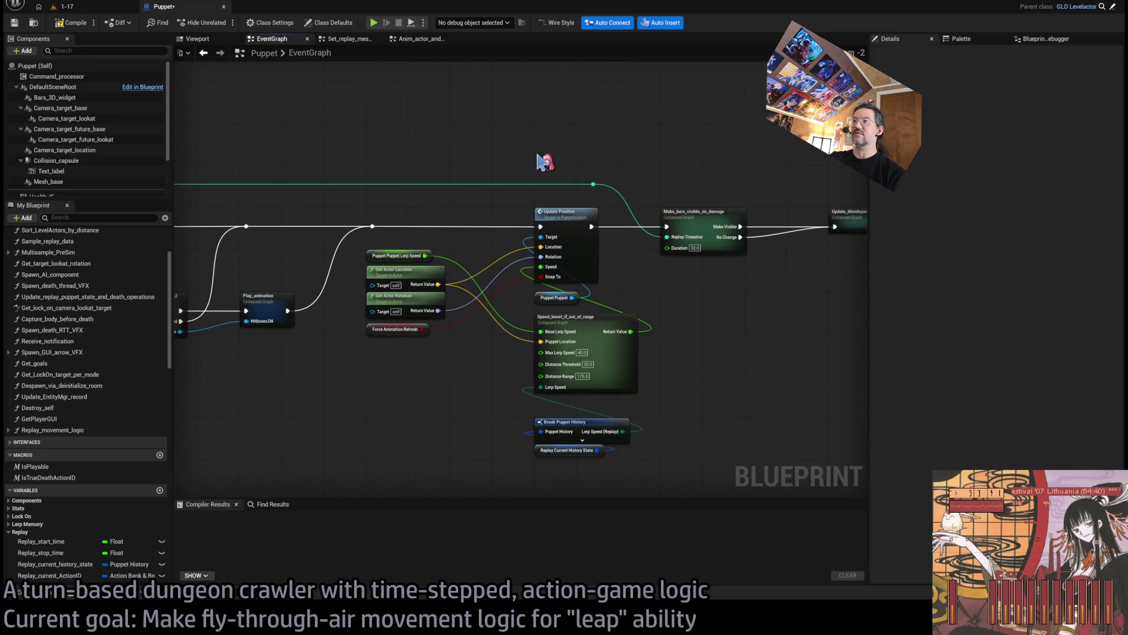
pyautogui.moveTo(594, 184); pyautogui.dragTo(454, 184)
pyautogui.click(725, 219)
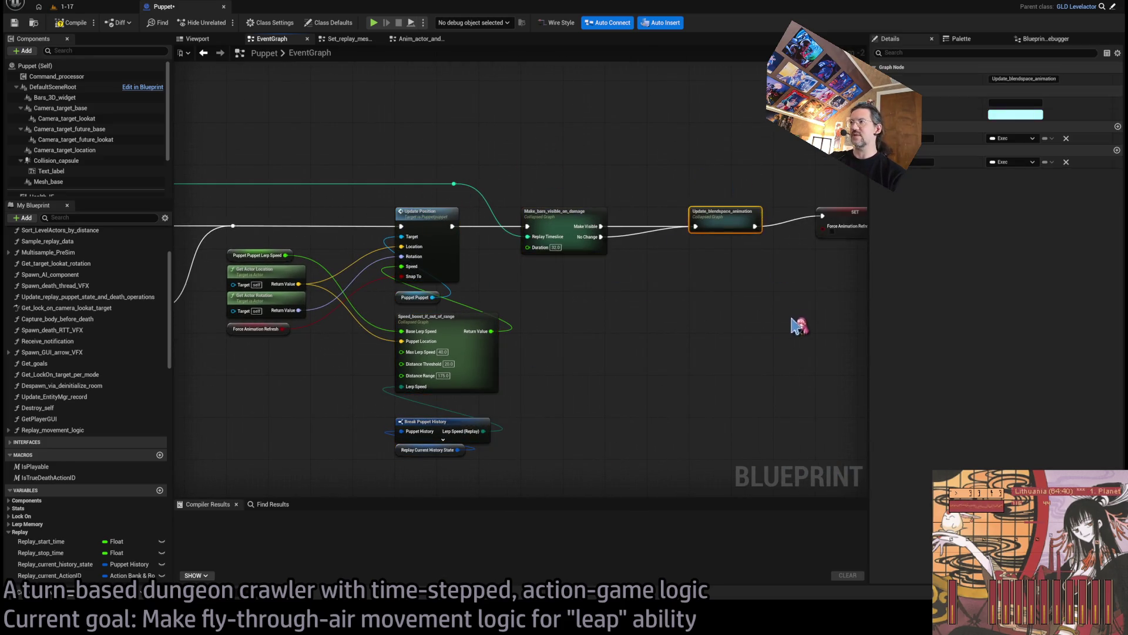
pyautogui.moveTo(801, 323); pyautogui.dragTo(471, 182)
pyautogui.click(504, 235)
pyautogui.scroll(2, 596, 315)
# Step: Inspect the Is True Death Action ID macro's contents and return to the event graph
pyautogui.moveTo(596, 315); pyautogui.dragTo(511, 305)
pyautogui.moveTo(288, 154)
pyautogui.mouseDown()
pyautogui.moveTo(394, 390)
pyautogui.moveTo(377, 241)
pyautogui.mouseUp()
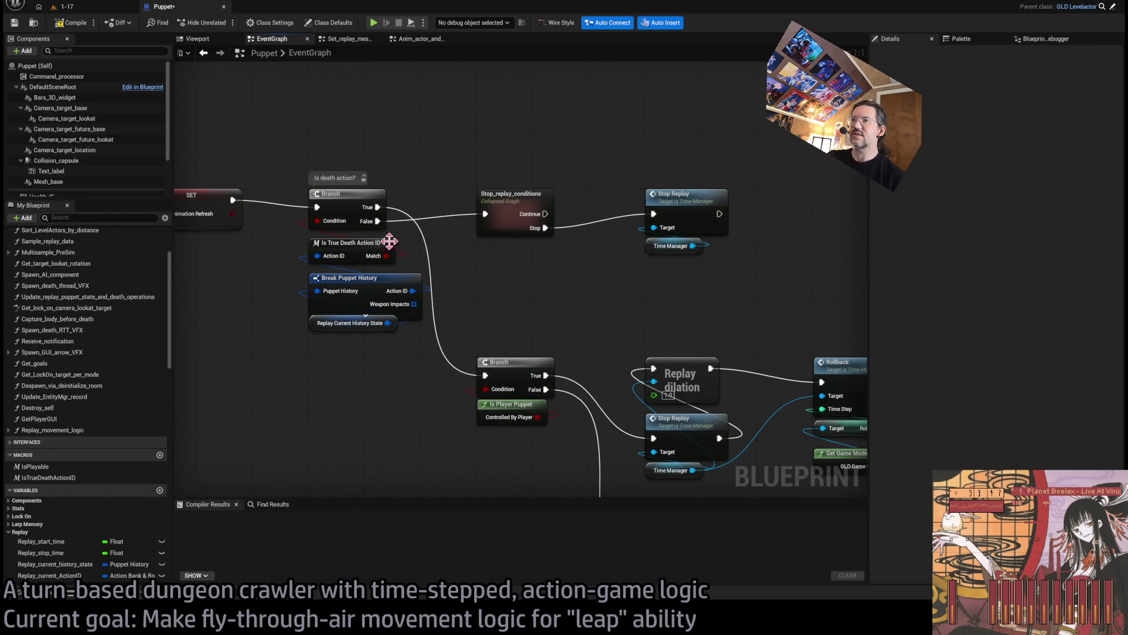
pyautogui.moveTo(415, 292); pyautogui.dragTo(461, 242)
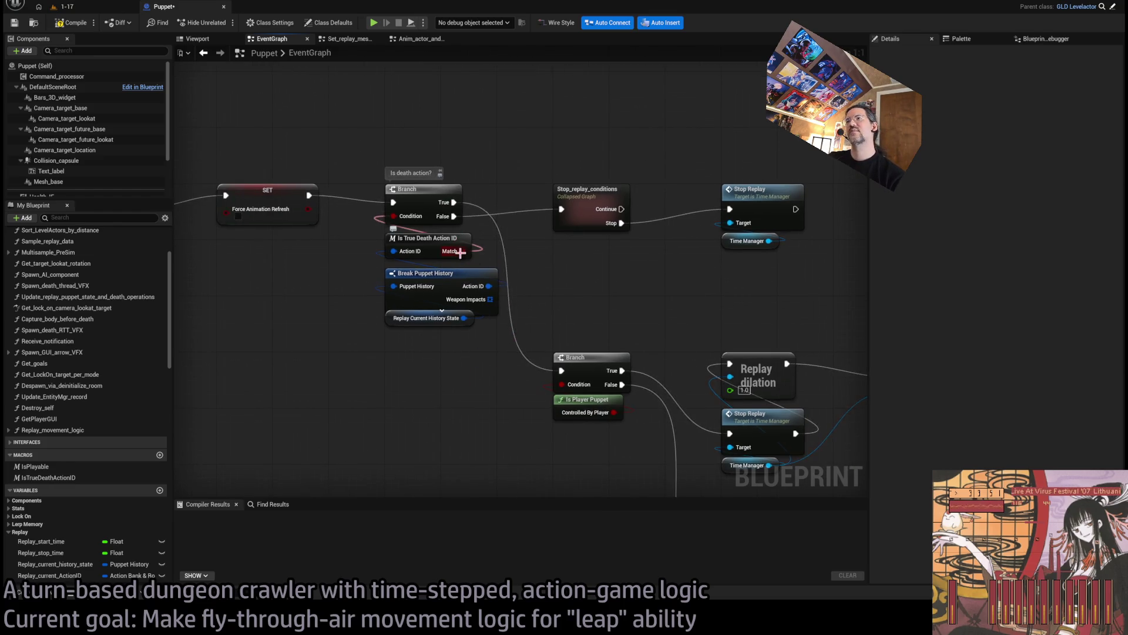
pyautogui.doubleClick(433, 239)
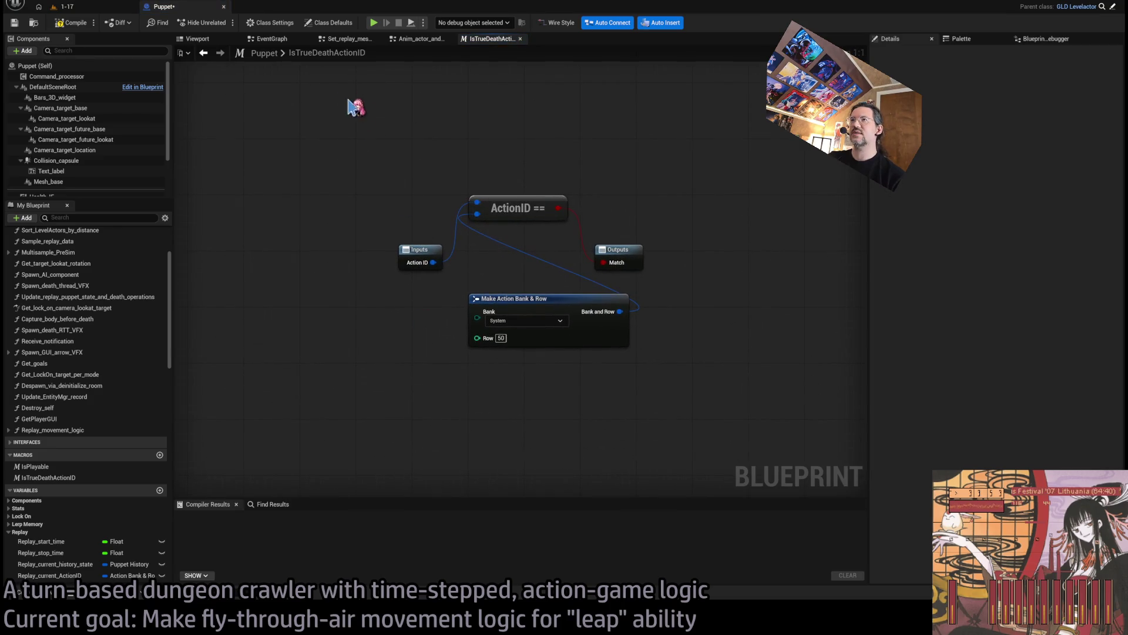
pyautogui.click(520, 39)
pyautogui.click(350, 39)
pyautogui.click(272, 39)
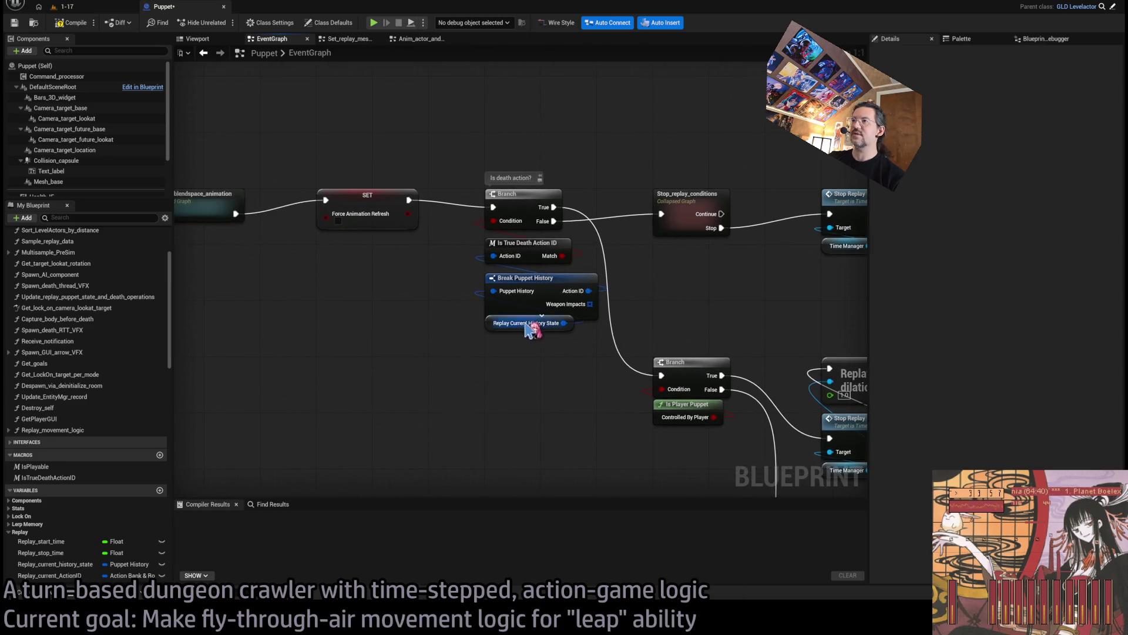
# Step: Delete the old death-check, history-break and action ID nodes
pyautogui.moveTo(561, 352); pyautogui.dragTo(510, 323)
pyautogui.moveTo(564, 350); pyautogui.dragTo(504, 253)
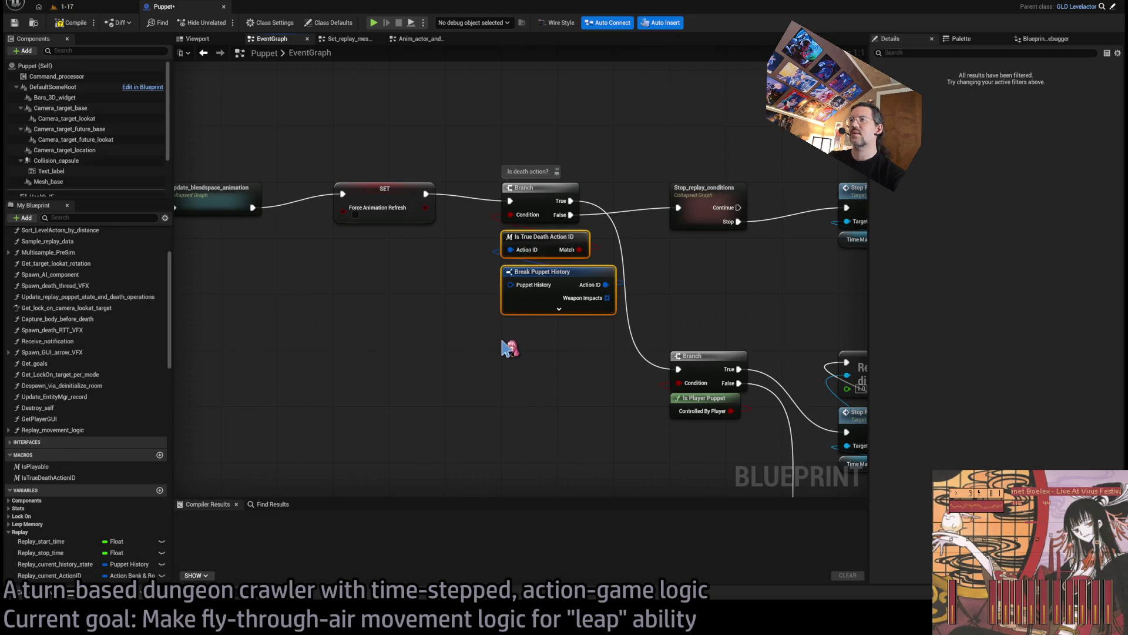
pyautogui.press('Delete')
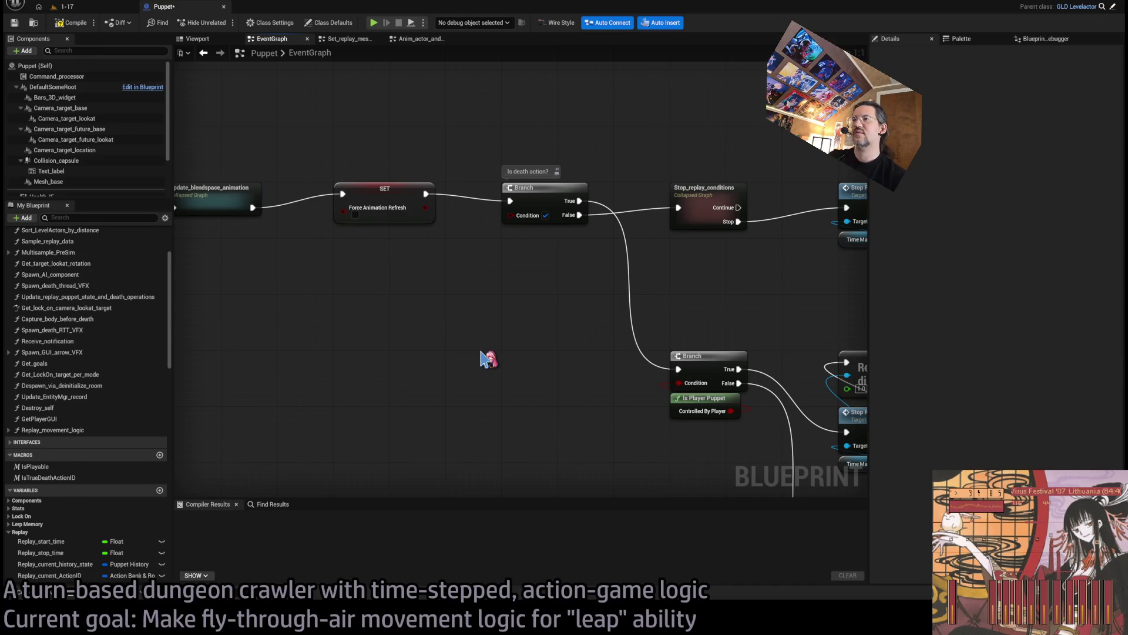
pyautogui.hotkey('ctrl', 'v')
pyautogui.moveTo(572, 344)
pyautogui.mouseDown()
pyautogui.moveTo(501, 300)
pyautogui.moveTo(525, 328)
pyautogui.moveTo(570, 344)
pyautogui.moveTo(570, 357)
pyautogui.moveTo(500, 293)
pyautogui.mouseUp()
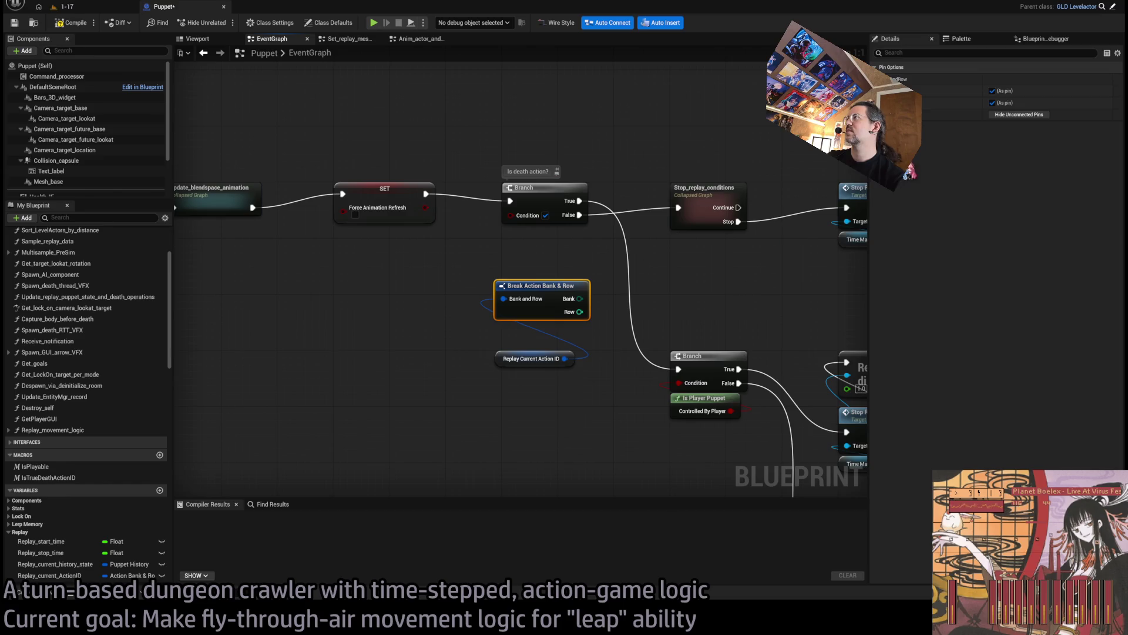
pyautogui.moveTo(635, 275); pyautogui.dragTo(424, 371)
pyautogui.press('Delete')
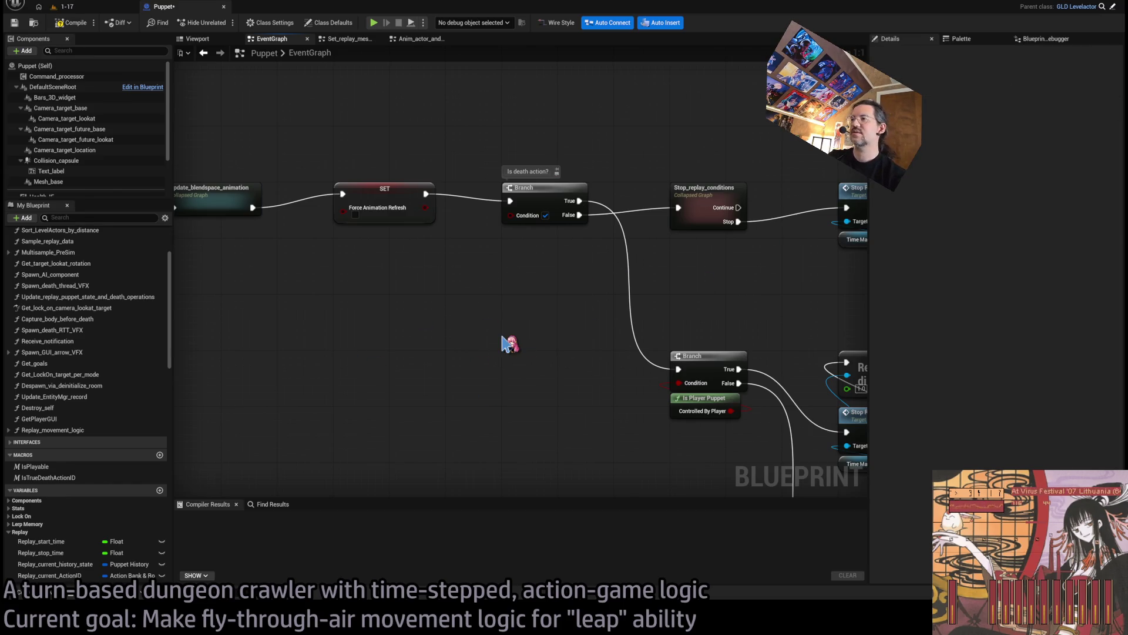
pyautogui.hotkey('ctrl', 'z')
pyautogui.press('Delete')
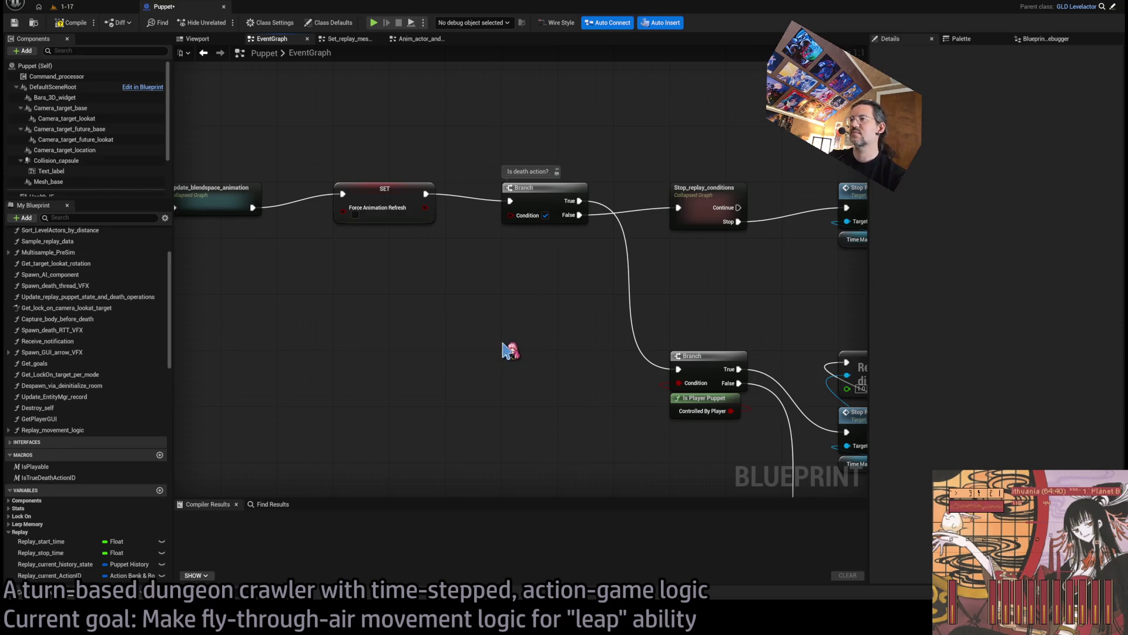
# Step: Break Replay Current Action DT Data to Special Action Type and feed '== Death' into the branch Condition
pyautogui.hotkey('ctrl', 'v')
pyautogui.moveTo(586, 344); pyautogui.dragTo(509, 275)
pyautogui.click(1017, 469)
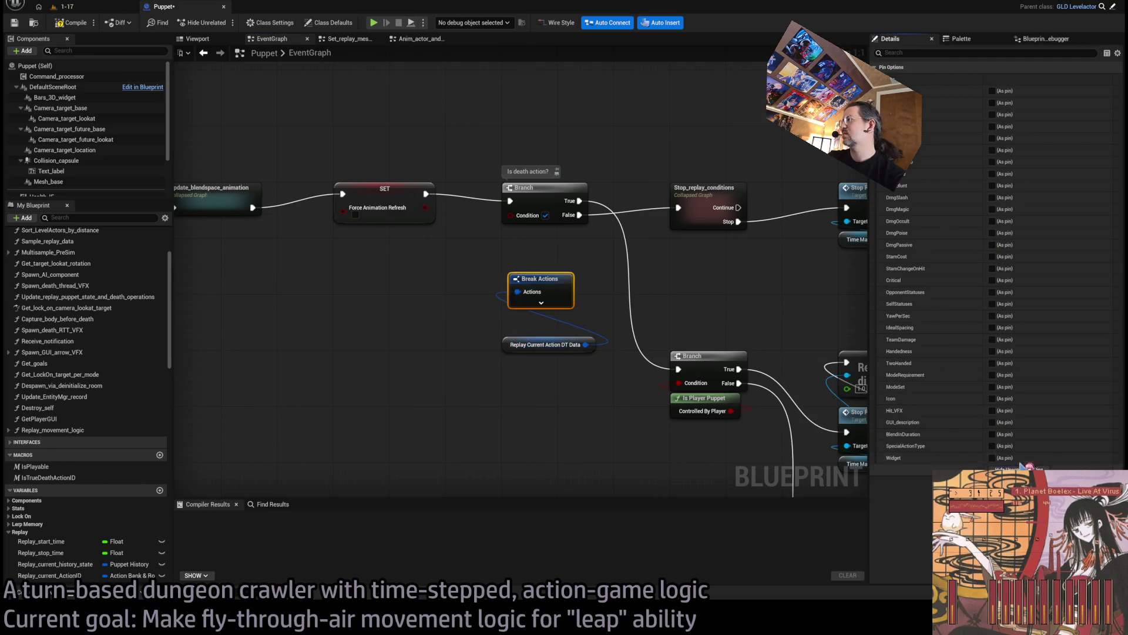
pyautogui.click(993, 446)
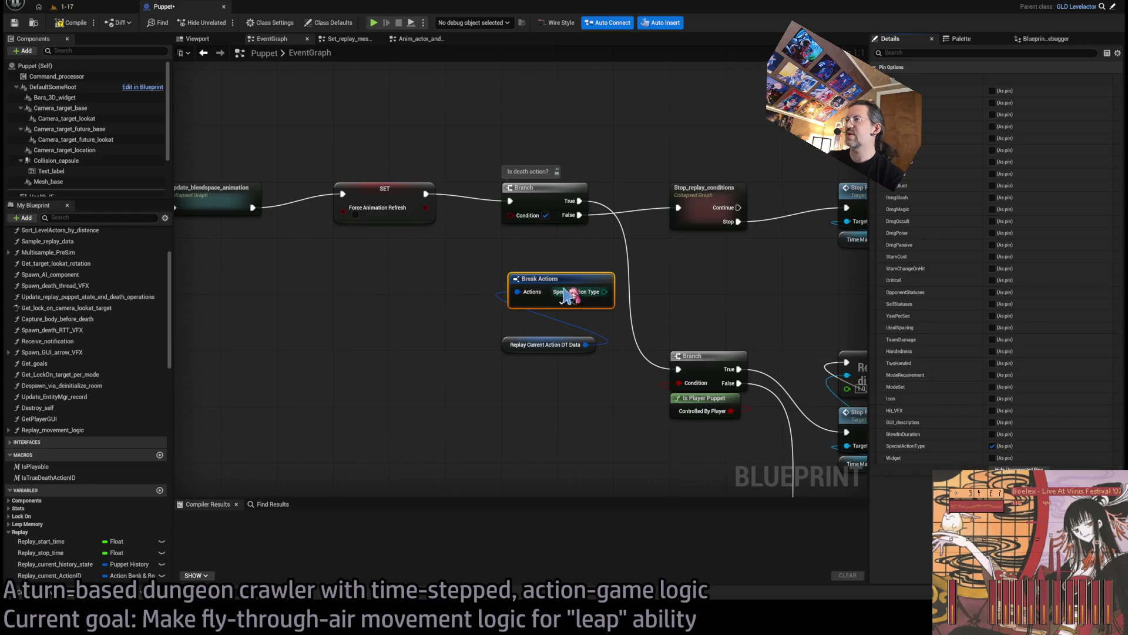
pyautogui.moveTo(546, 278); pyautogui.dragTo(540, 307)
pyautogui.moveTo(503, 265); pyautogui.dragTo(504, 254)
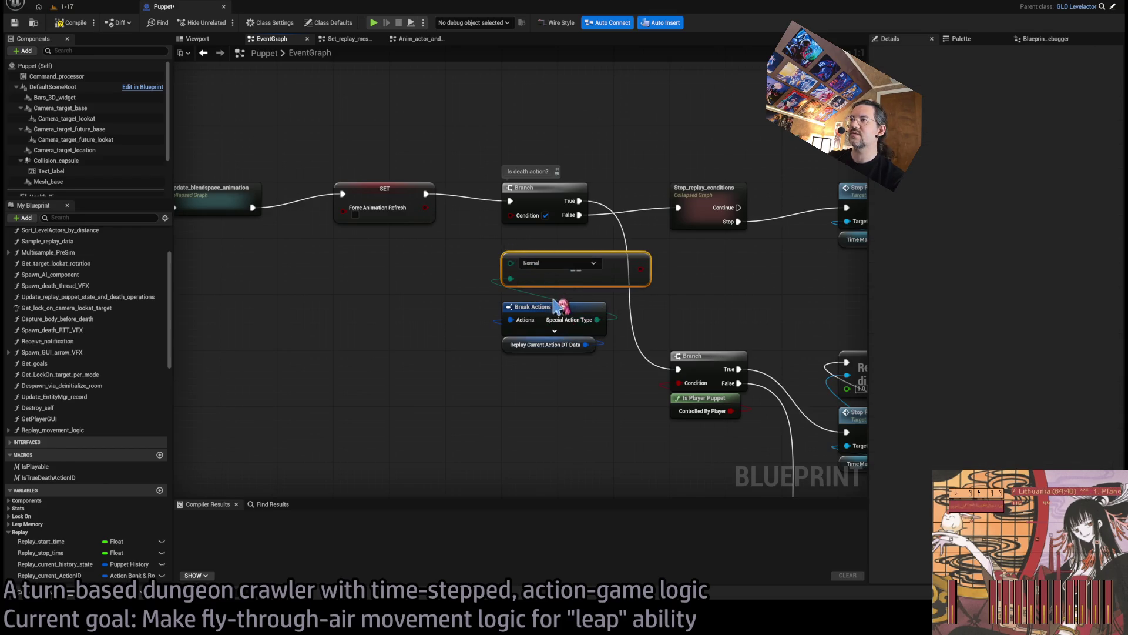
pyautogui.moveTo(641, 268); pyautogui.dragTo(511, 215)
pyautogui.click(558, 263)
pyautogui.click(563, 380)
# Step: Arrange the getter, Break Actions and Death comparison nodes neatly beside the branch
pyautogui.moveTo(563, 380)
pyautogui.mouseDown()
pyautogui.moveTo(561, 394)
pyautogui.moveTo(544, 254)
pyautogui.mouseUp()
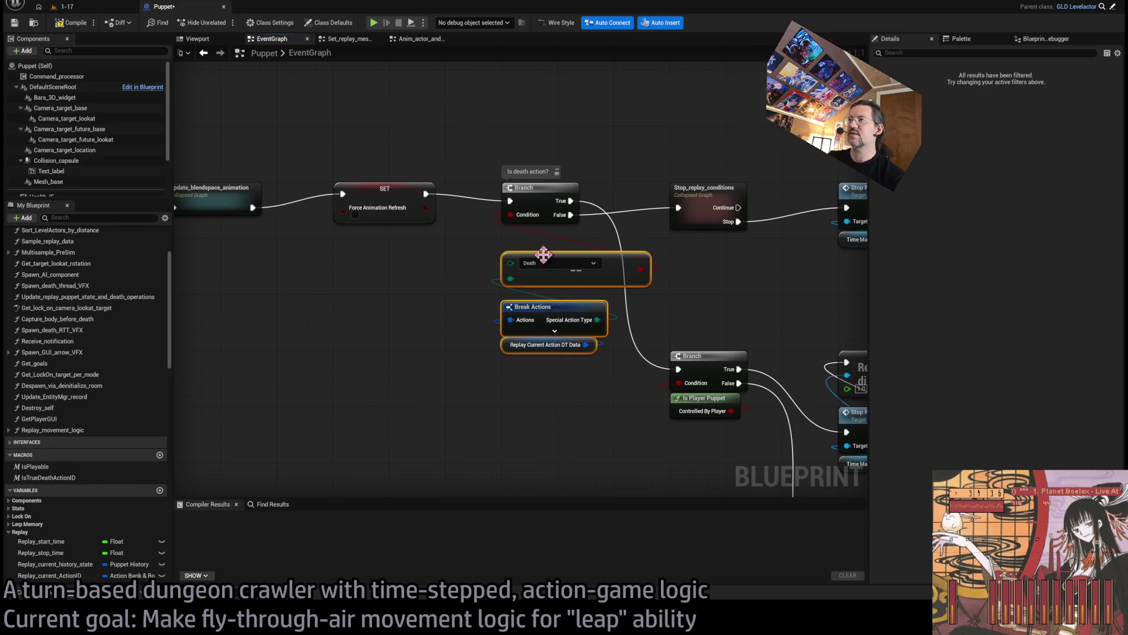
pyautogui.click(680, 302)
pyautogui.moveTo(606, 282); pyautogui.dragTo(600, 294)
pyautogui.moveTo(608, 418)
pyautogui.mouseDown()
pyautogui.moveTo(542, 297)
pyautogui.moveTo(544, 256)
pyautogui.mouseUp()
pyautogui.click(587, 383)
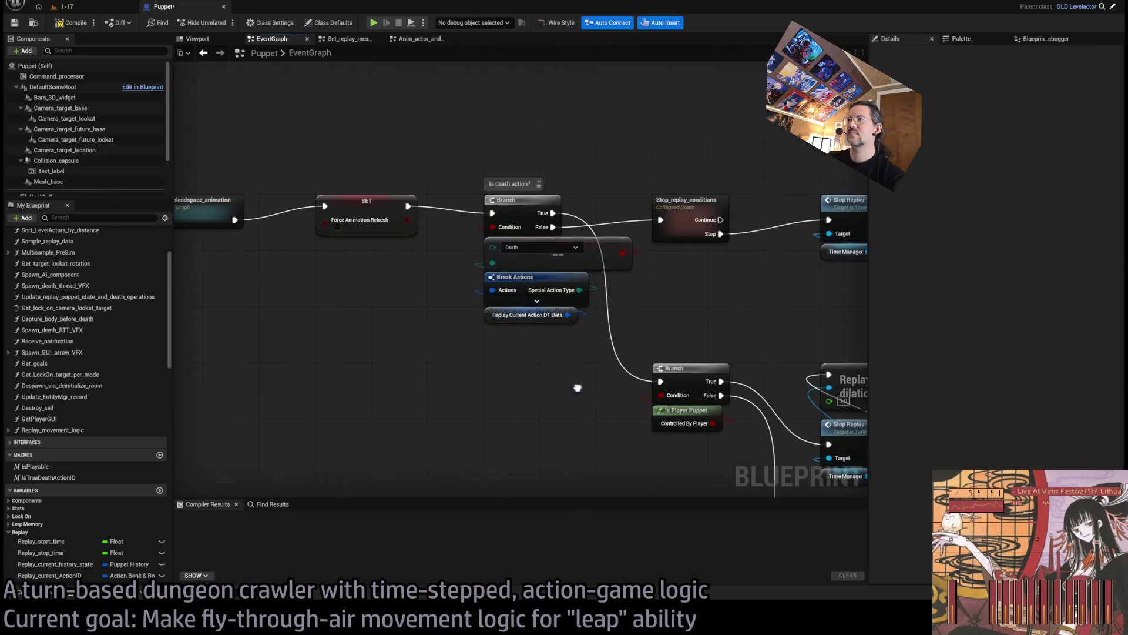
pyautogui.moveTo(587, 383); pyautogui.dragTo(508, 425)
pyautogui.moveTo(564, 400)
pyautogui.mouseDown()
pyautogui.moveTo(471, 290)
pyautogui.moveTo(488, 310)
pyautogui.mouseUp()
pyautogui.click(535, 315)
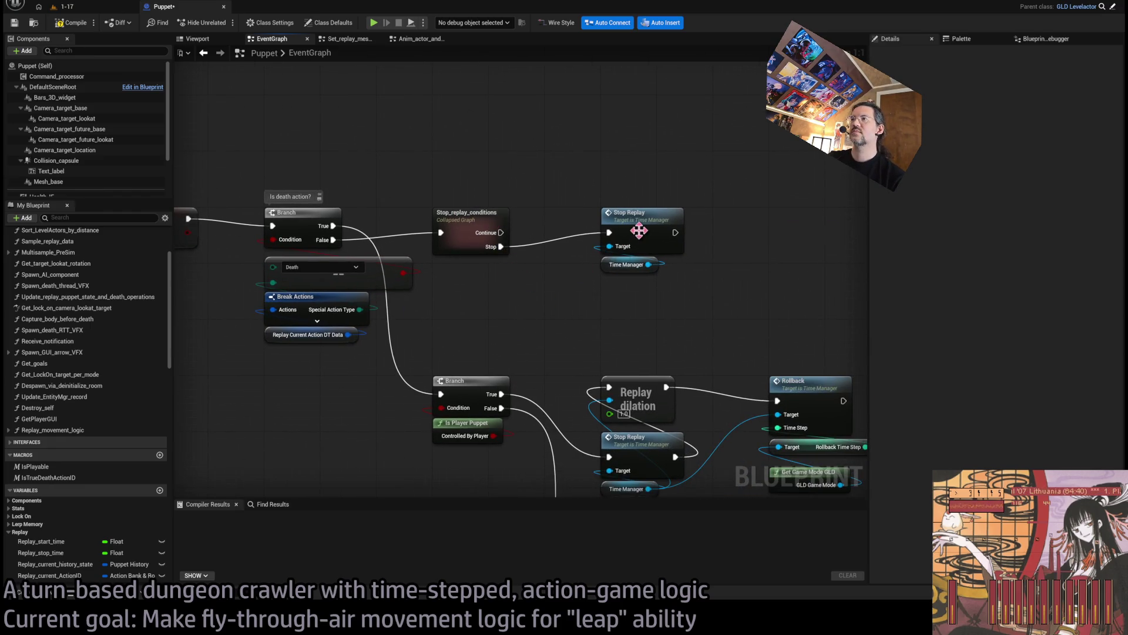
pyautogui.moveTo(623, 315); pyautogui.dragTo(575, 287)
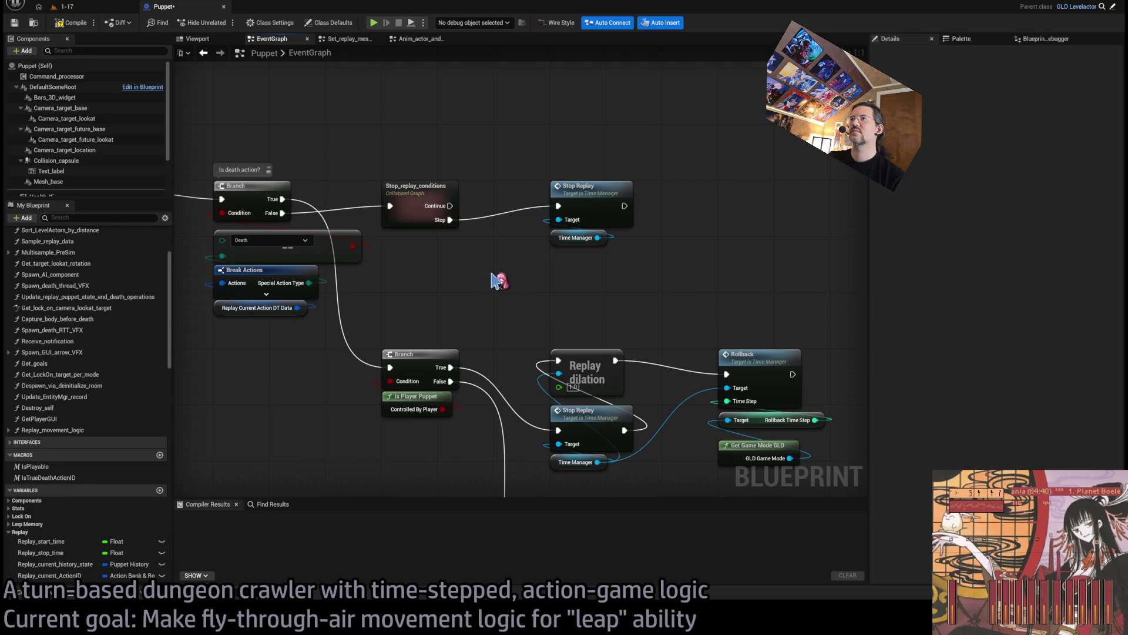
pyautogui.moveTo(434, 302)
pyautogui.mouseDown()
pyautogui.moveTo(516, 339)
pyautogui.moveTo(431, 281)
pyautogui.mouseUp()
pyautogui.click(476, 261)
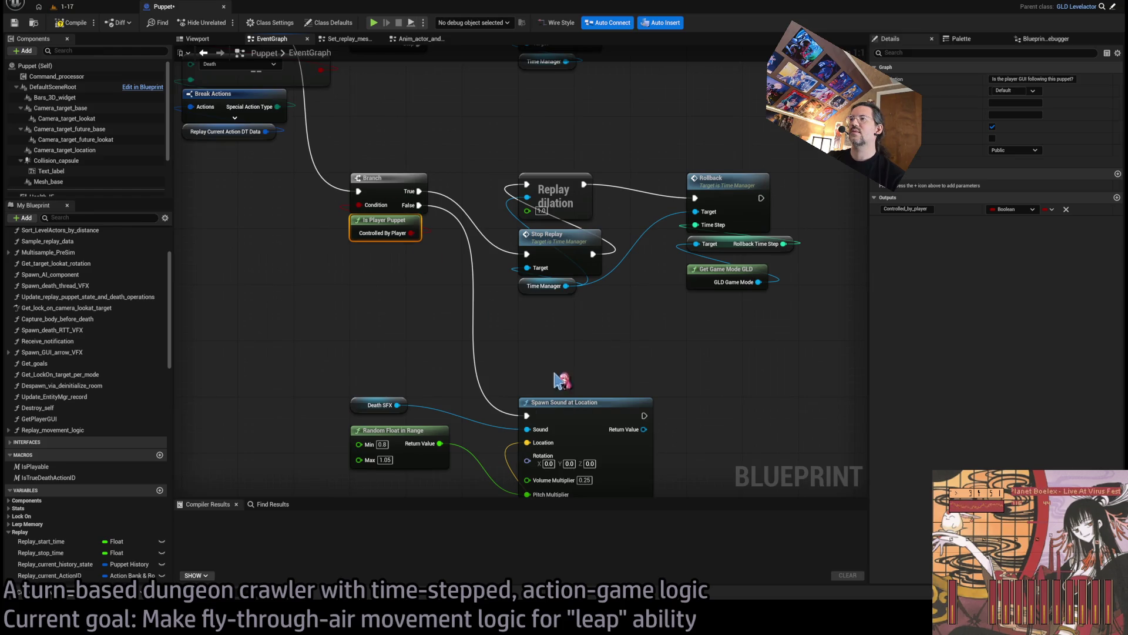
pyautogui.moveTo(414, 238)
pyautogui.mouseDown()
pyautogui.moveTo(531, 345)
pyautogui.moveTo(444, 328)
pyautogui.mouseUp()
pyautogui.moveTo(549, 247)
pyautogui.mouseDown()
pyautogui.moveTo(675, 378)
pyautogui.moveTo(528, 346)
pyautogui.mouseUp()
pyautogui.moveTo(552, 191); pyautogui.dragTo(718, 416)
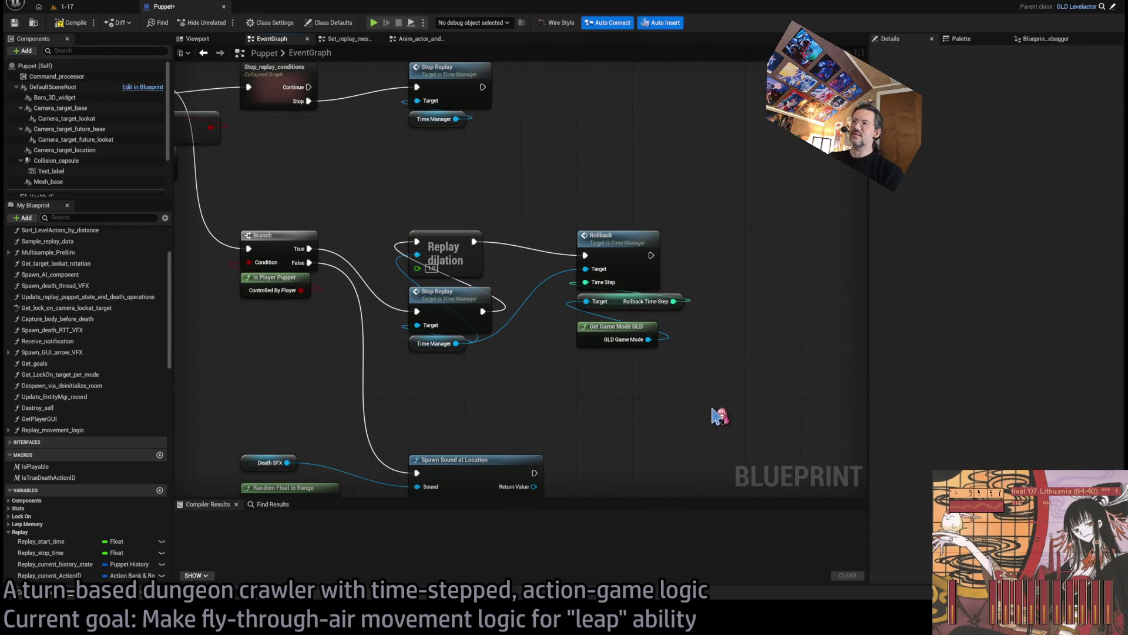
pyautogui.moveTo(541, 188); pyautogui.dragTo(735, 396)
pyautogui.click(706, 390)
pyautogui.scroll(-2, 448, 323)
pyautogui.moveTo(448, 322); pyautogui.dragTo(475, 251)
pyautogui.scroll(2, 475, 251)
pyautogui.moveTo(777, 199); pyautogui.dragTo(611, 410)
pyautogui.moveTo(588, 211)
pyautogui.mouseDown()
pyautogui.moveTo(767, 410)
pyautogui.moveTo(796, 407)
pyautogui.mouseUp()
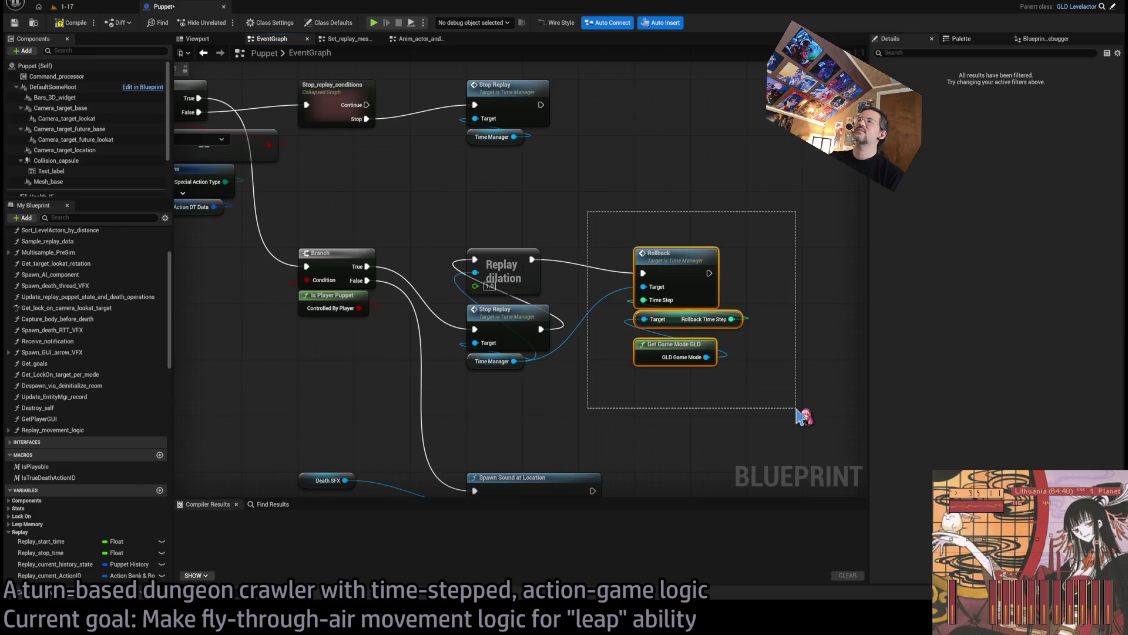
pyautogui.moveTo(798, 414); pyautogui.dragTo(798, 414)
pyautogui.click(783, 396)
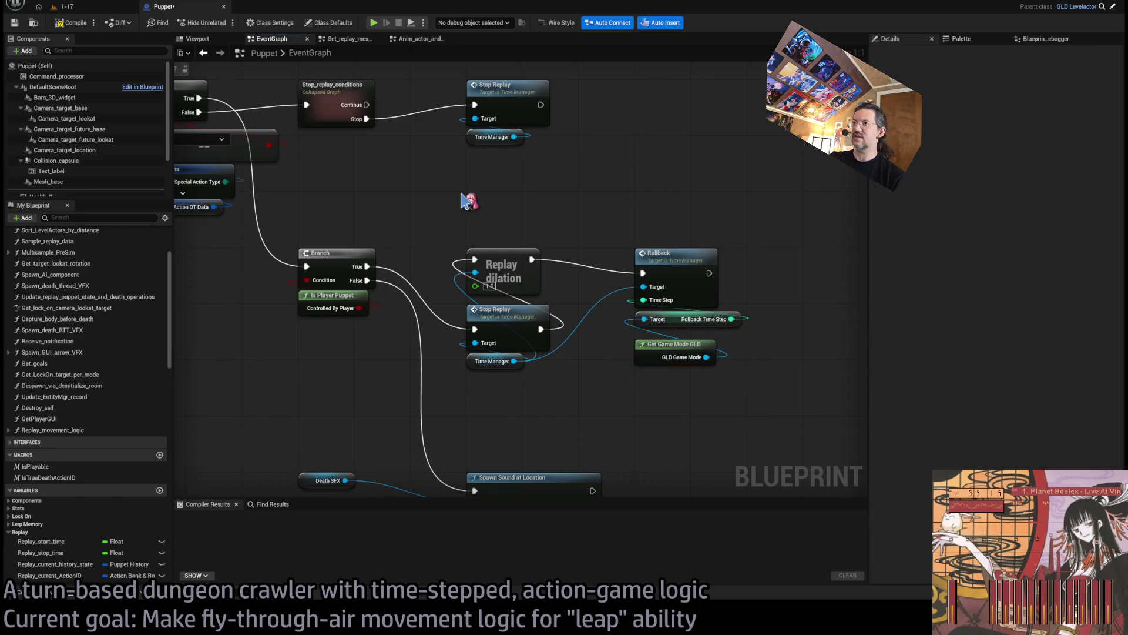
pyautogui.scroll(-6, 469, 201)
pyautogui.scroll(4, 537, 247)
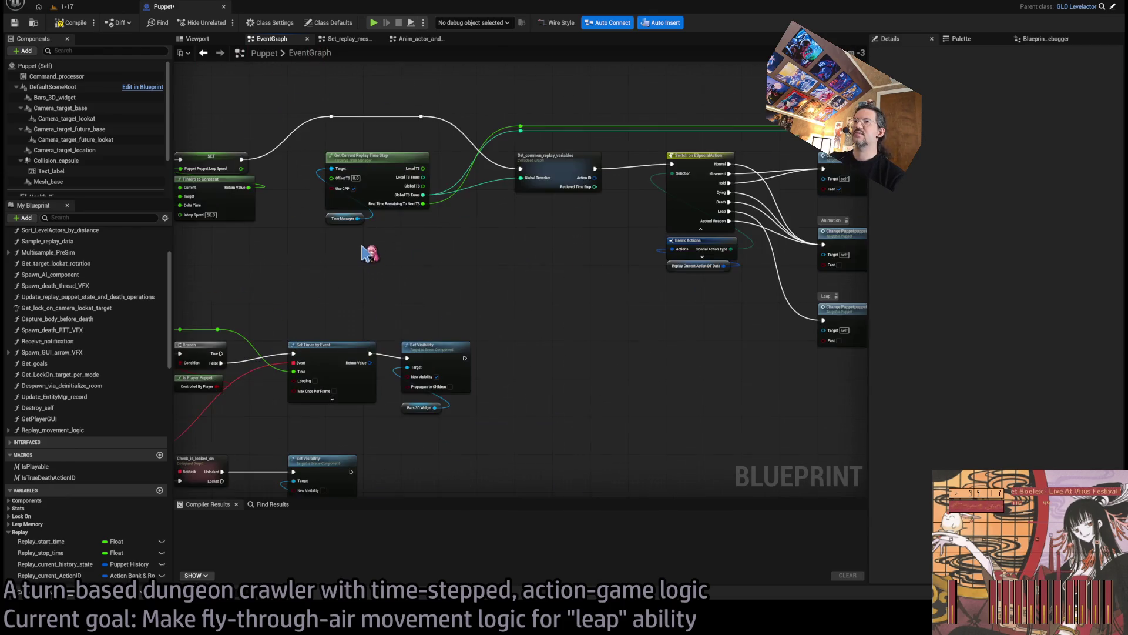
pyautogui.scroll(2, 421, 284)
pyautogui.moveTo(476, 309)
pyautogui.mouseDown()
pyautogui.moveTo(491, 320)
pyautogui.moveTo(453, 322)
pyautogui.mouseUp()
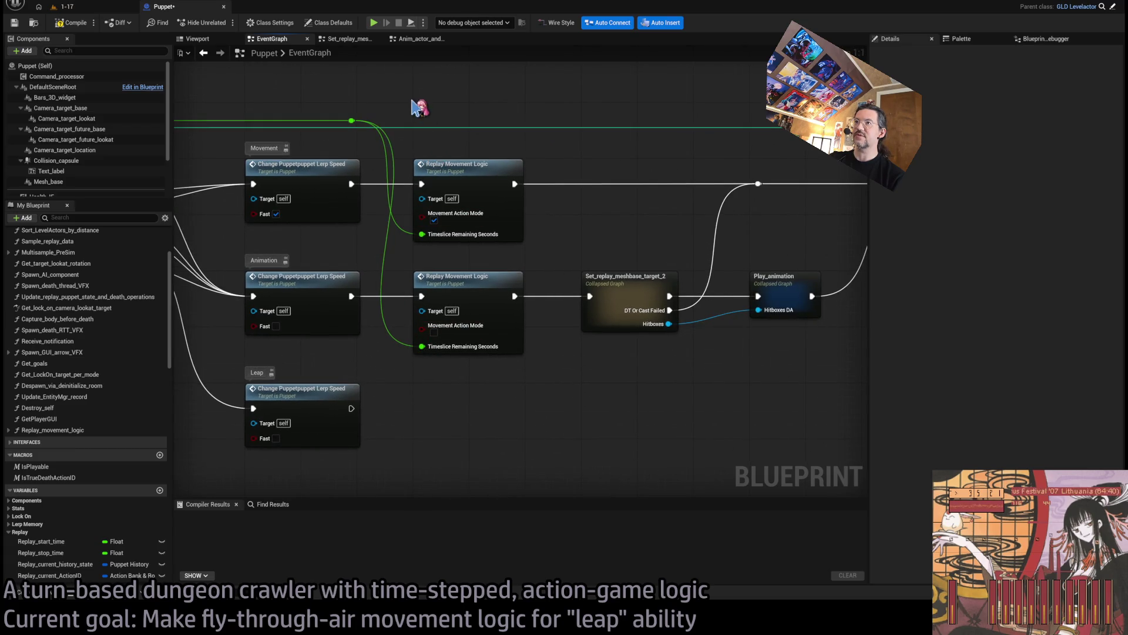
pyautogui.moveTo(501, 404); pyautogui.dragTo(583, 407)
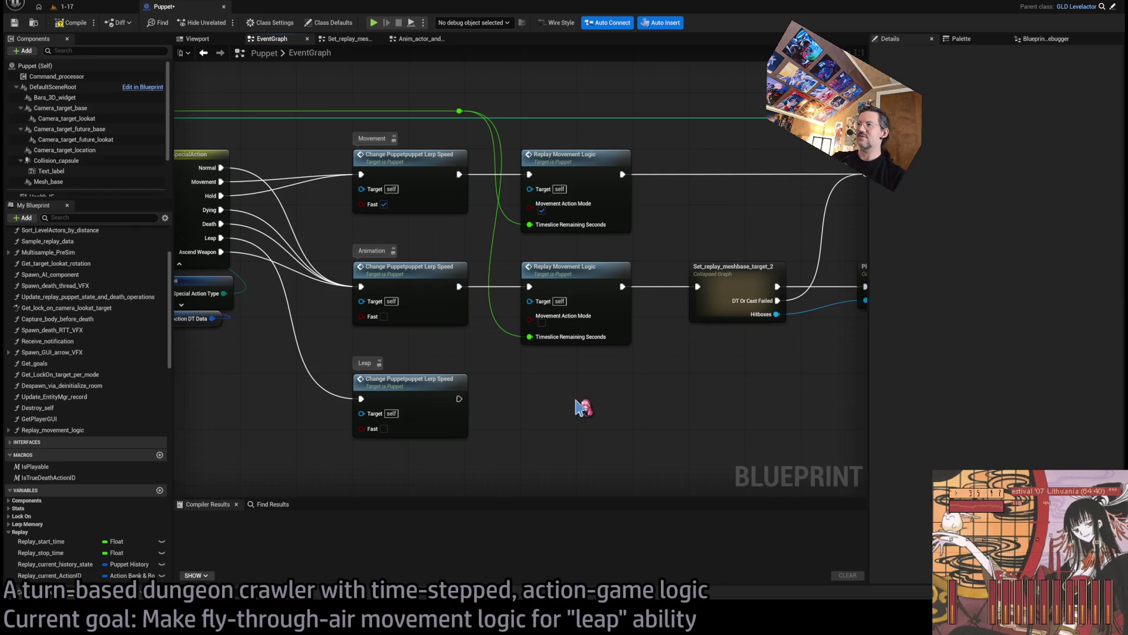
pyautogui.moveTo(635, 375); pyautogui.dragTo(552, 371)
pyautogui.moveTo(377, 395)
pyautogui.mouseDown()
pyautogui.moveTo(552, 411)
pyautogui.moveTo(488, 344)
pyautogui.mouseUp()
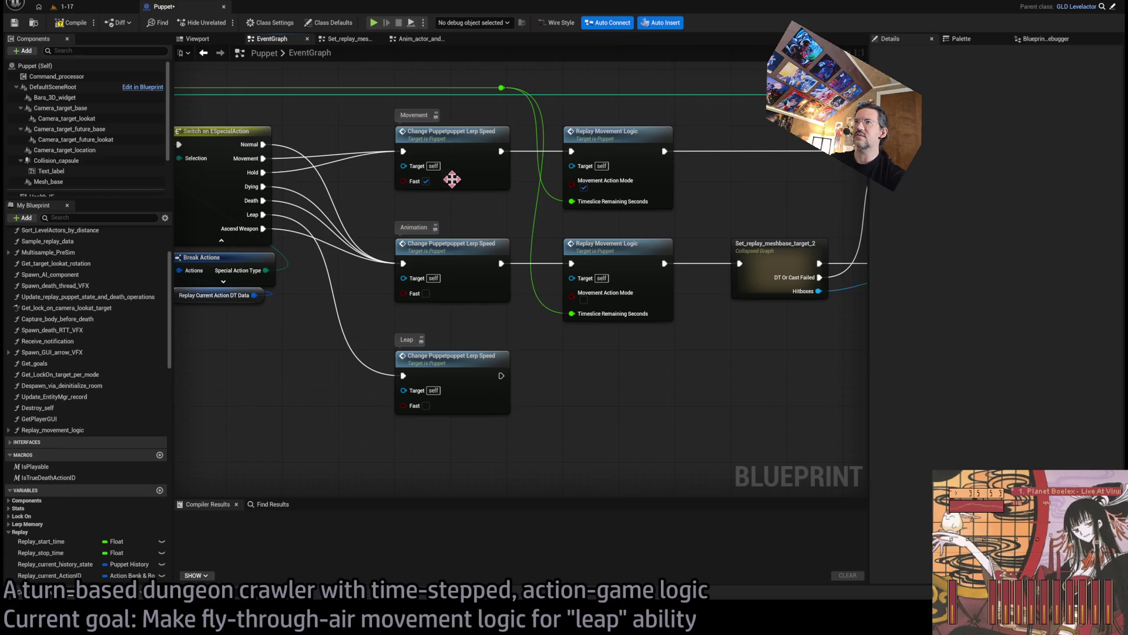
# Step: Paste a Replay Movement Logic copy after Leap, fed with Timeslice Remaining Seconds
pyautogui.click(617, 246)
pyautogui.hotkey('ctrl', 'c')
pyautogui.hotkey('ctrl', 'v')
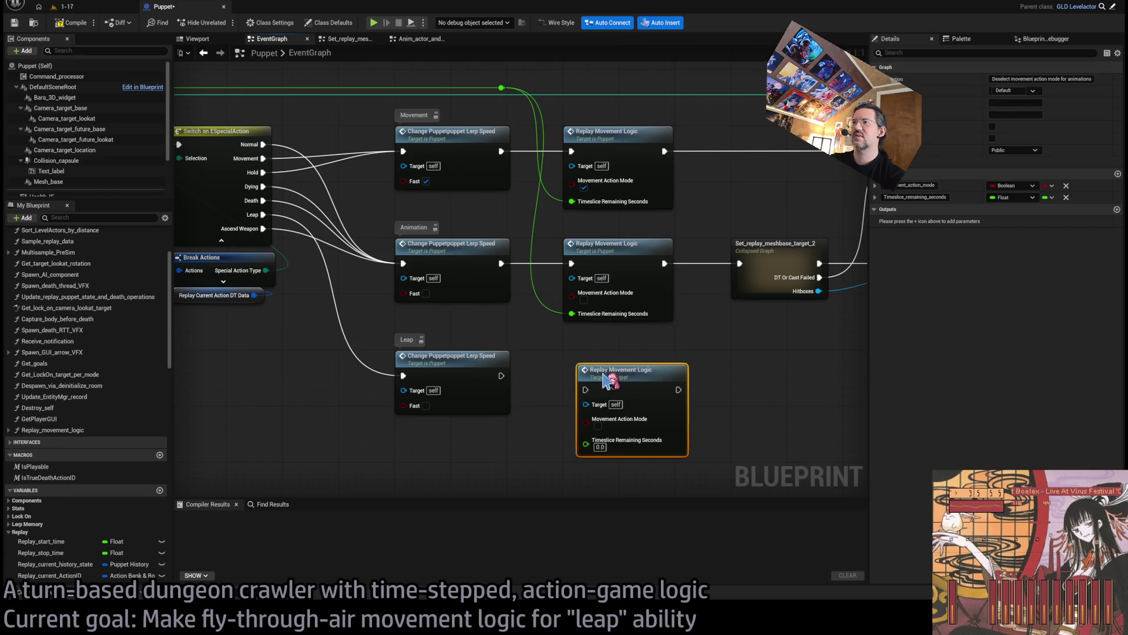
pyautogui.moveTo(610, 376); pyautogui.dragTo(598, 366)
pyautogui.moveTo(502, 376); pyautogui.dragTo(571, 375)
pyautogui.moveTo(629, 403); pyautogui.dragTo(532, 385)
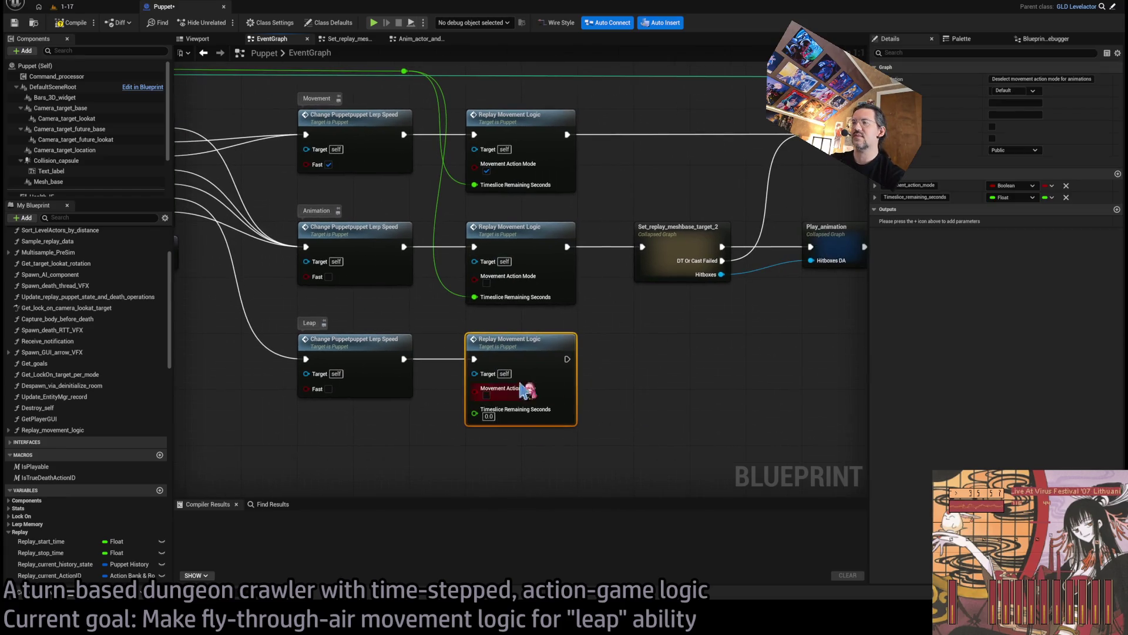
pyautogui.moveTo(474, 413)
pyautogui.mouseDown()
pyautogui.moveTo(436, 76)
pyautogui.moveTo(405, 70)
pyautogui.mouseUp()
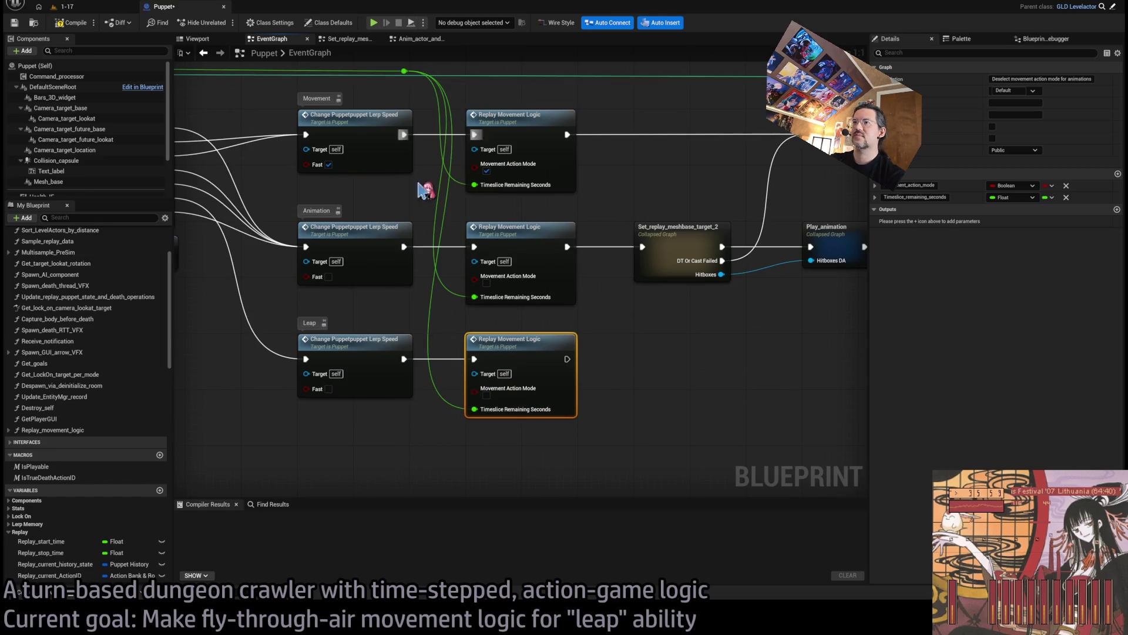
# Step: Connect the Leap copy to Set_replay_meshbase_target_2 and open the Replay Movement Logic function
pyautogui.moveTo(503, 394); pyautogui.dragTo(434, 436)
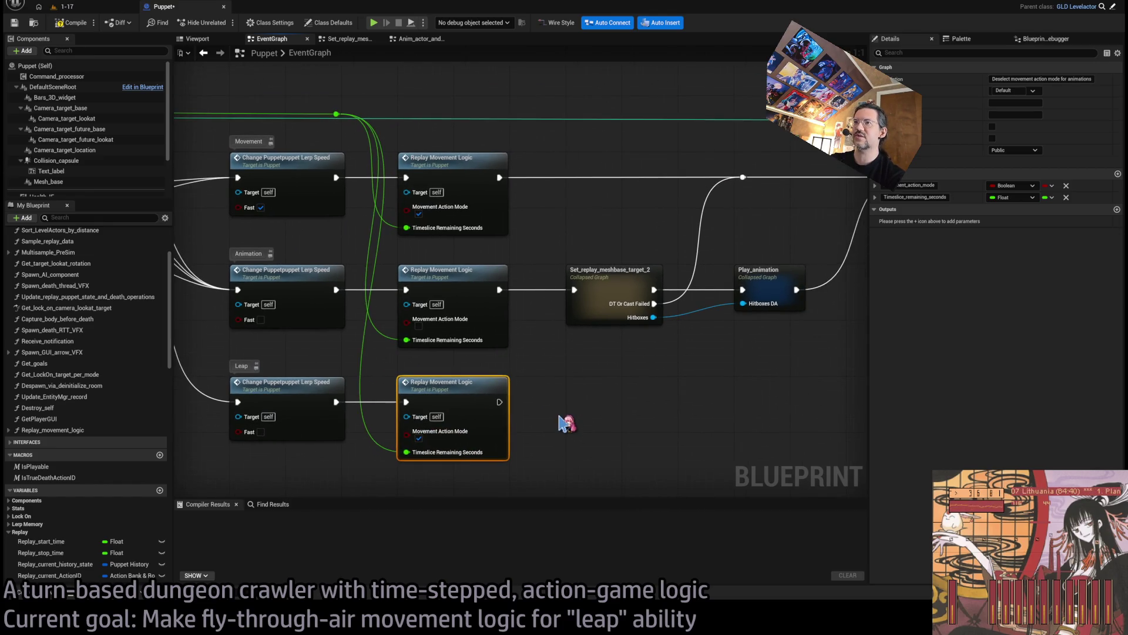
pyautogui.moveTo(501, 403)
pyautogui.mouseDown()
pyautogui.moveTo(579, 310)
pyautogui.moveTo(576, 291)
pyautogui.mouseUp()
pyautogui.click(604, 431)
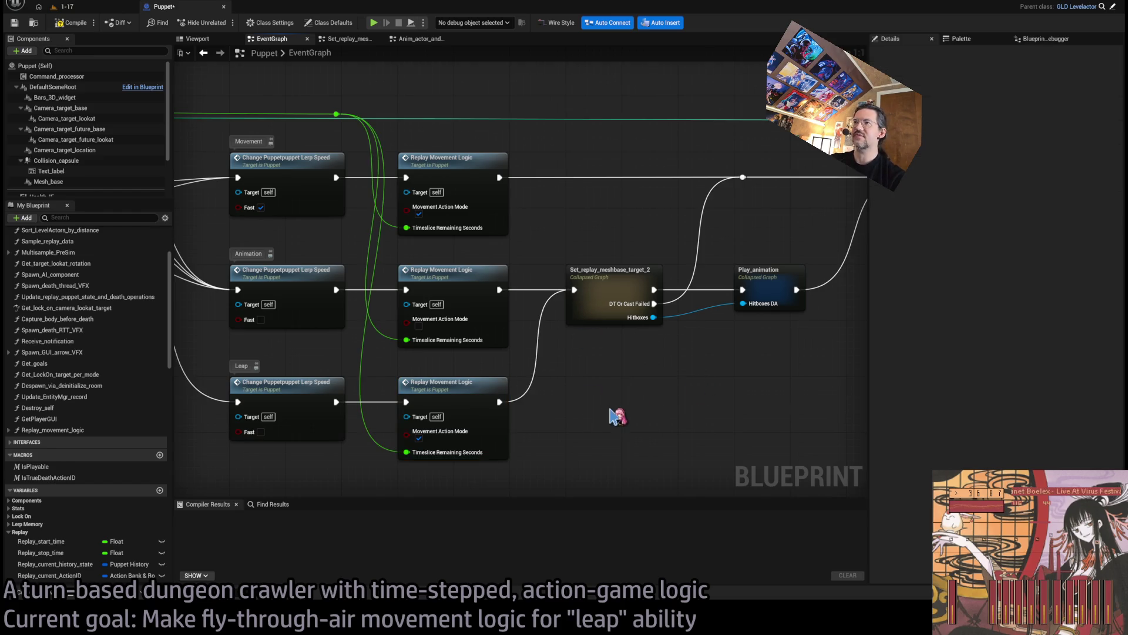
pyautogui.moveTo(464, 284); pyautogui.dragTo(473, 276)
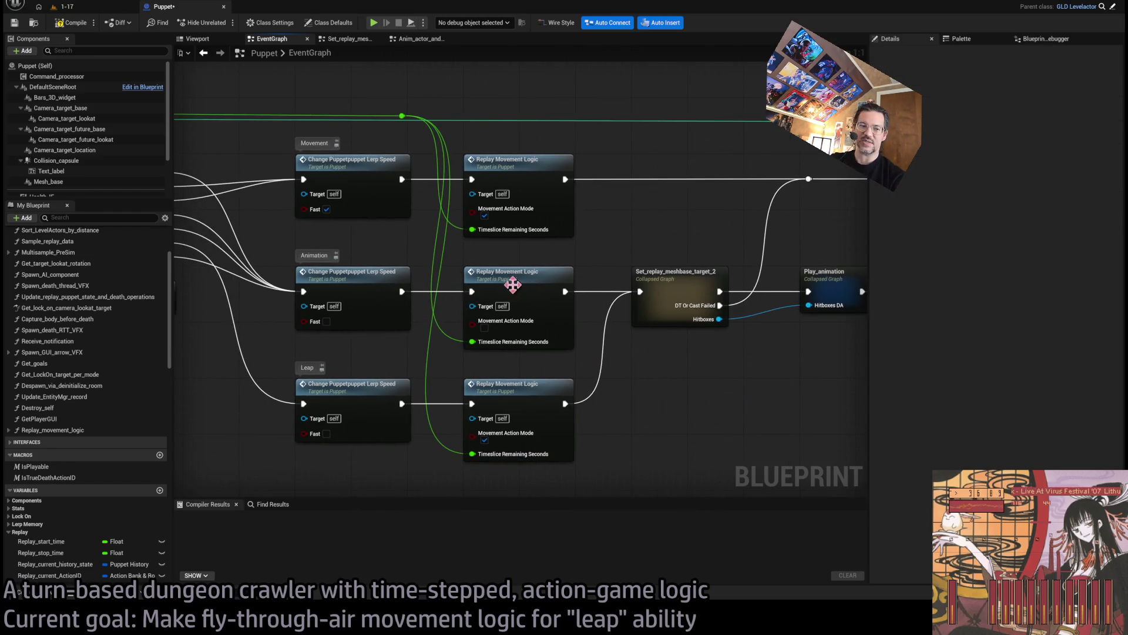
pyautogui.click(539, 274)
pyautogui.click(556, 419)
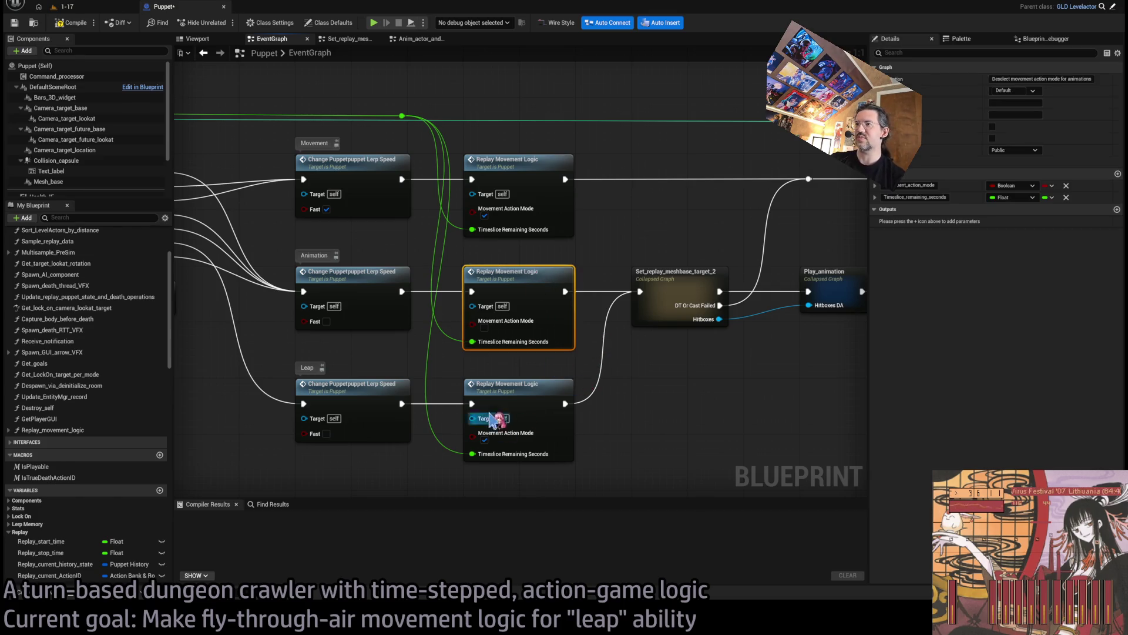
pyautogui.doubleClick(536, 293)
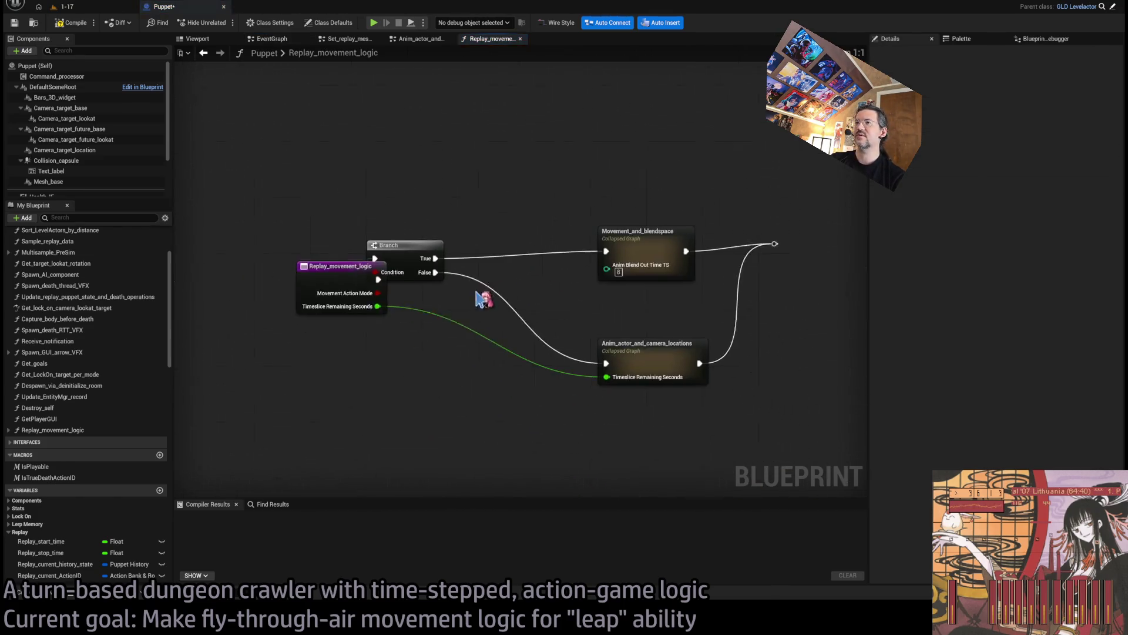
# Step: Move the entry and Branch nodes left and delete the reroute node
pyautogui.moveTo(532, 292); pyautogui.dragTo(388, 301)
pyautogui.moveTo(500, 298); pyautogui.dragTo(345, 291)
pyautogui.moveTo(565, 292); pyautogui.dragTo(513, 294)
pyautogui.moveTo(640, 232)
pyautogui.mouseDown()
pyautogui.moveTo(811, 415)
pyautogui.moveTo(423, 359)
pyautogui.mouseUp()
pyautogui.moveTo(499, 245); pyautogui.dragTo(670, 241)
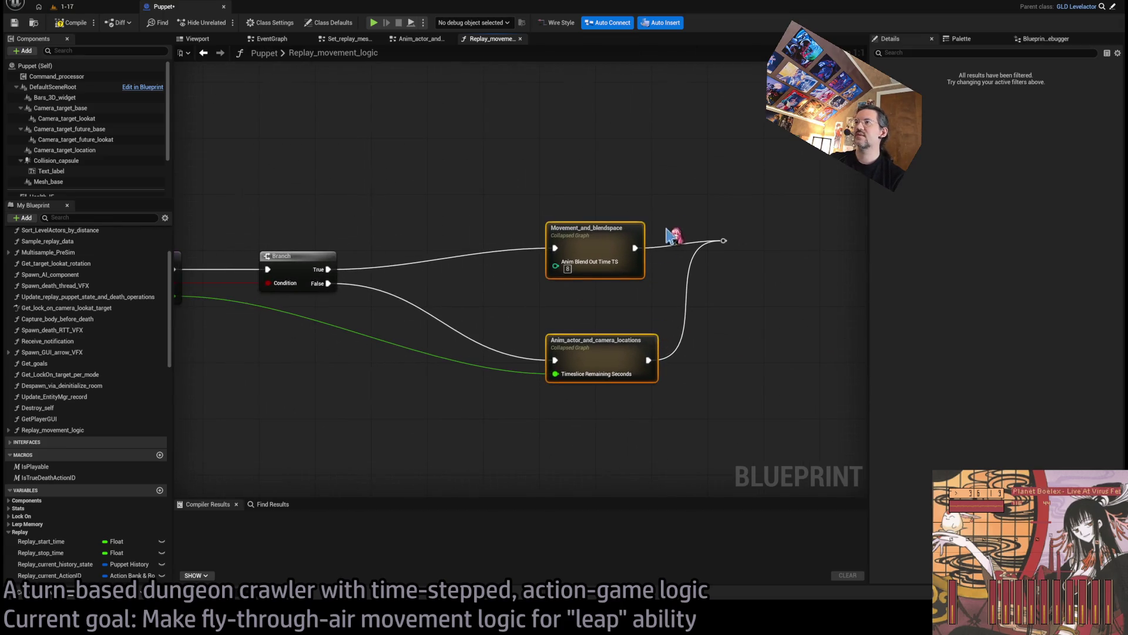
pyautogui.click(723, 241)
pyautogui.press('Delete')
# Step: Pull the Movement_and_blendspace and Anim_actor collapsed graphs up beside the Branch
pyautogui.moveTo(581, 238)
pyautogui.mouseDown()
pyautogui.moveTo(419, 275)
pyautogui.moveTo(406, 265)
pyautogui.moveTo(472, 268)
pyautogui.mouseUp()
pyautogui.scroll(-3, 472, 267)
pyautogui.moveTo(353, 264)
pyautogui.mouseDown()
pyautogui.moveTo(520, 266)
pyautogui.moveTo(479, 263)
pyautogui.mouseUp()
pyautogui.moveTo(540, 235); pyautogui.dragTo(680, 398)
pyautogui.moveTo(635, 271); pyautogui.dragTo(597, 271)
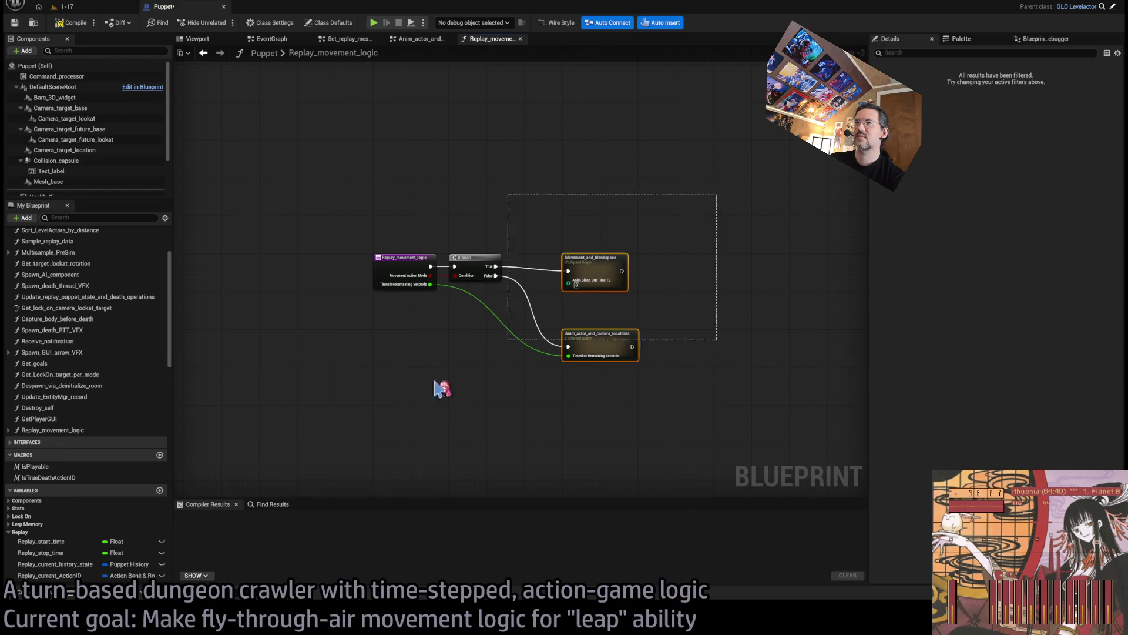
pyautogui.scroll(-5, 499, 355)
pyautogui.moveTo(583, 365); pyautogui.dragTo(475, 156)
pyautogui.scroll(12, 475, 156)
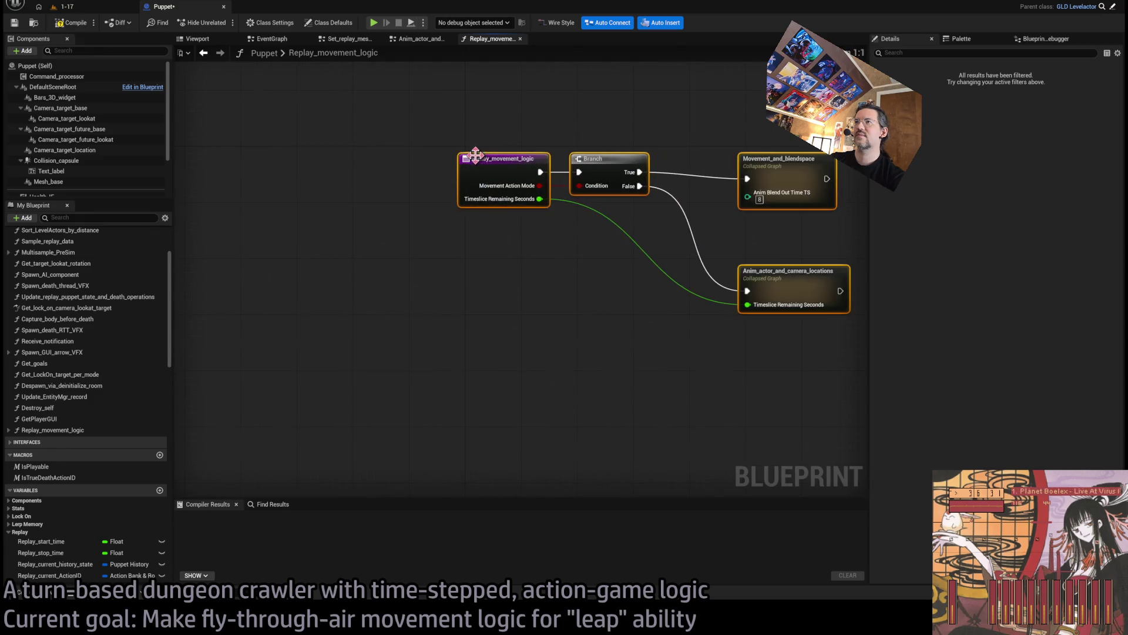
pyautogui.click(521, 361)
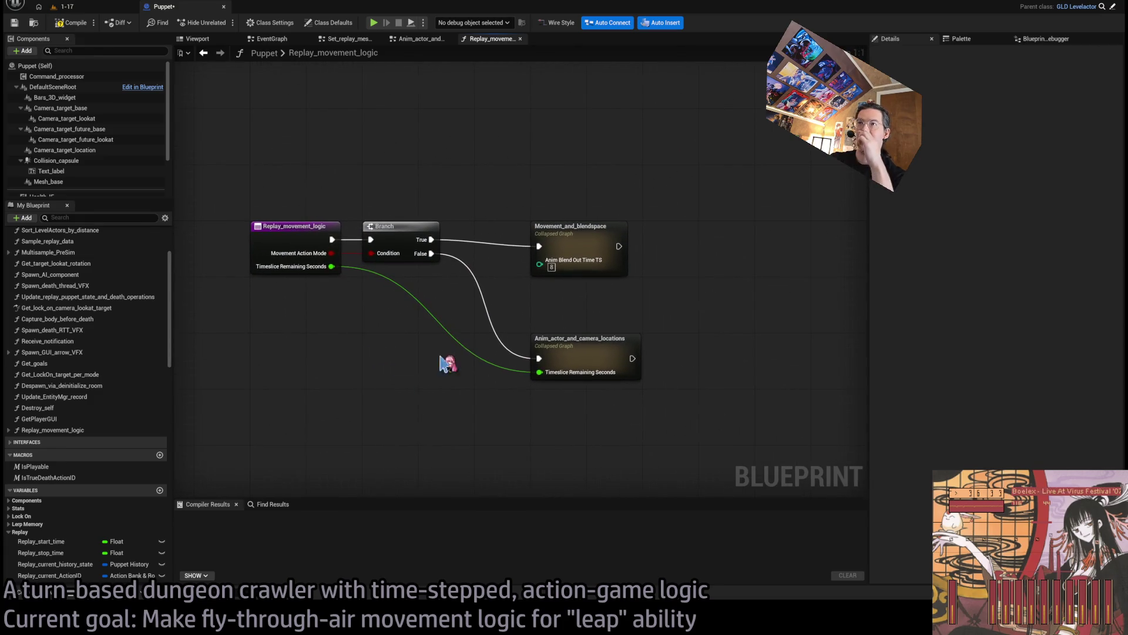
# Step: Review the Set Actor Location and Set World Location nodes inside Movement_and_blendspace
pyautogui.doubleClick(578, 238)
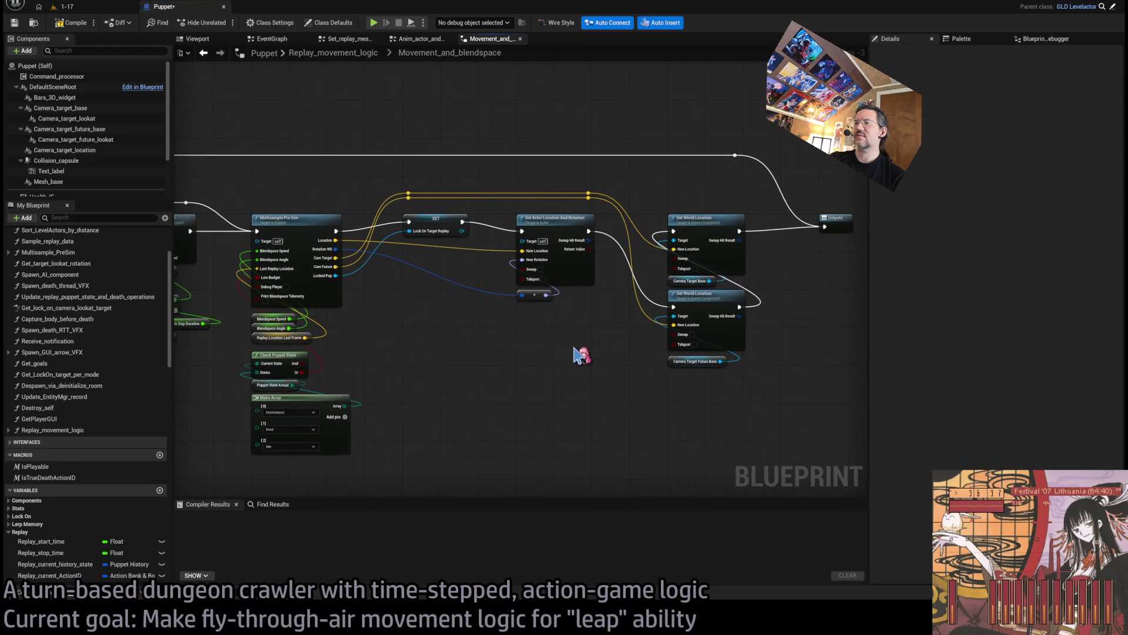
pyautogui.scroll(1, 546, 352)
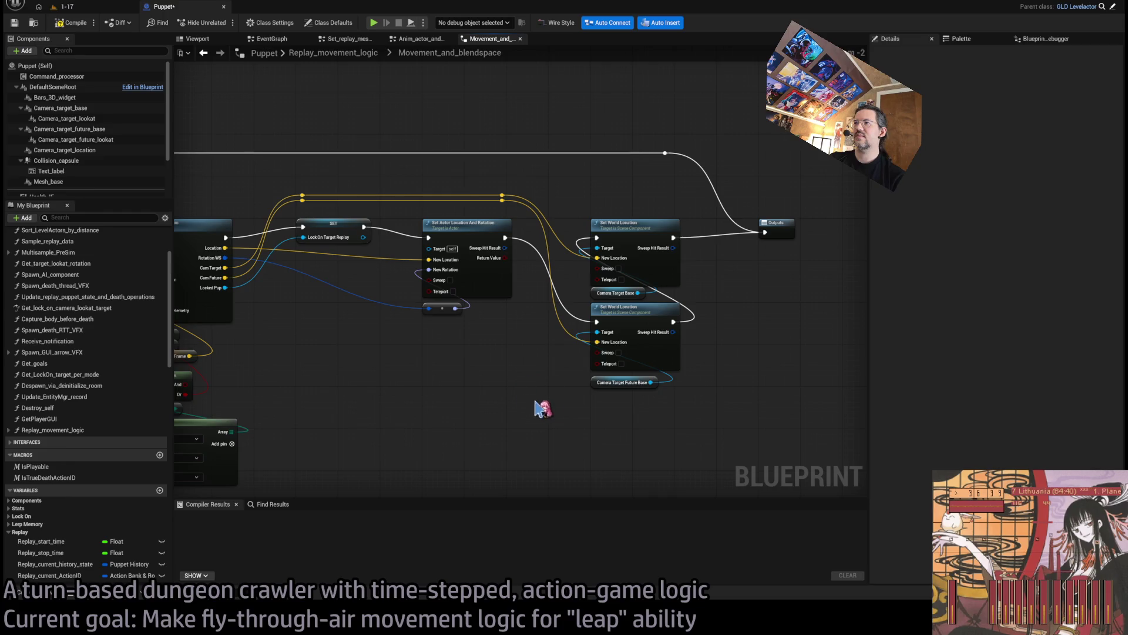
pyautogui.scroll(2, 525, 300)
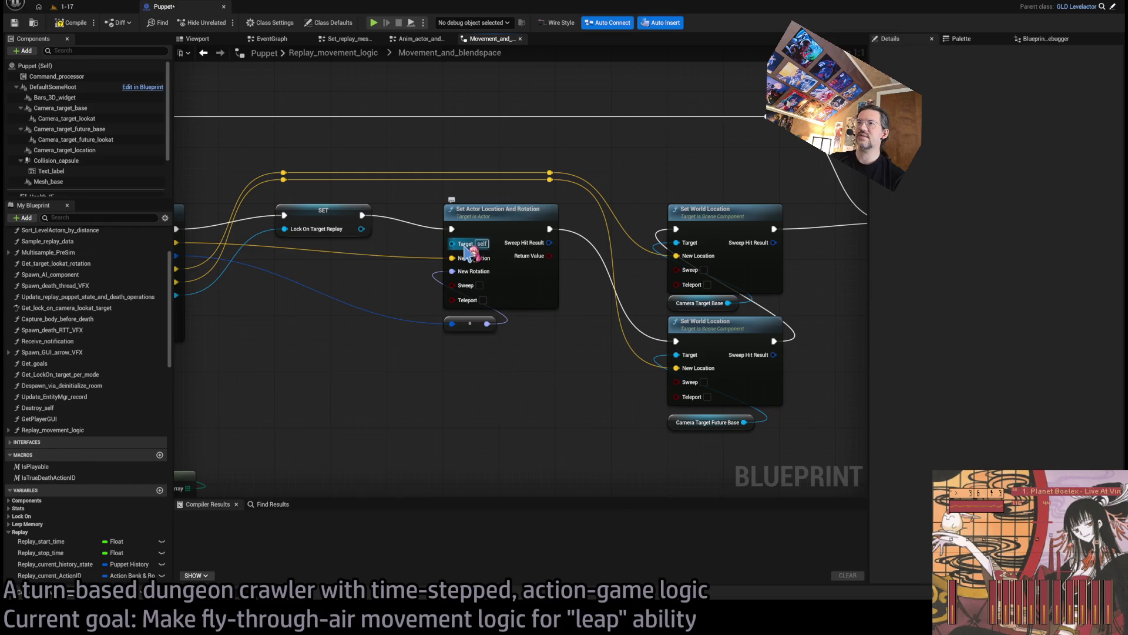
pyautogui.moveTo(557, 399); pyautogui.dragTo(449, 386)
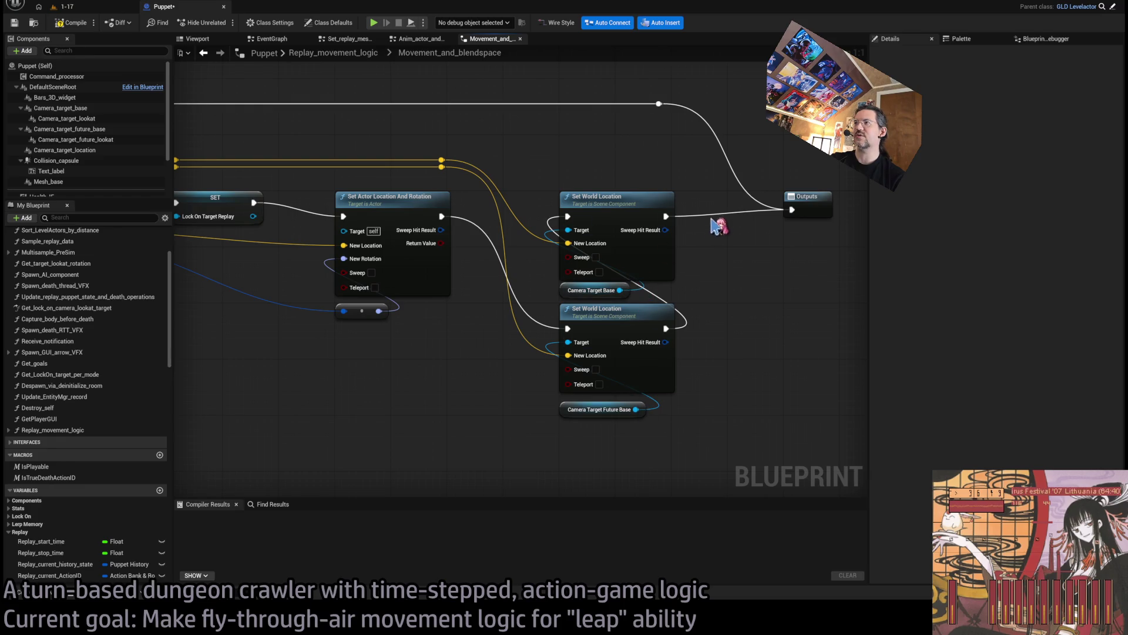
pyautogui.click(359, 58)
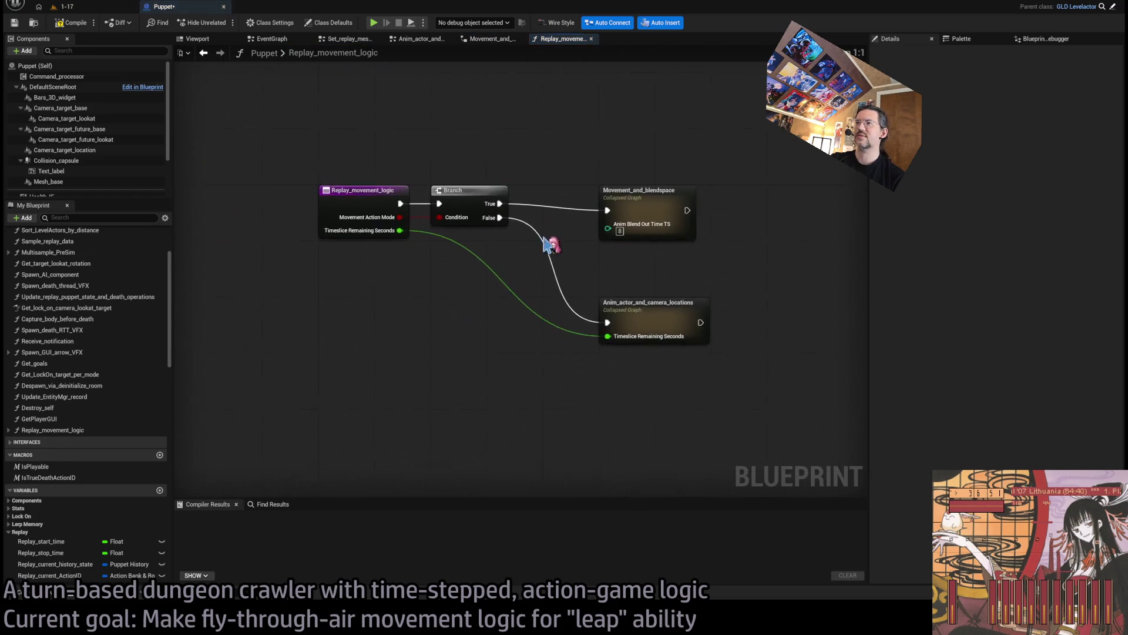
# Step: Open Anim_actor_and_camera_locations and locate its Set World Location setters
pyautogui.doubleClick(670, 324)
pyautogui.scroll(8, 529, 274)
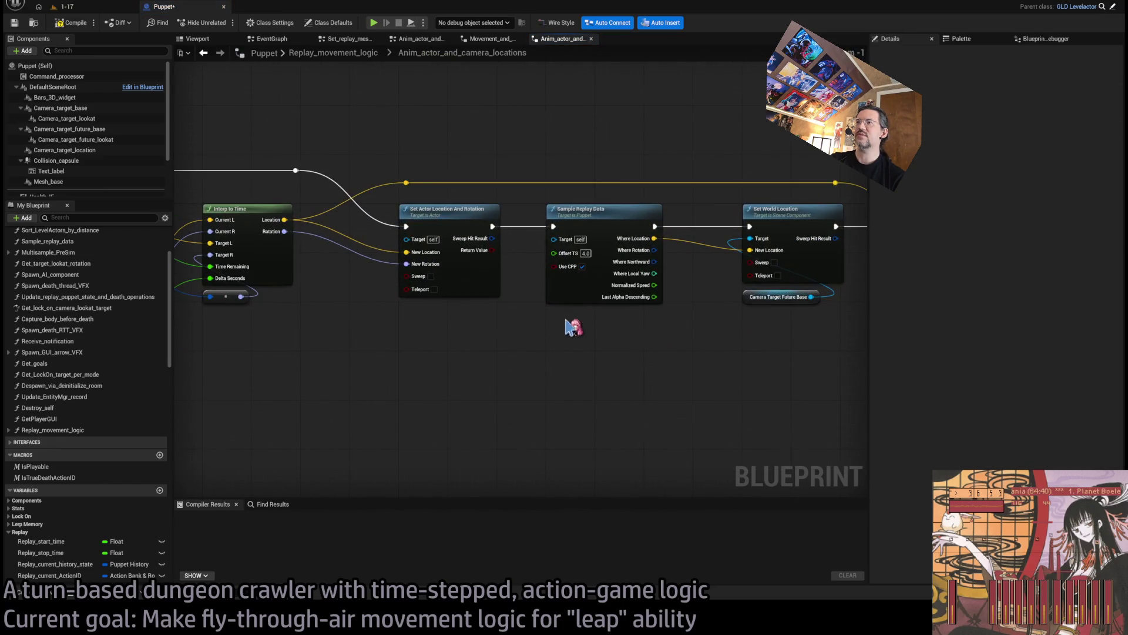
pyautogui.scroll(-4, 555, 272)
pyautogui.click(300, 264)
pyautogui.scroll(-2, 312, 344)
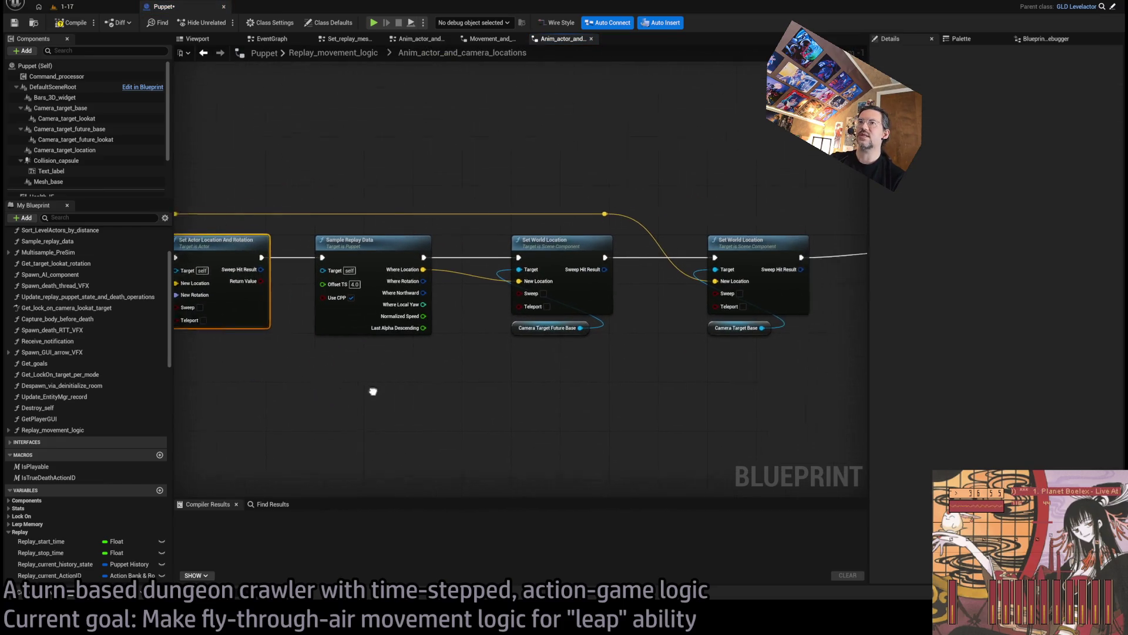
pyautogui.scroll(2, 456, 415)
pyautogui.moveTo(623, 417); pyautogui.dragTo(497, 428)
# Step: Stack the two setters near Sample Replay Data and pull the reroute knot and Outputs closer
pyautogui.moveTo(511, 372)
pyautogui.mouseDown()
pyautogui.moveTo(455, 216)
pyautogui.moveTo(682, 361)
pyautogui.moveTo(694, 340)
pyautogui.mouseUp()
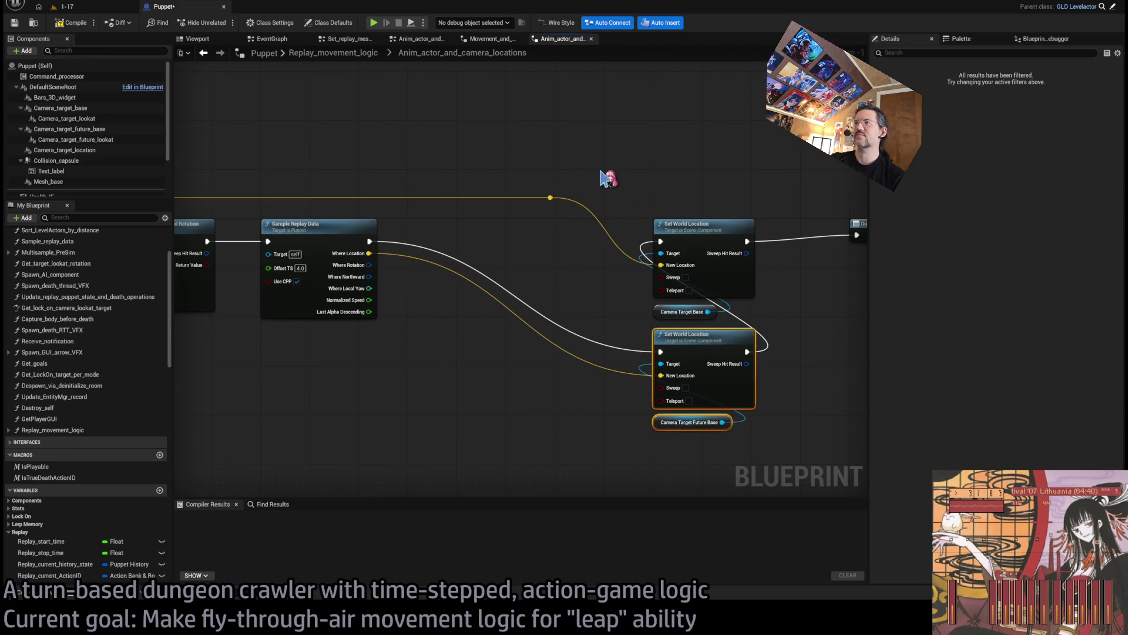
pyautogui.moveTo(536, 155); pyautogui.dragTo(733, 311)
pyautogui.moveTo(715, 238); pyautogui.dragTo(519, 237)
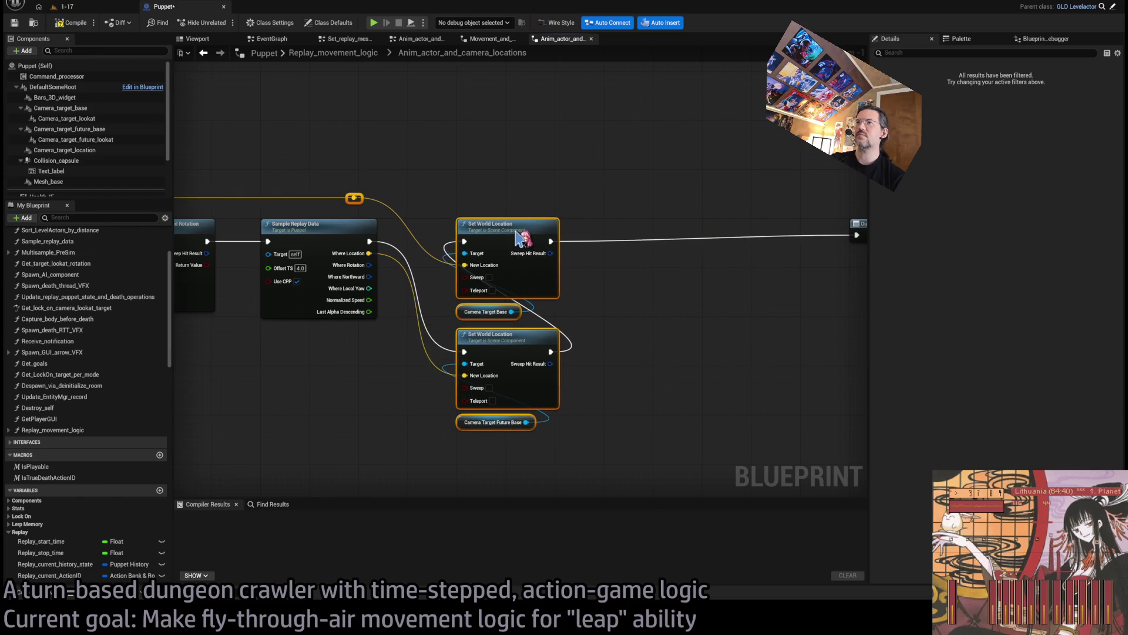
pyautogui.click(553, 197)
pyautogui.moveTo(360, 200); pyautogui.dragTo(375, 208)
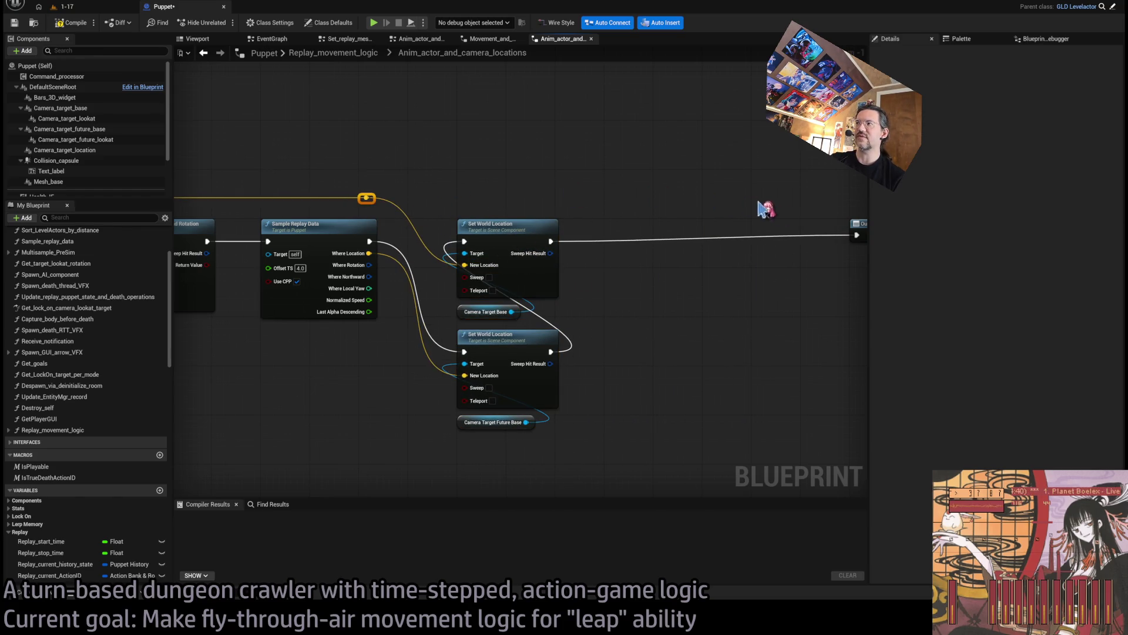
pyautogui.moveTo(735, 214); pyautogui.dragTo(548, 221)
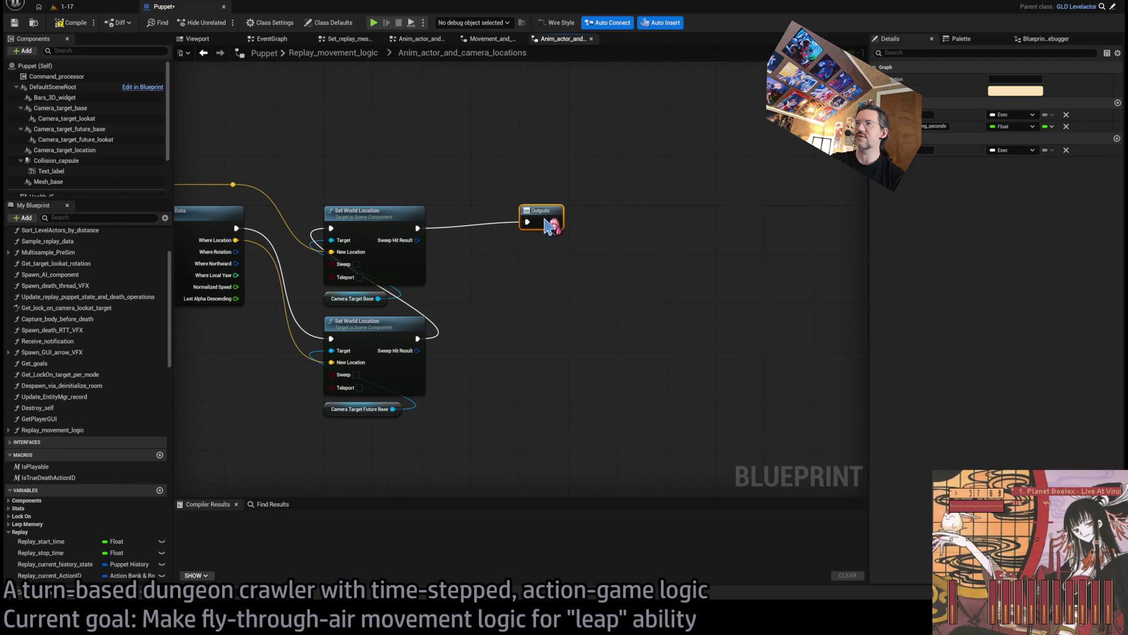
# Step: Return to Replay_movement_logic and compile the Puppet blueprint
pyautogui.click(357, 53)
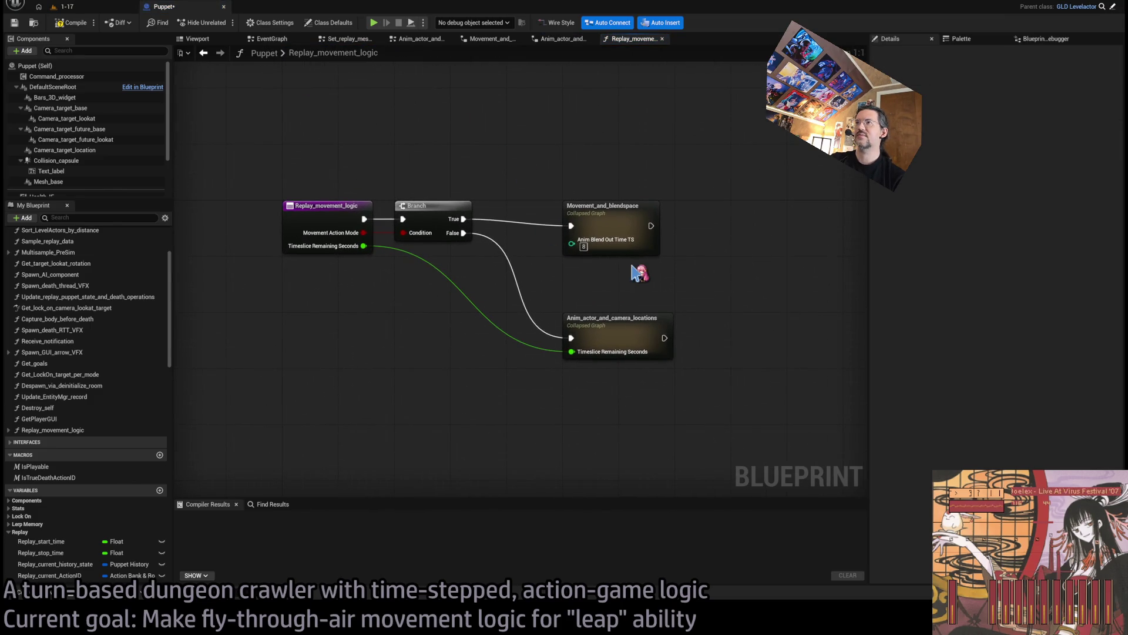
pyautogui.scroll(-1, 638, 273)
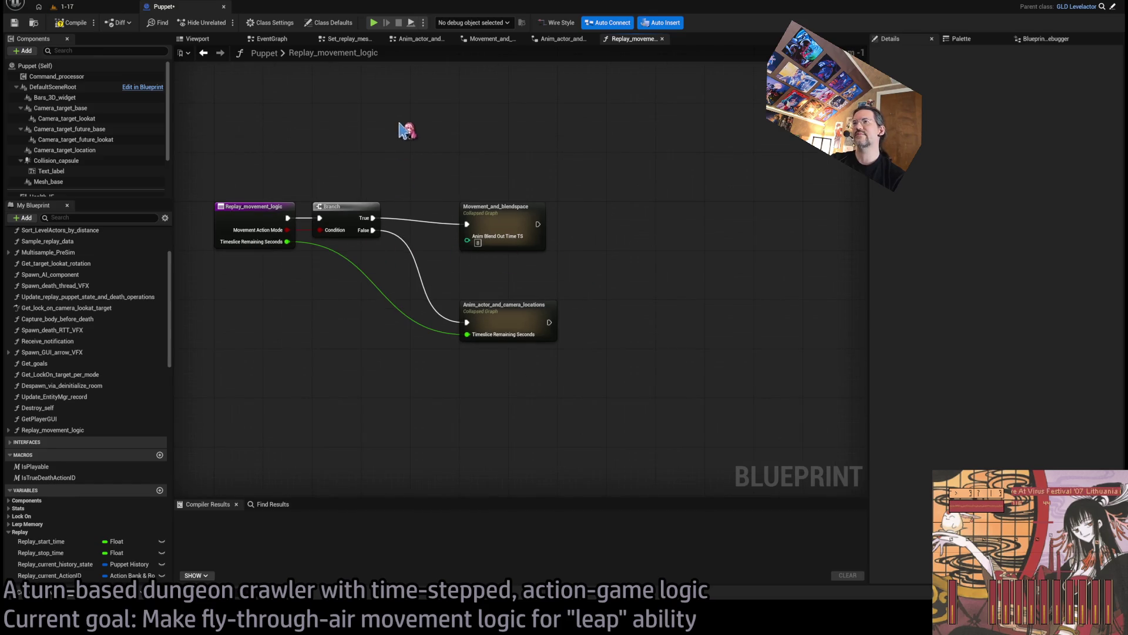
pyautogui.click(71, 23)
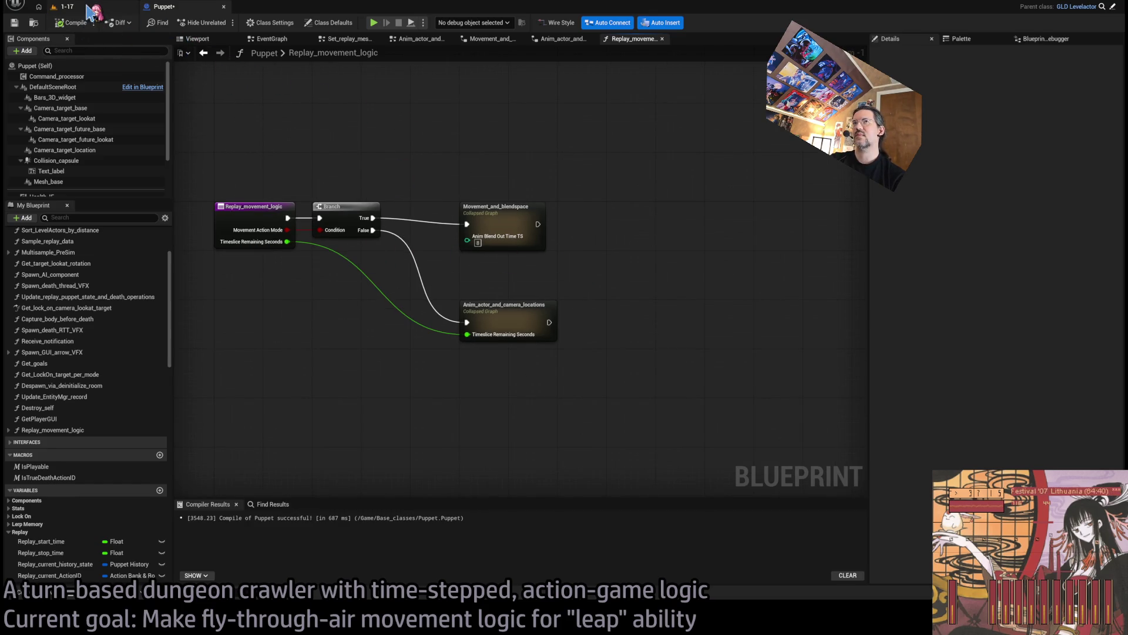
pyautogui.click(88, 8)
# Step: Start the 1-17 level in PIE, lock on to the cat and execute an attack
pyautogui.click(220, 22)
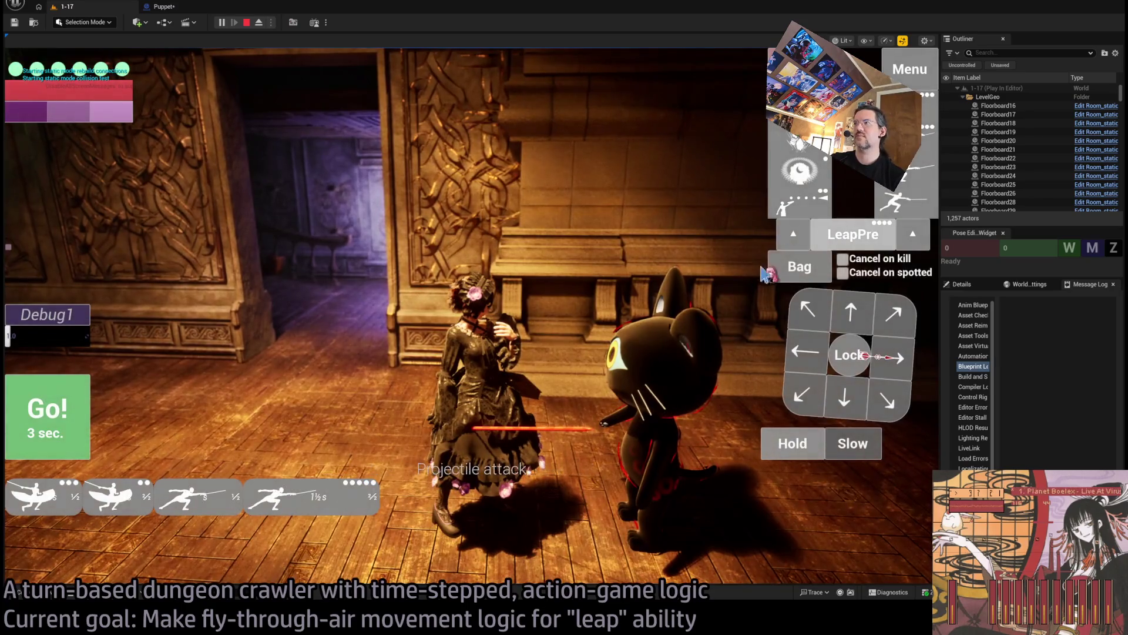
pyautogui.click(850, 355)
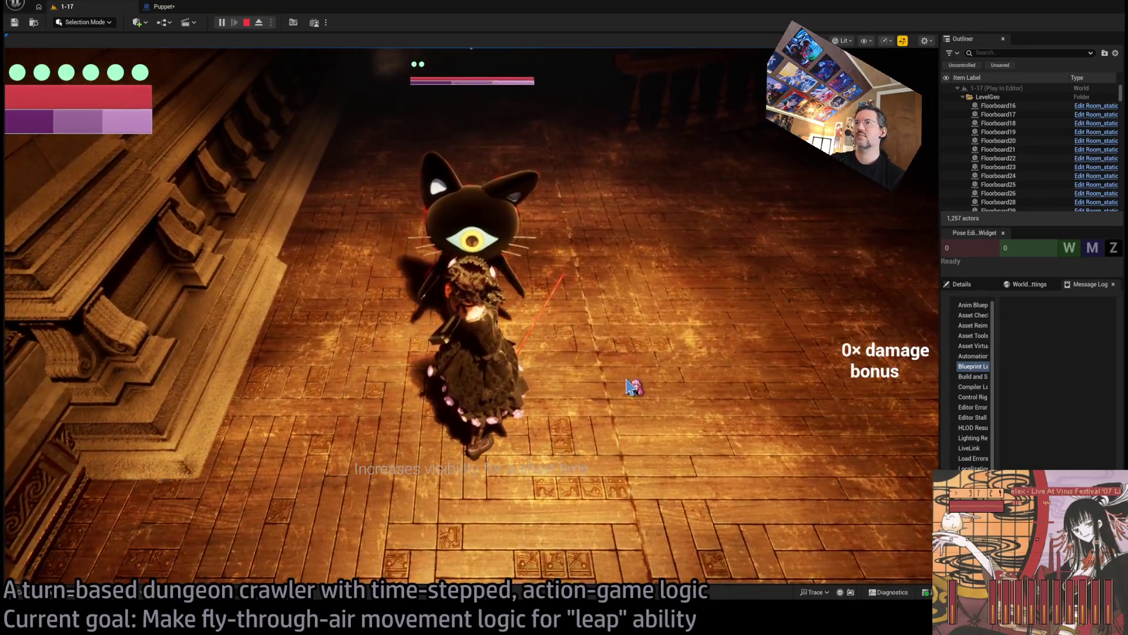
pyautogui.click(633, 387)
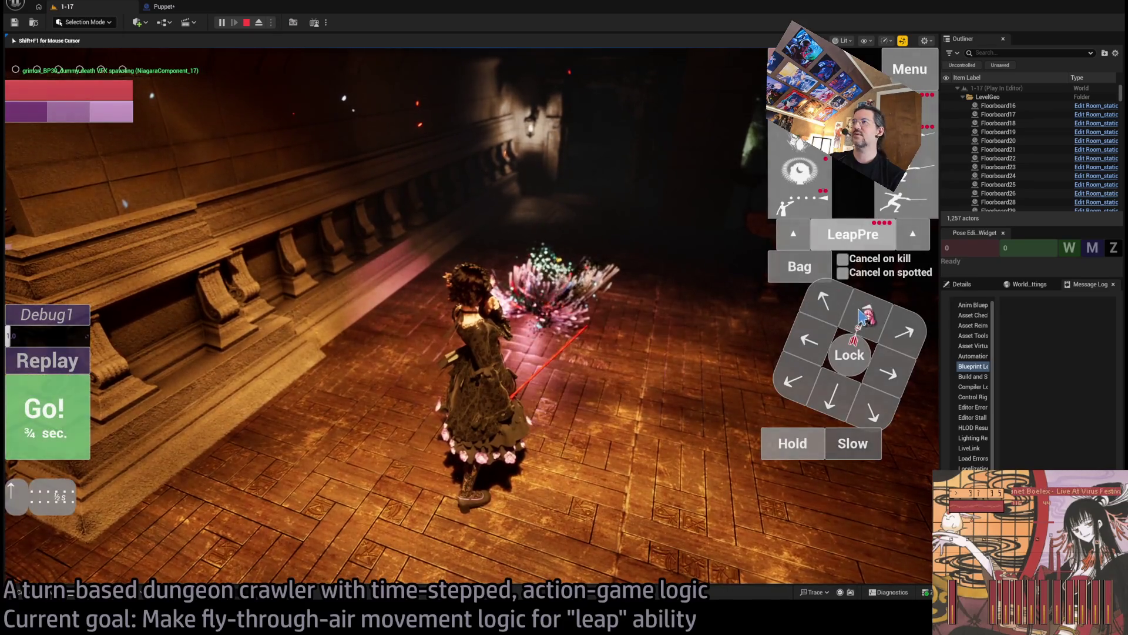
pyautogui.click(361, 401)
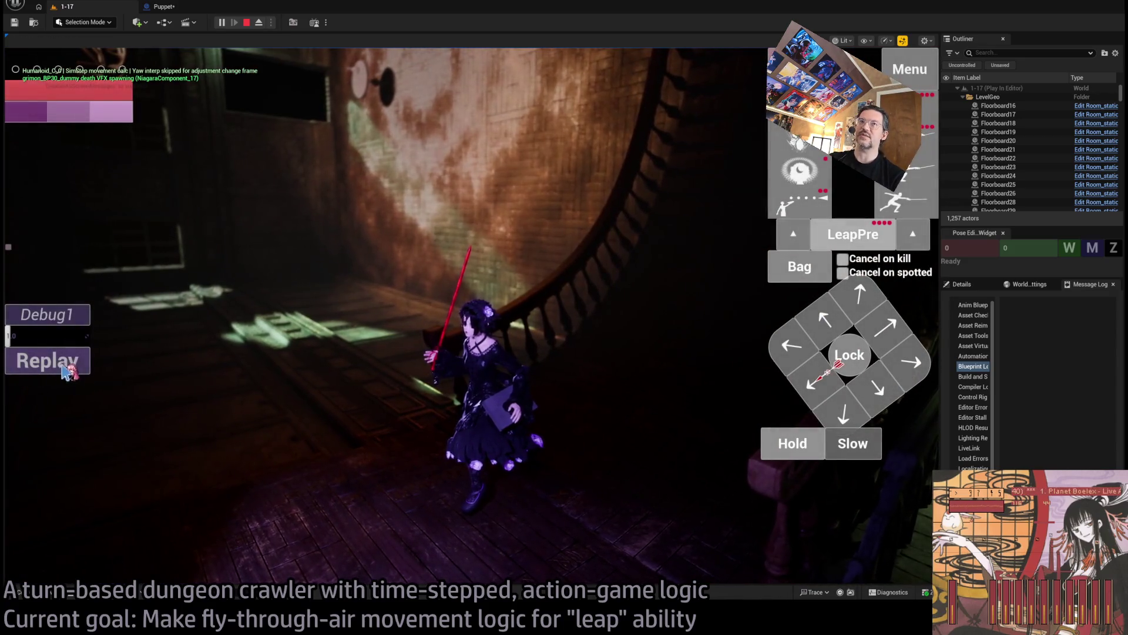
# Step: Queue a leap action and execute the leap turn
pyautogui.click(382, 157)
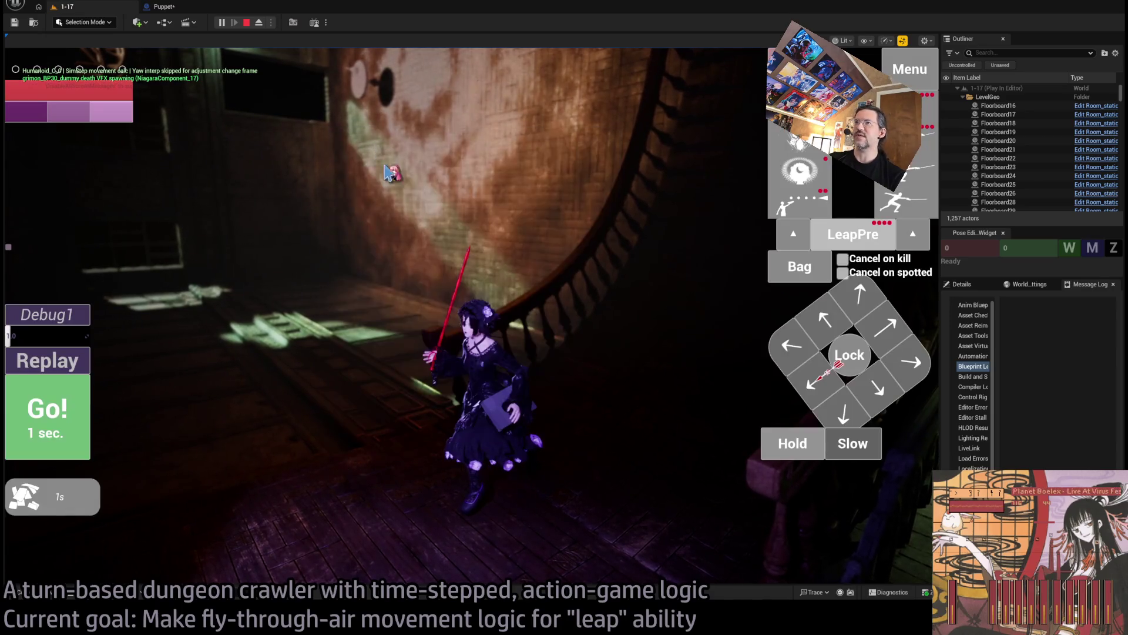
pyautogui.click(47, 414)
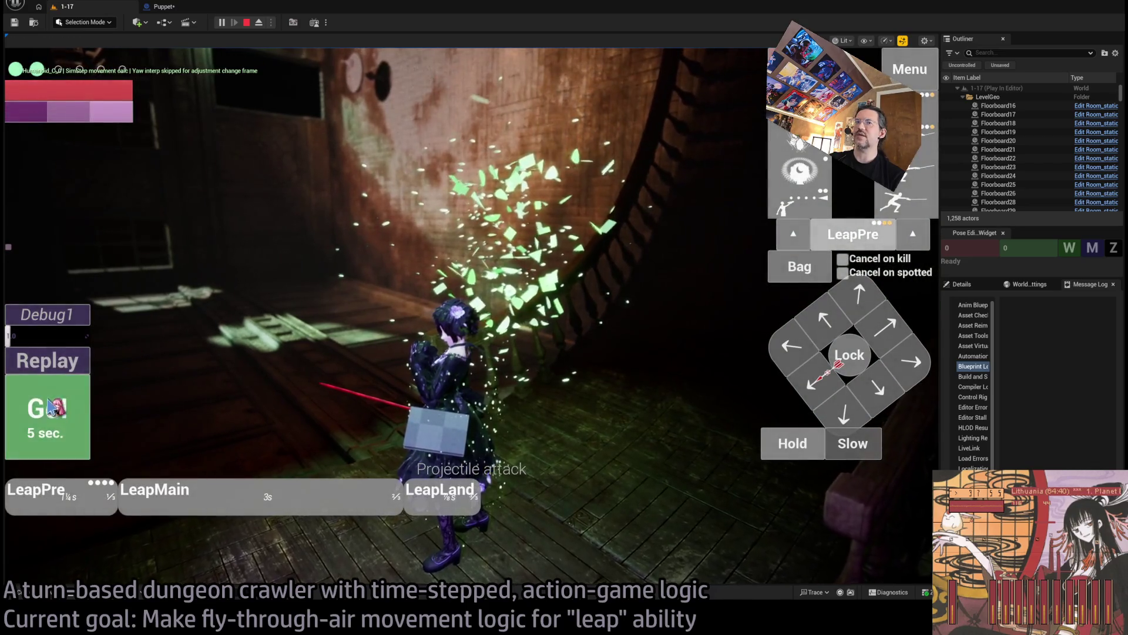
pyautogui.click(46, 411)
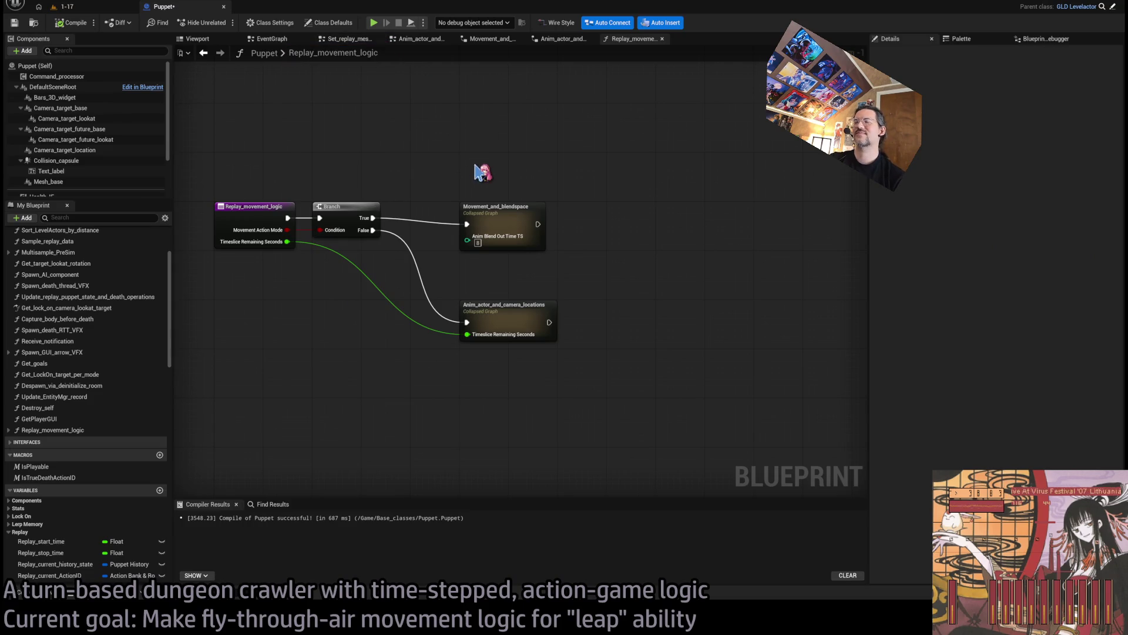
# Step: Inspect Movement_and_blendspace's Inputs, Branch and GET nodes, then select Replay_movement_logic's entry node
pyautogui.scroll(1, 493, 156)
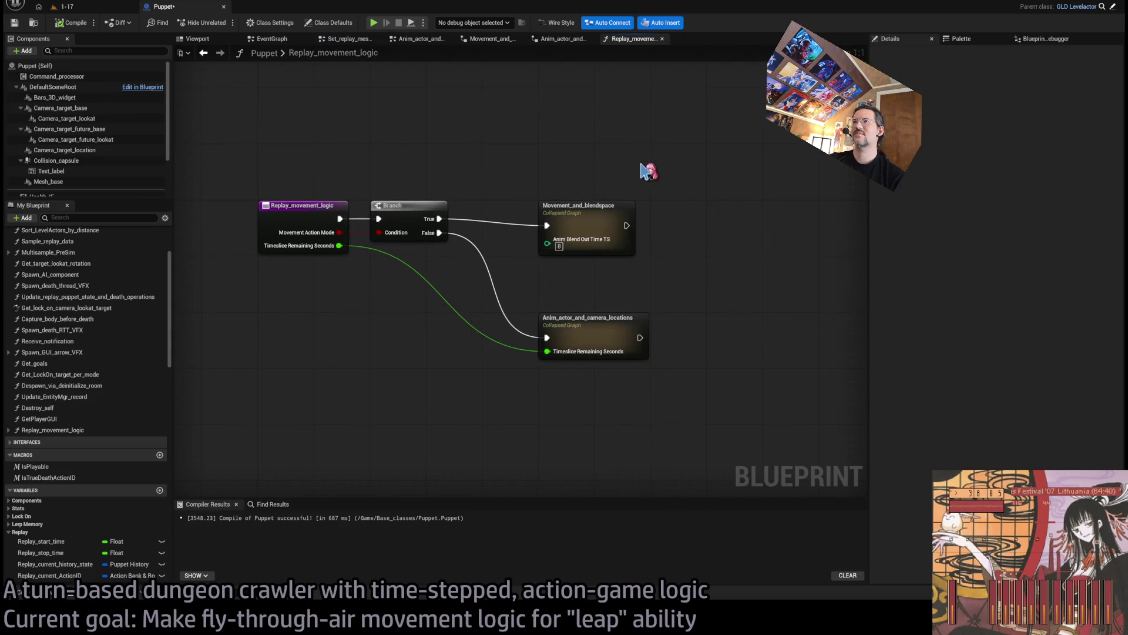
pyautogui.doubleClick(604, 205)
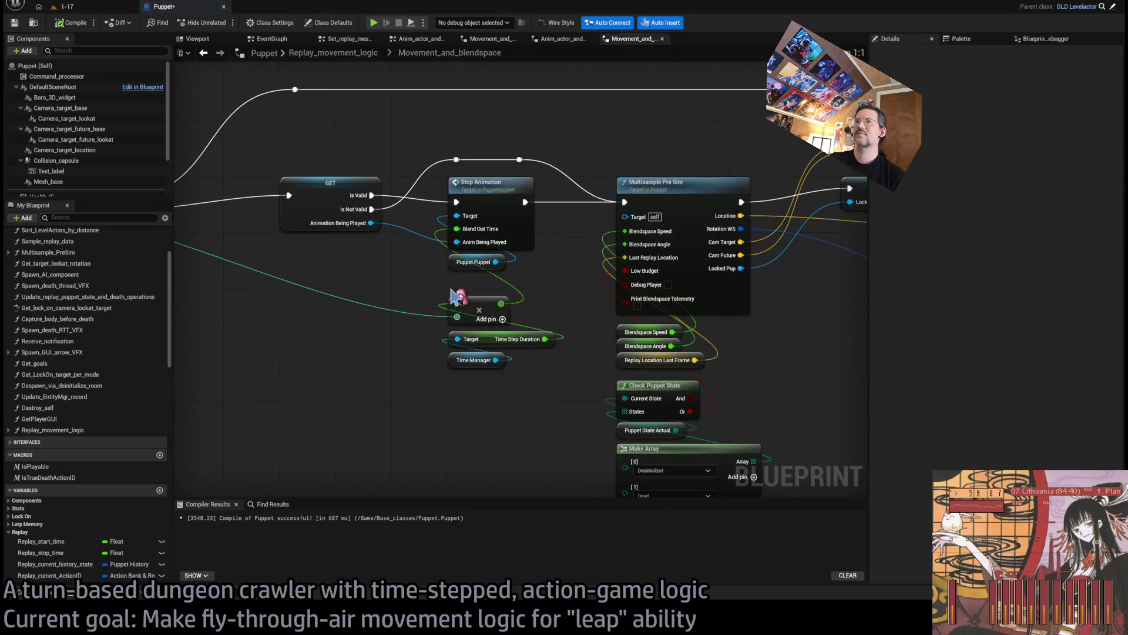
pyautogui.moveTo(507, 187)
pyautogui.mouseDown()
pyautogui.moveTo(571, 247)
pyautogui.moveTo(517, 315)
pyautogui.moveTo(532, 306)
pyautogui.mouseUp()
pyautogui.moveTo(359, 360); pyautogui.dragTo(340, 263)
pyautogui.click(516, 301)
pyautogui.moveTo(624, 297)
pyautogui.mouseDown()
pyautogui.moveTo(587, 312)
pyautogui.moveTo(439, 247)
pyautogui.mouseUp()
pyautogui.moveTo(503, 300)
pyautogui.mouseDown()
pyautogui.moveTo(476, 298)
pyautogui.moveTo(627, 308)
pyautogui.mouseUp()
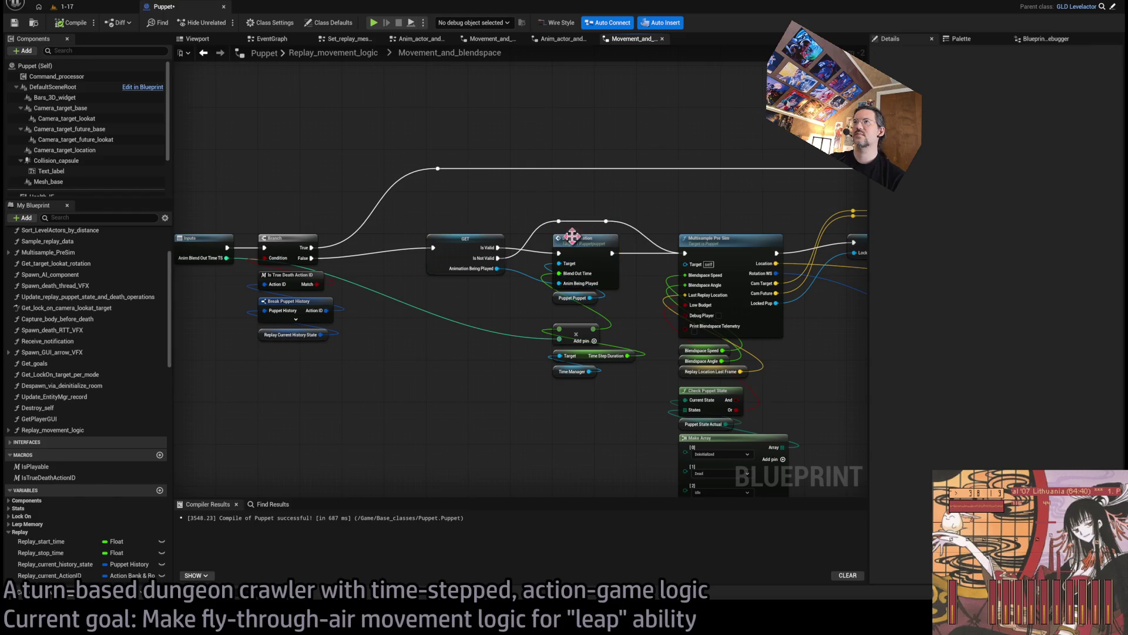
pyautogui.moveTo(378, 94); pyautogui.dragTo(398, 146)
pyautogui.scroll(1, 357, 204)
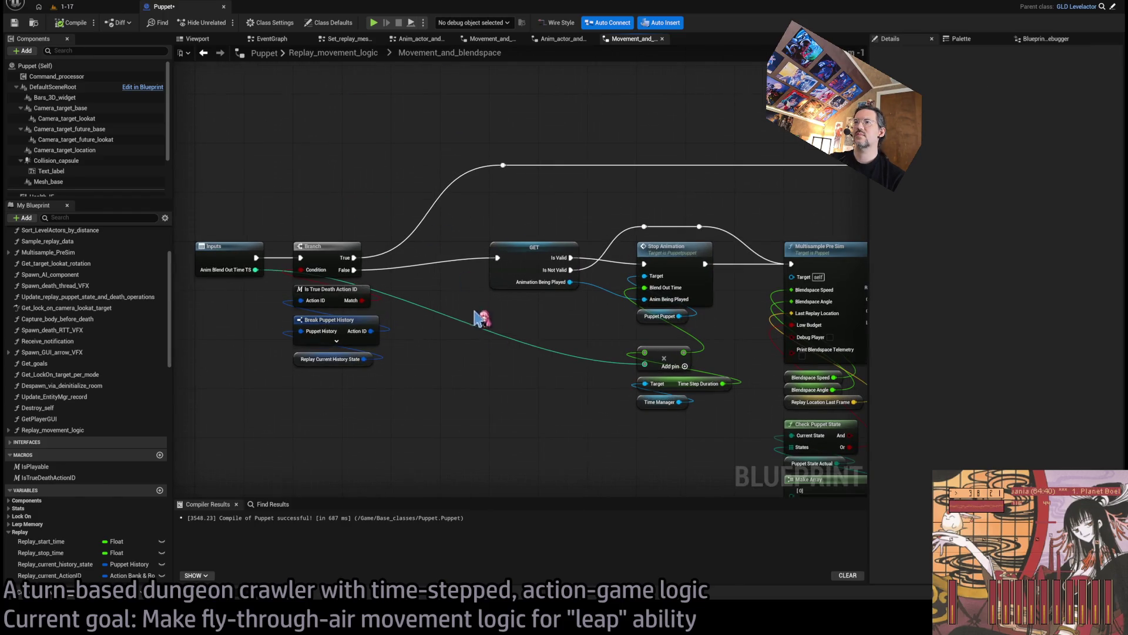
pyautogui.moveTo(541, 314); pyautogui.dragTo(512, 299)
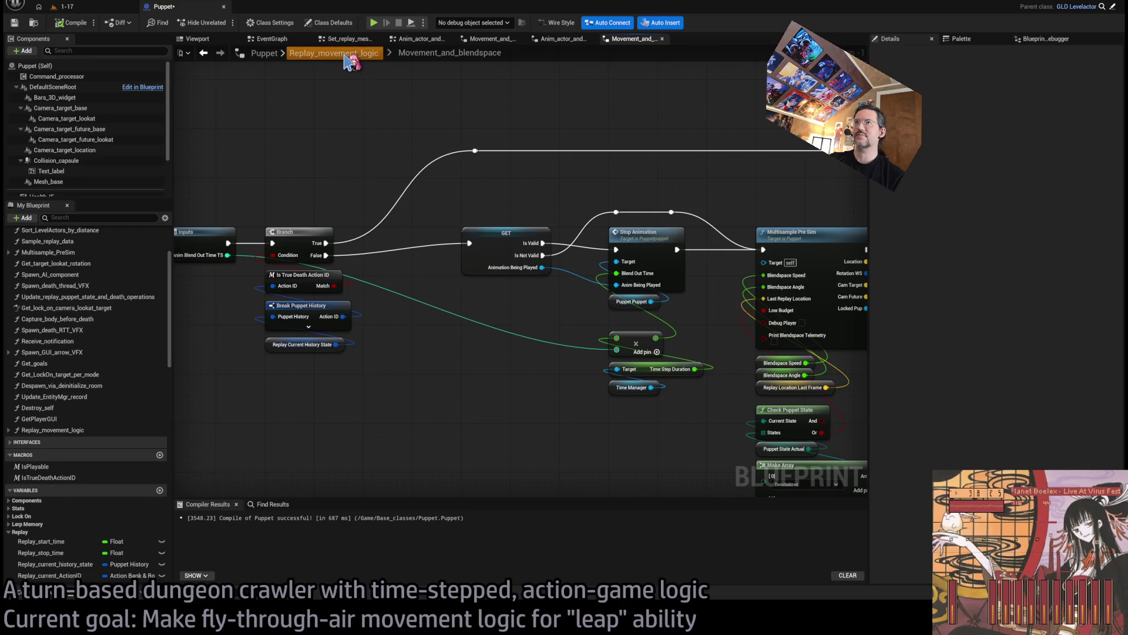
pyautogui.click(350, 54)
pyautogui.click(353, 233)
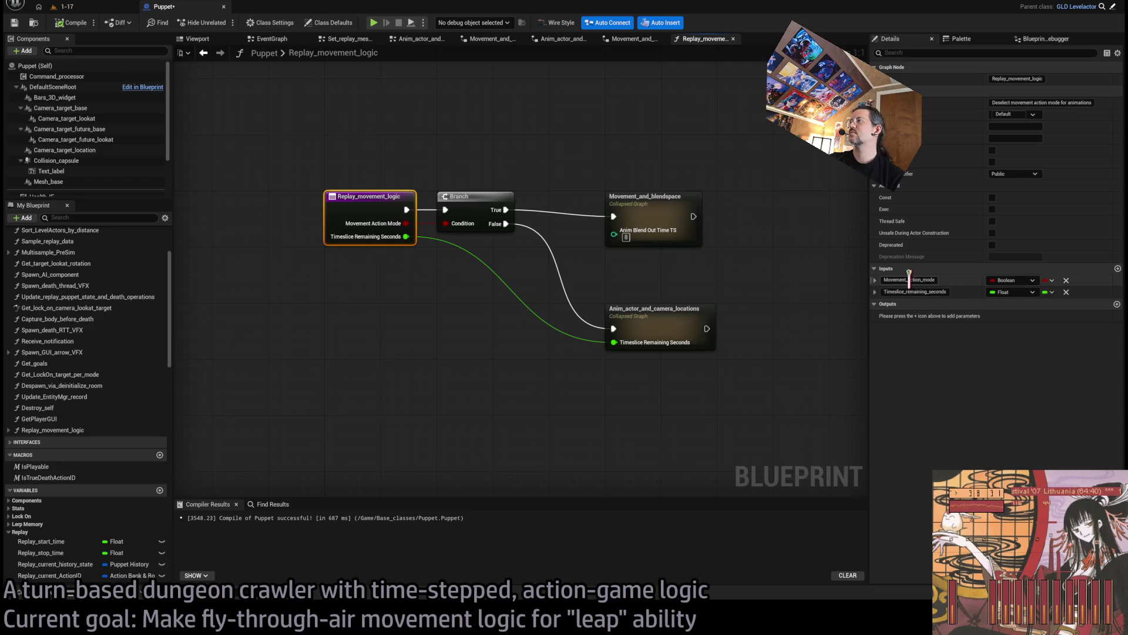
# Step: Rename the first input to Movement_action_logic and add a Boolean Movement_cancels_animation input above Timeslice
pyautogui.moveTo(932, 273); pyautogui.dragTo(997, 313)
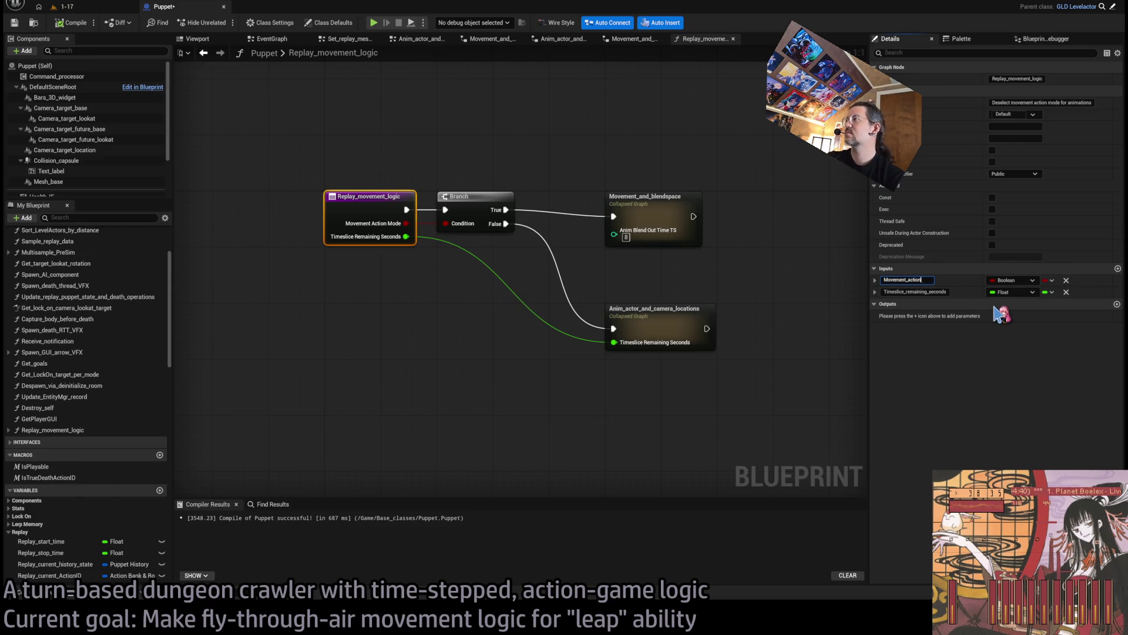
pyautogui.write('_logic')
pyautogui.press('Return')
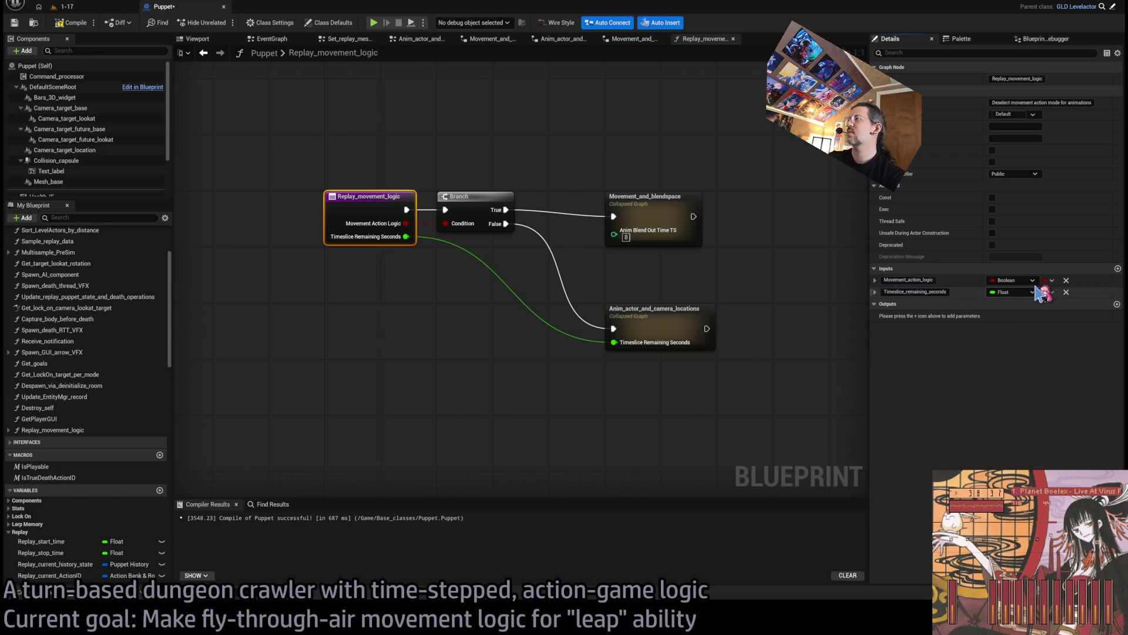
pyautogui.click(1118, 269)
pyautogui.write('Movement_cancels_animation')
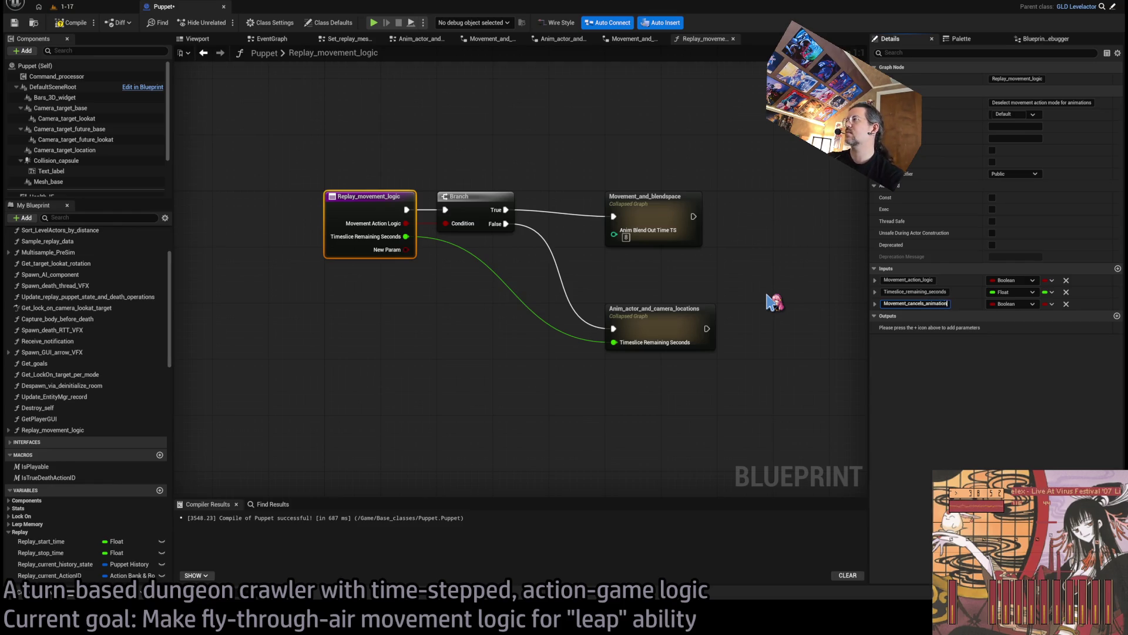
pyautogui.press('Return')
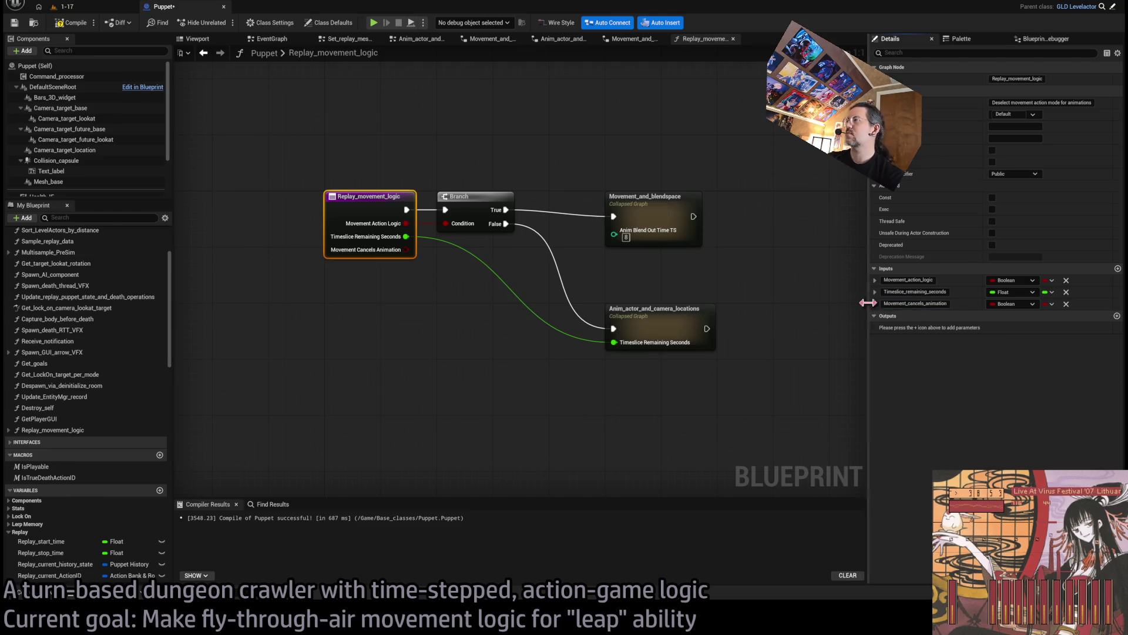
pyautogui.moveTo(870, 302); pyautogui.dragTo(871, 291)
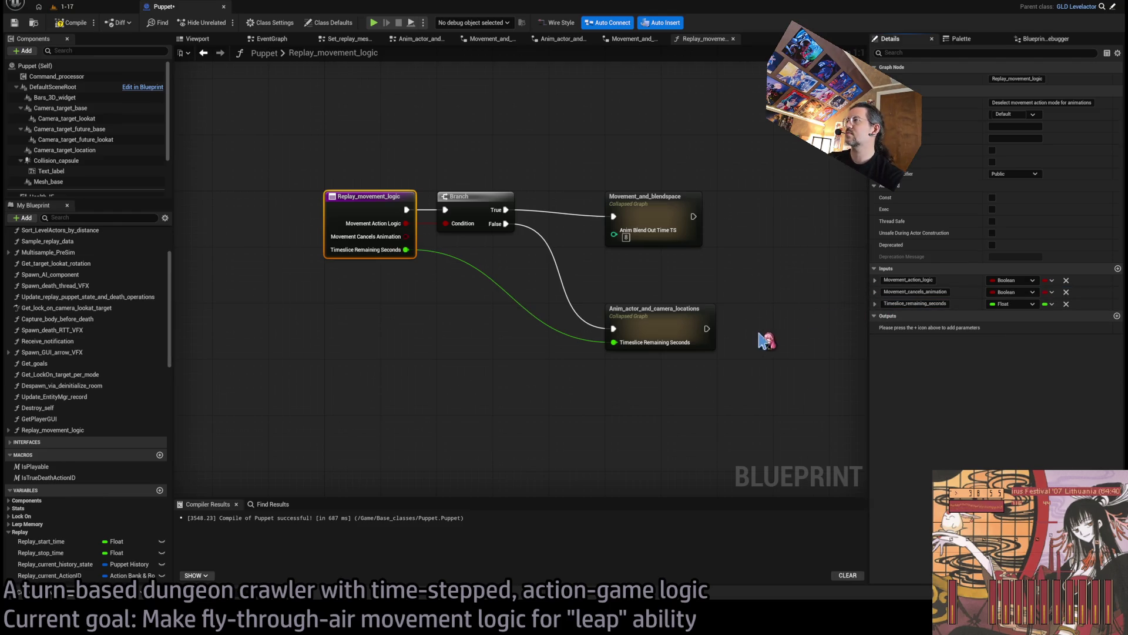
# Step: Wire the Movement Cancels Animation pin into the Movement_and_blendspace node
pyautogui.click(376, 142)
pyautogui.moveTo(405, 237); pyautogui.dragTo(647, 209)
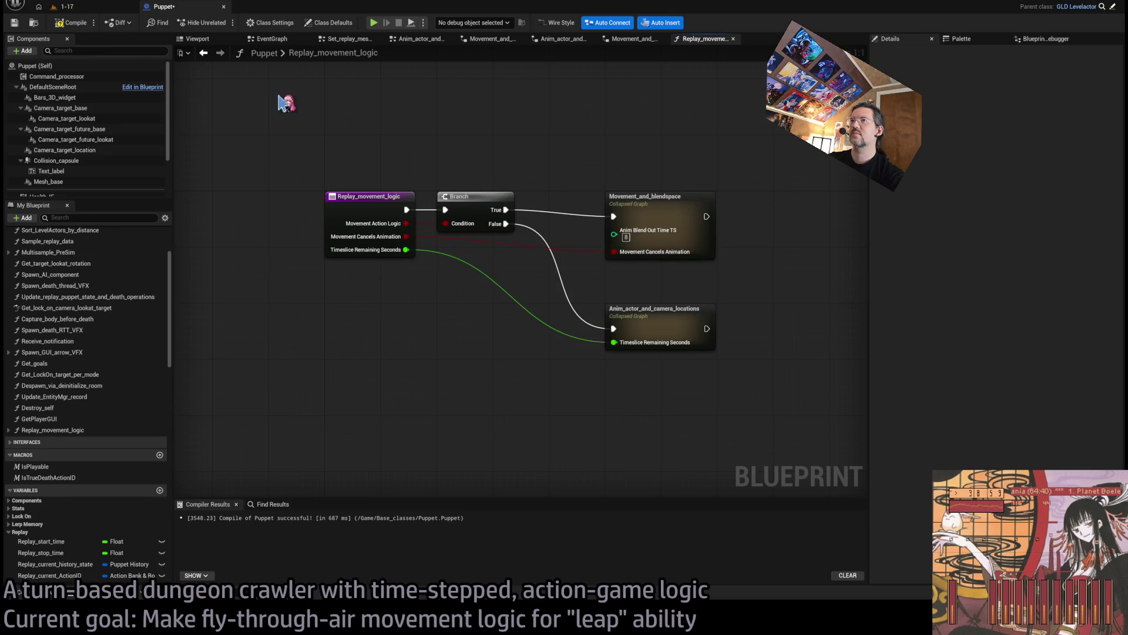
pyautogui.click(644, 200)
# Step: Save the Puppet blueprint and close the extra graph tabs to get back to the EventGraph
pyautogui.click(574, 143)
pyautogui.click(652, 200)
pyautogui.click(632, 165)
pyautogui.hotkey('ctrl', 's')
pyautogui.click(446, 39)
pyautogui.click(446, 39)
pyautogui.click(446, 39)
pyautogui.click(446, 39)
pyautogui.click(349, 40)
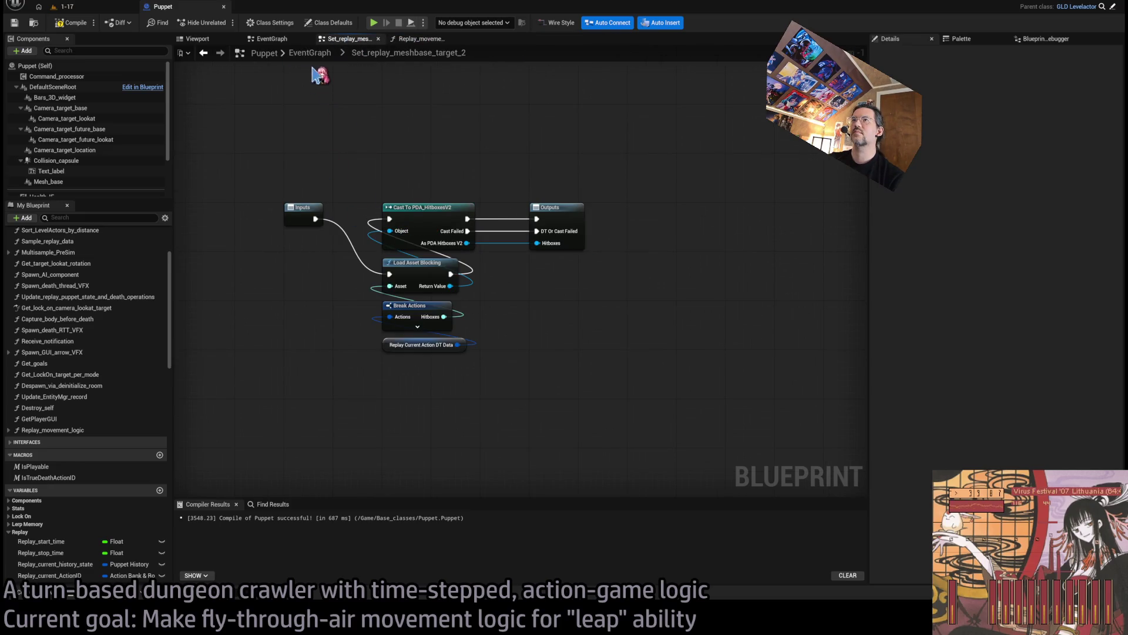
pyautogui.click(306, 53)
# Step: Tick Movement Cancels Animation on the Movement row's Replay Movement Logic call
pyautogui.scroll(5, 471, 326)
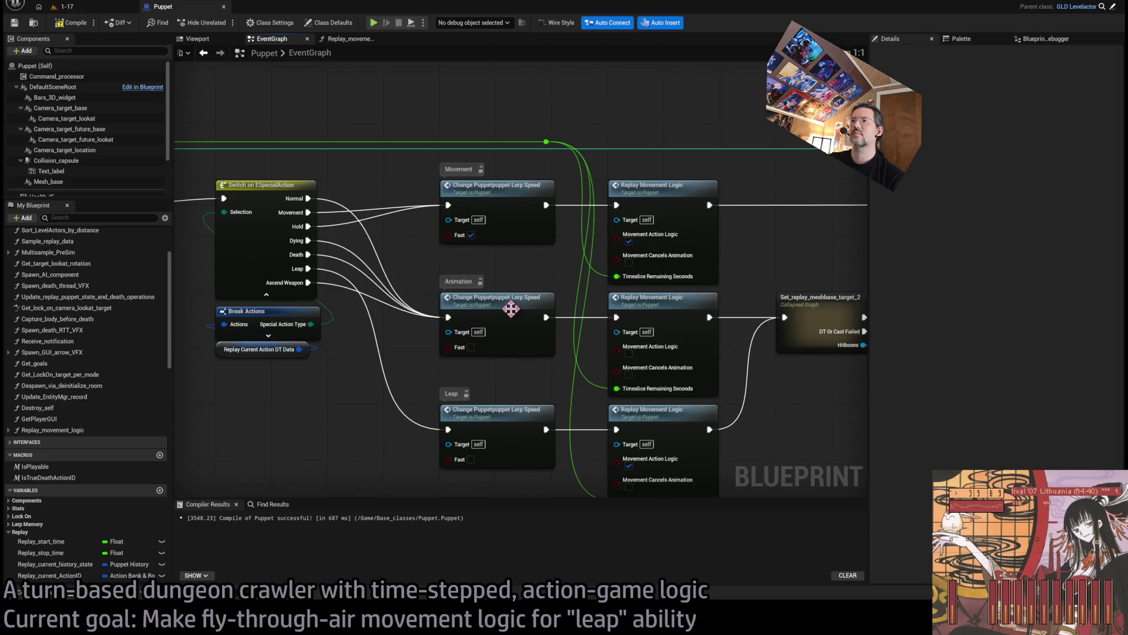
pyautogui.moveTo(556, 375); pyautogui.dragTo(582, 309)
pyautogui.moveTo(565, 203); pyautogui.dragTo(541, 198)
pyautogui.click(543, 211)
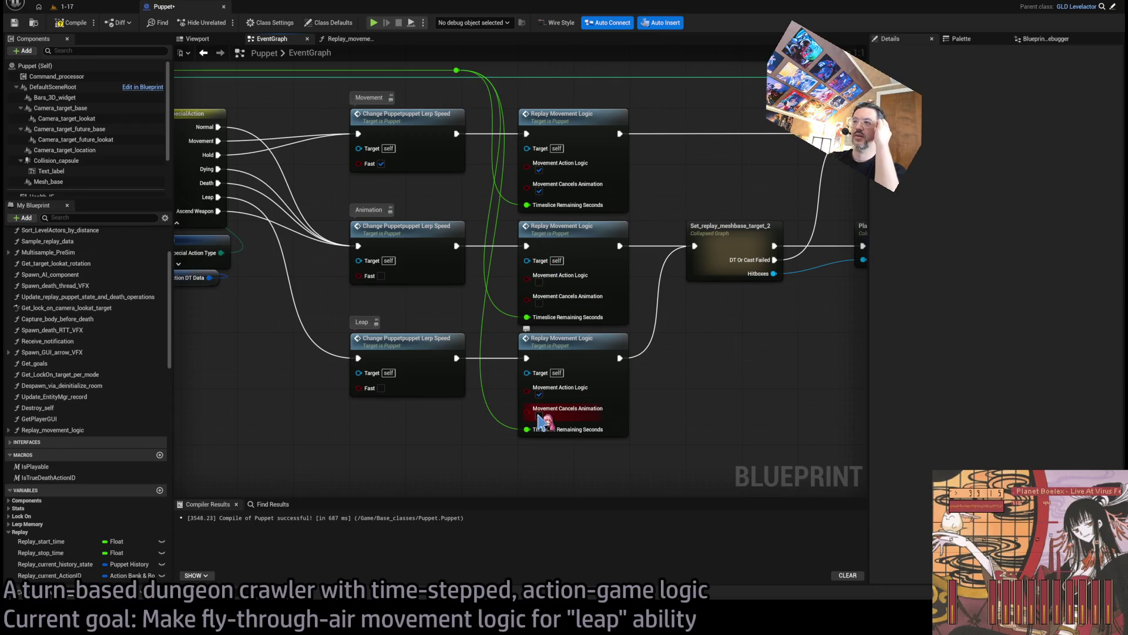
pyautogui.click(347, 39)
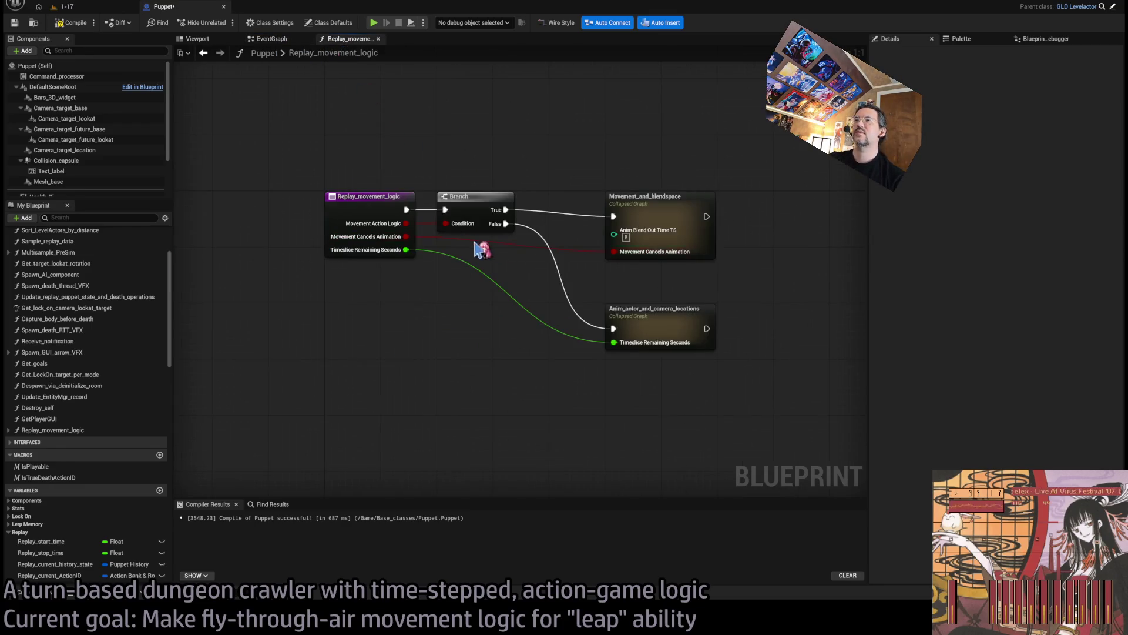
# Step: Inside Movement_and_blendspace, add an Is Valid check on an Animation Being Played getter
pyautogui.doubleClick(566, 229)
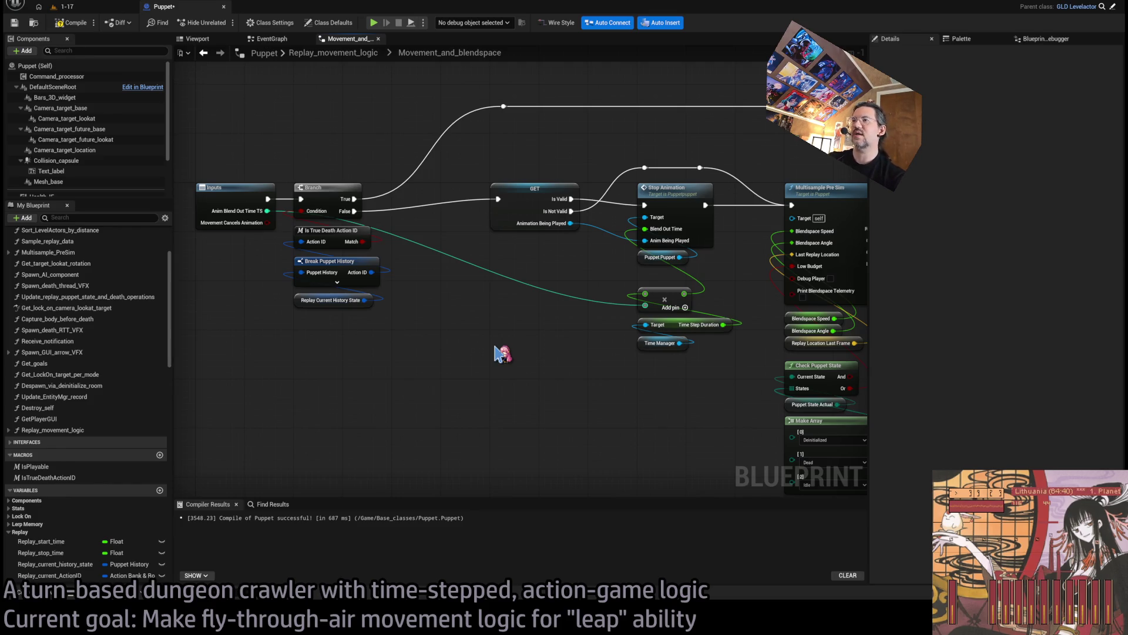
pyautogui.hotkey('ctrl', 'v')
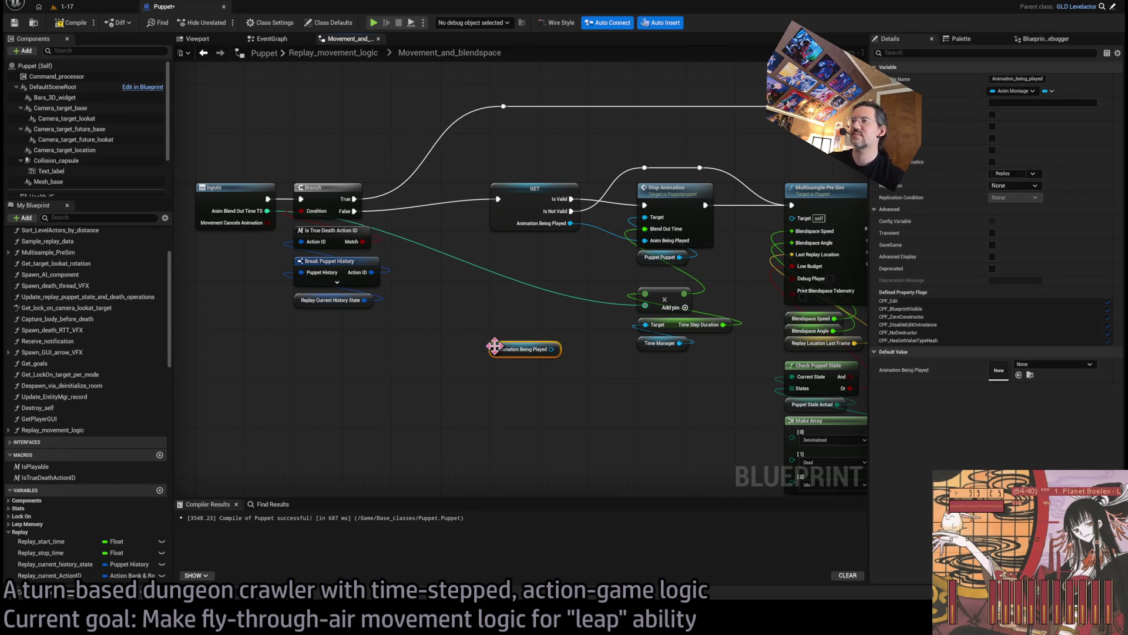
pyautogui.scroll(1, 522, 344)
pyautogui.moveTo(555, 349); pyautogui.dragTo(515, 316)
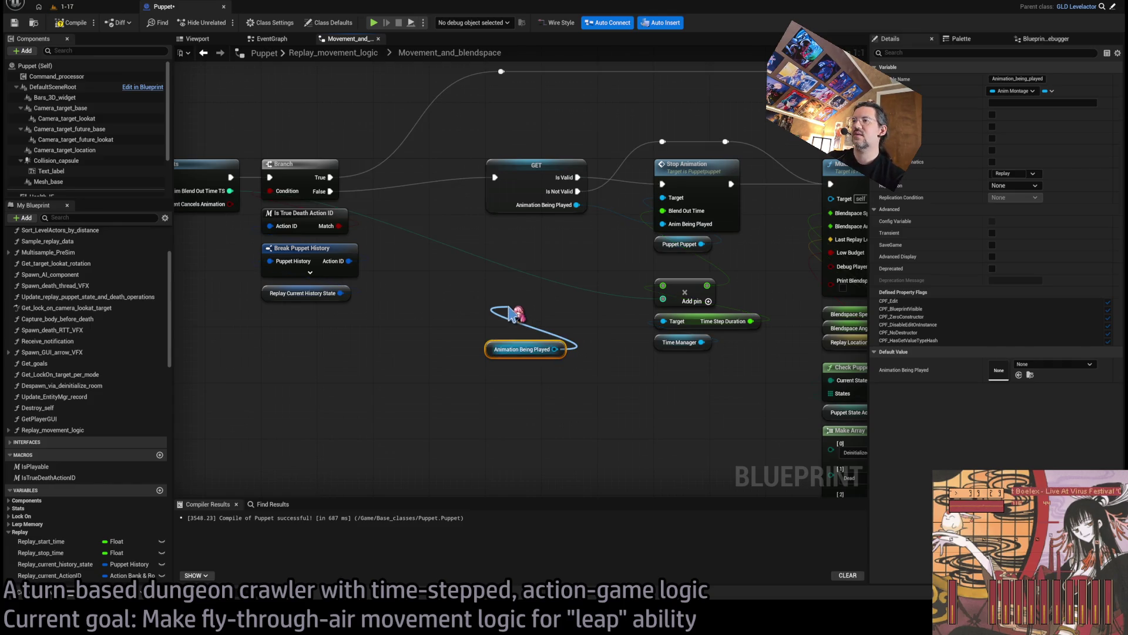
pyautogui.moveTo(514, 316); pyautogui.dragTo(514, 316)
pyautogui.write('isvalid')
pyautogui.press('Return')
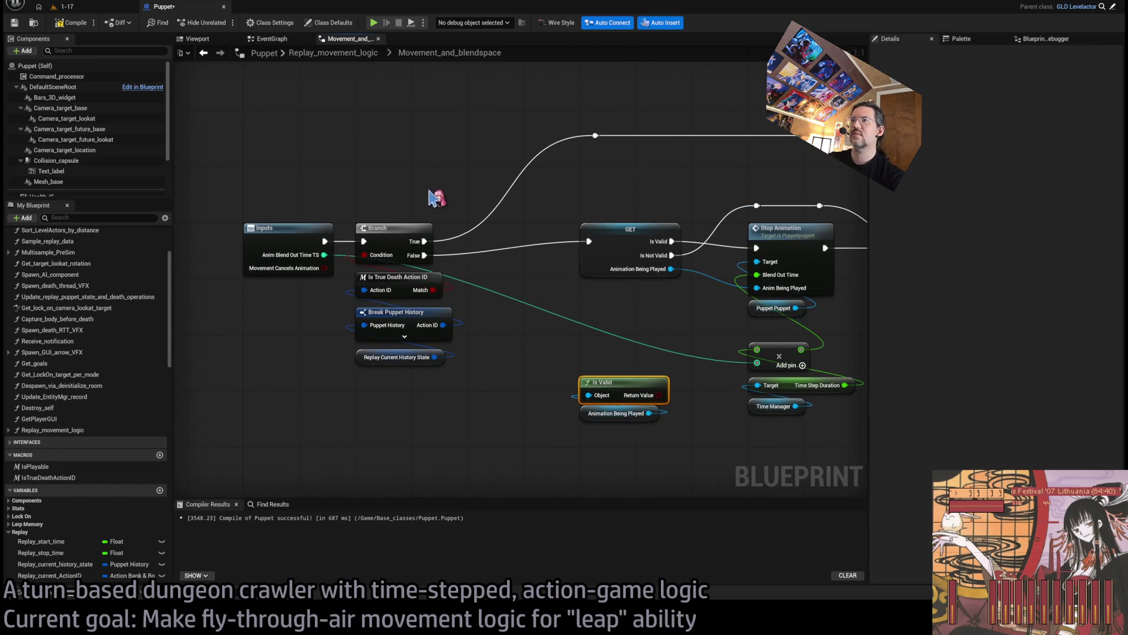
# Step: Make room in the graph and feed Movement Cancels Animation into a new AND node
pyautogui.moveTo(427, 187); pyautogui.dragTo(405, 365)
pyautogui.moveTo(403, 220); pyautogui.dragTo(459, 220)
pyautogui.click(354, 226)
pyautogui.moveTo(323, 270)
pyautogui.mouseDown()
pyautogui.moveTo(429, 209)
pyautogui.moveTo(421, 189)
pyautogui.moveTo(590, 317)
pyautogui.mouseUp()
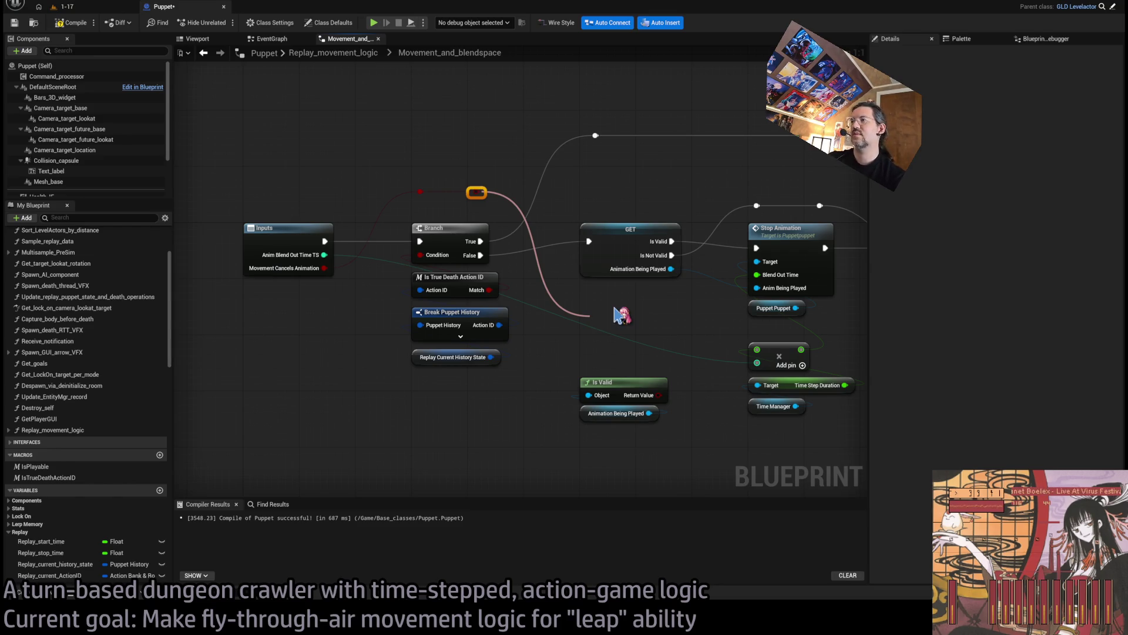
pyautogui.moveTo(614, 308); pyautogui.dragTo(634, 296)
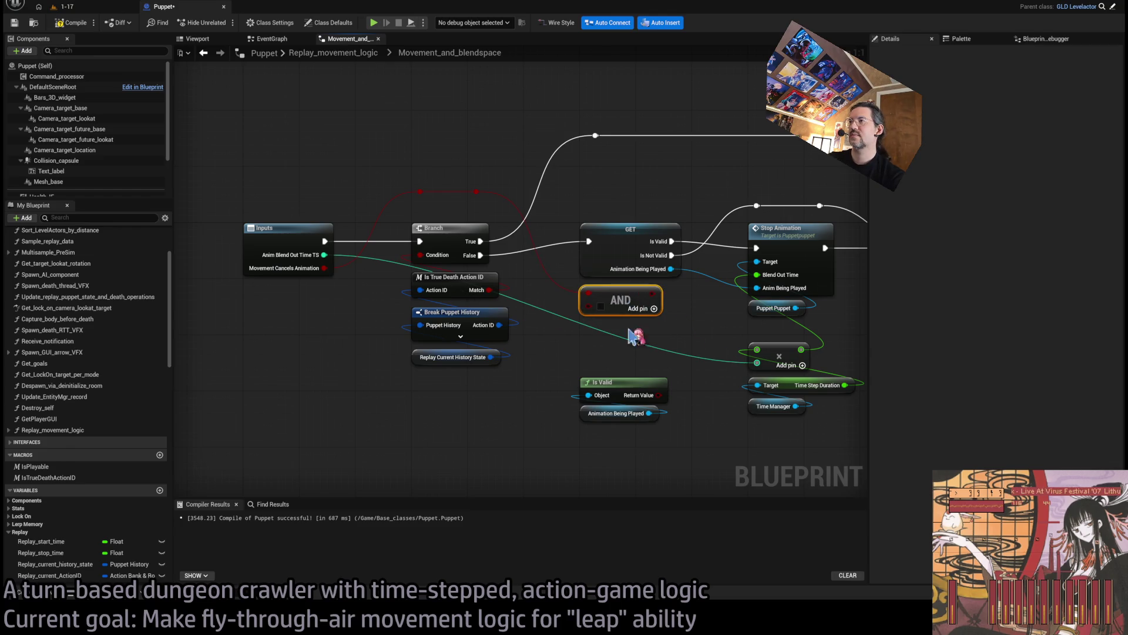
# Step: Replace the GET node with a Branch on the AND result that leads to Stop Animation
pyautogui.click(617, 259)
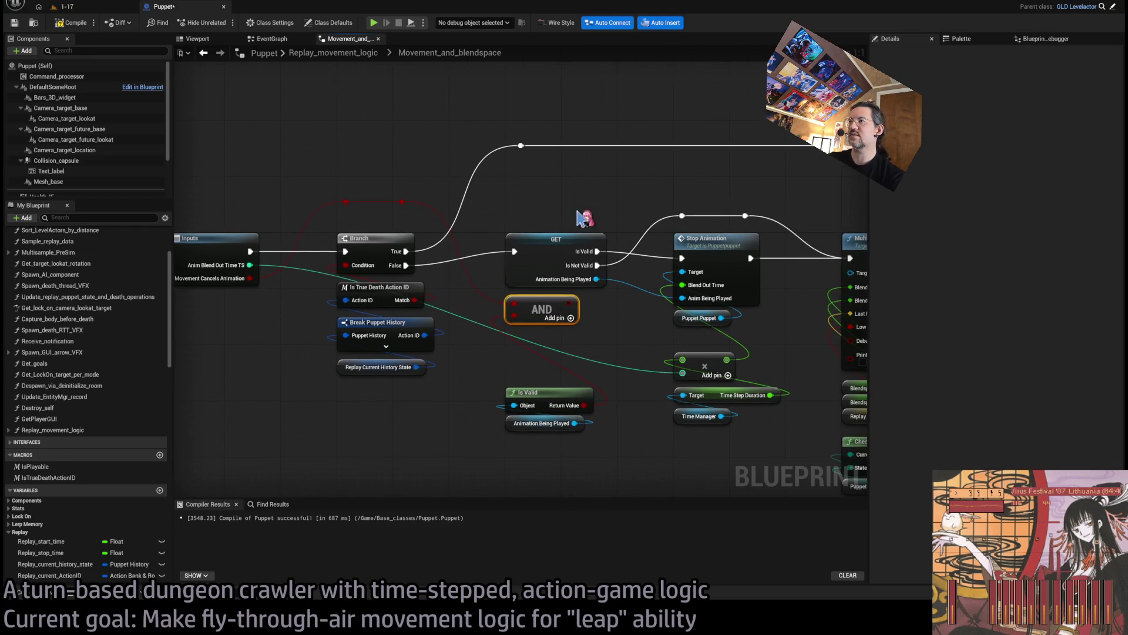
pyautogui.click(621, 341)
pyautogui.moveTo(575, 423)
pyautogui.mouseDown()
pyautogui.moveTo(652, 353)
pyautogui.moveTo(682, 298)
pyautogui.mouseUp()
pyautogui.moveTo(598, 308); pyautogui.dragTo(580, 305)
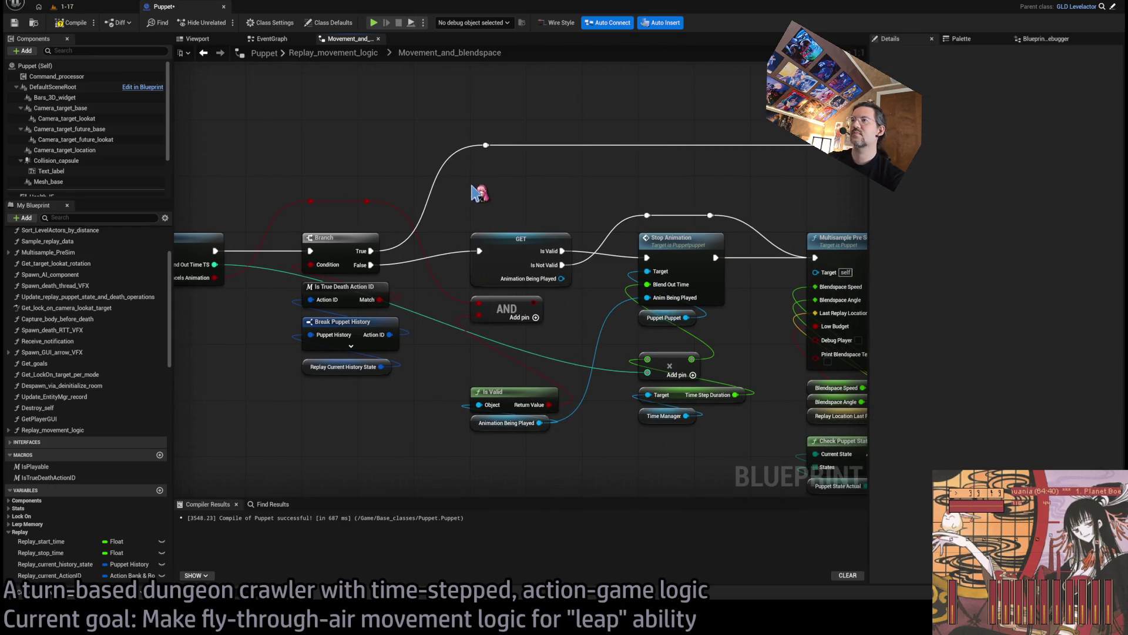
pyautogui.click(471, 186)
pyautogui.moveTo(560, 251); pyautogui.dragTo(547, 202)
pyautogui.moveTo(562, 265); pyautogui.dragTo(547, 215)
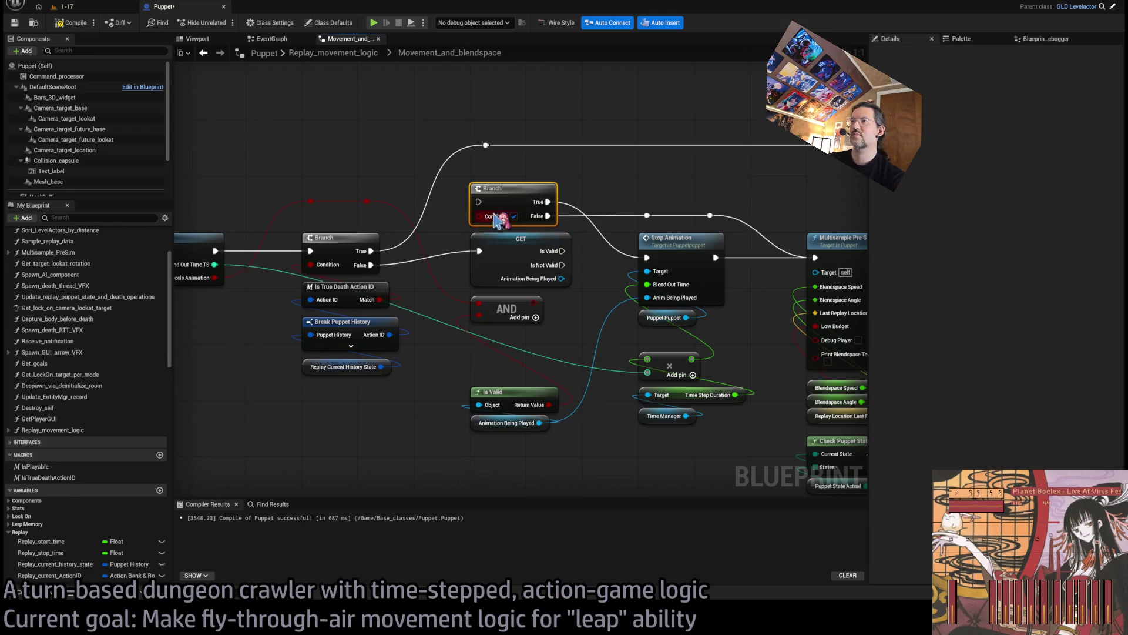
pyautogui.moveTo(483, 247); pyautogui.dragTo(479, 201)
pyautogui.moveTo(534, 303)
pyautogui.mouseDown()
pyautogui.moveTo(479, 216)
pyautogui.moveTo(505, 238)
pyautogui.mouseUp()
pyautogui.click(505, 237)
pyautogui.press('Delete')
pyautogui.moveTo(510, 307); pyautogui.dragTo(503, 294)
# Step: Tidy the Is Valid nodes, reroute the green wire above the Branch, and compile Puppet
pyautogui.moveTo(462, 379); pyautogui.dragTo(504, 461)
pyautogui.moveTo(521, 400); pyautogui.dragTo(521, 329)
pyautogui.moveTo(502, 438); pyautogui.dragTo(546, 449)
pyautogui.doubleClick(467, 333)
pyautogui.moveTo(473, 335)
pyautogui.mouseDown()
pyautogui.moveTo(370, 222)
pyautogui.moveTo(584, 217)
pyautogui.moveTo(570, 206)
pyautogui.mouseUp()
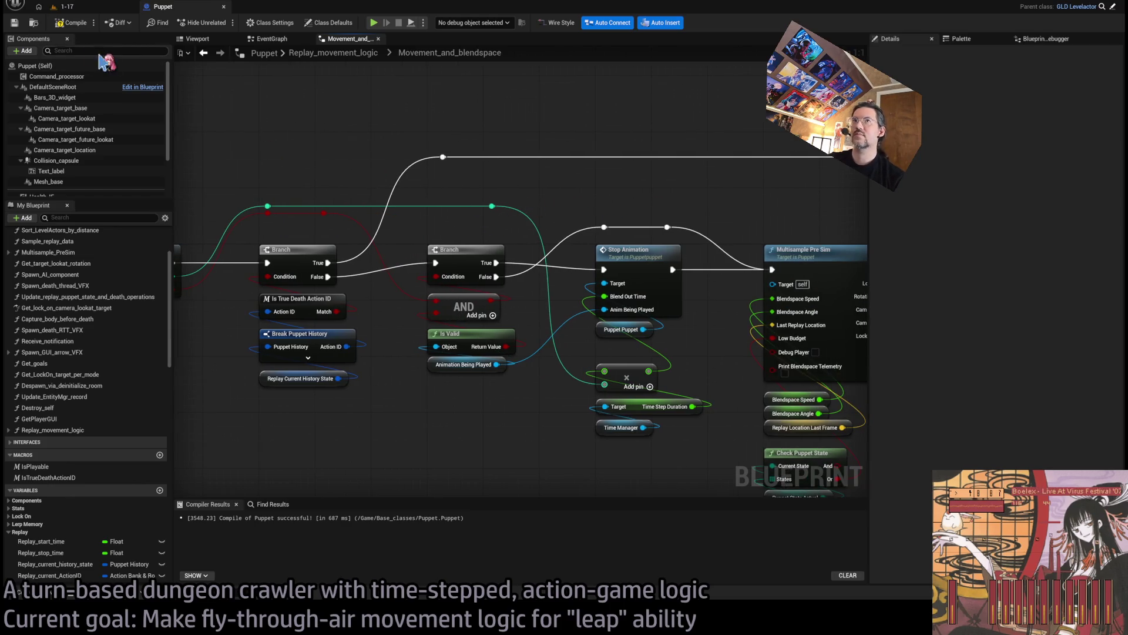
pyautogui.click(271, 40)
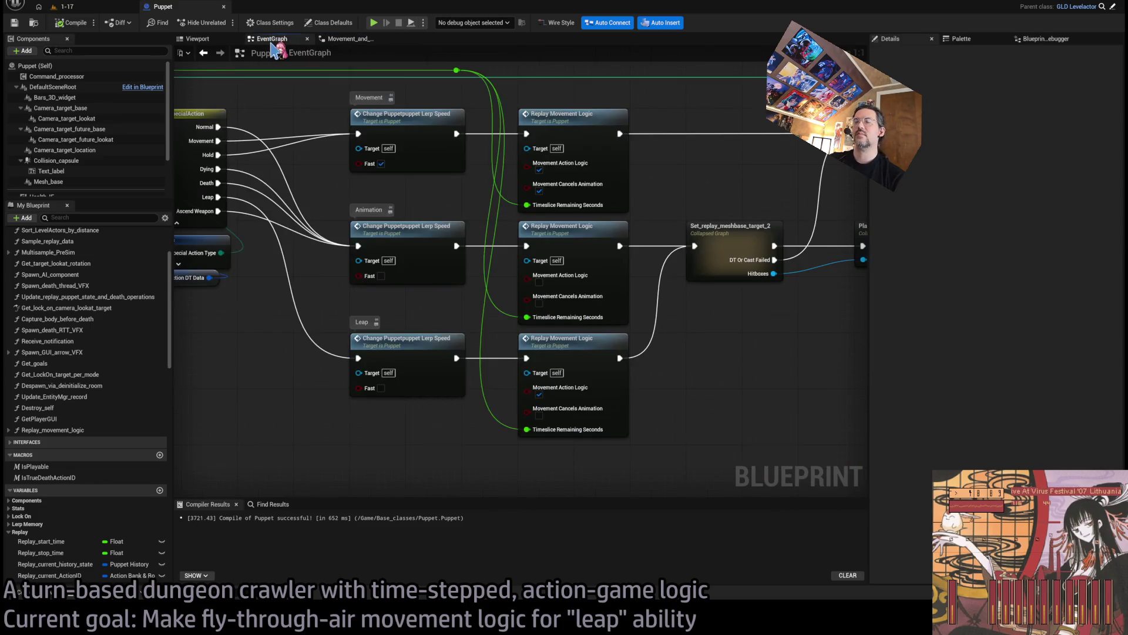
# Step: Play-test level 1-17: trigger LeapPre, leap across the room, replay it, then stop PIE
pyautogui.click(350, 39)
pyautogui.click(104, 8)
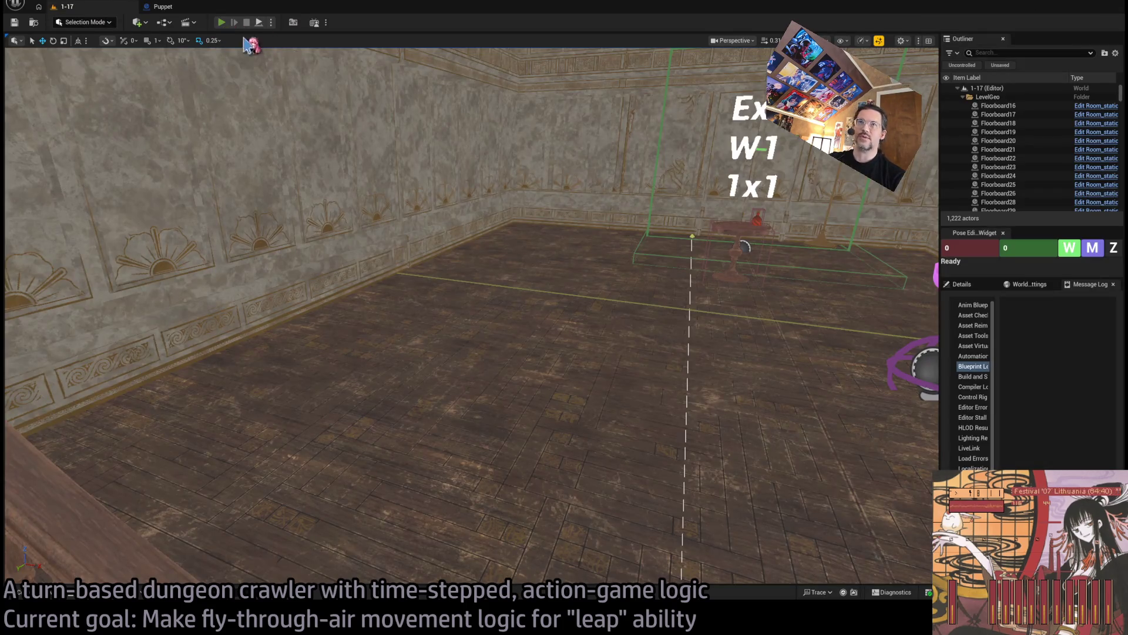
pyautogui.hotkey('alt', 'p')
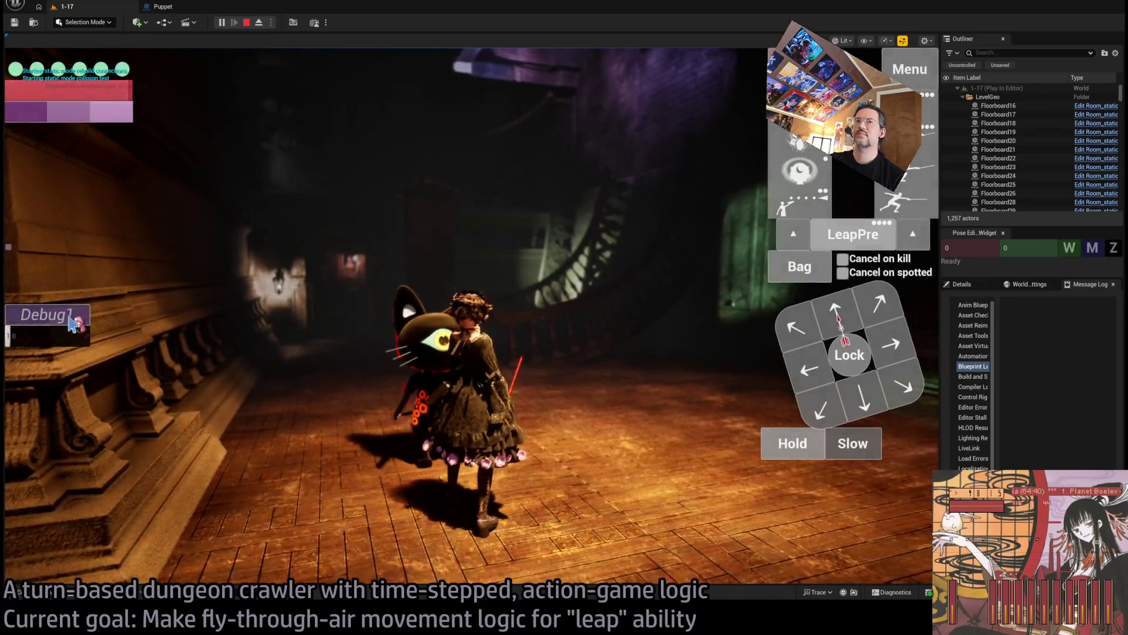
pyautogui.click(837, 233)
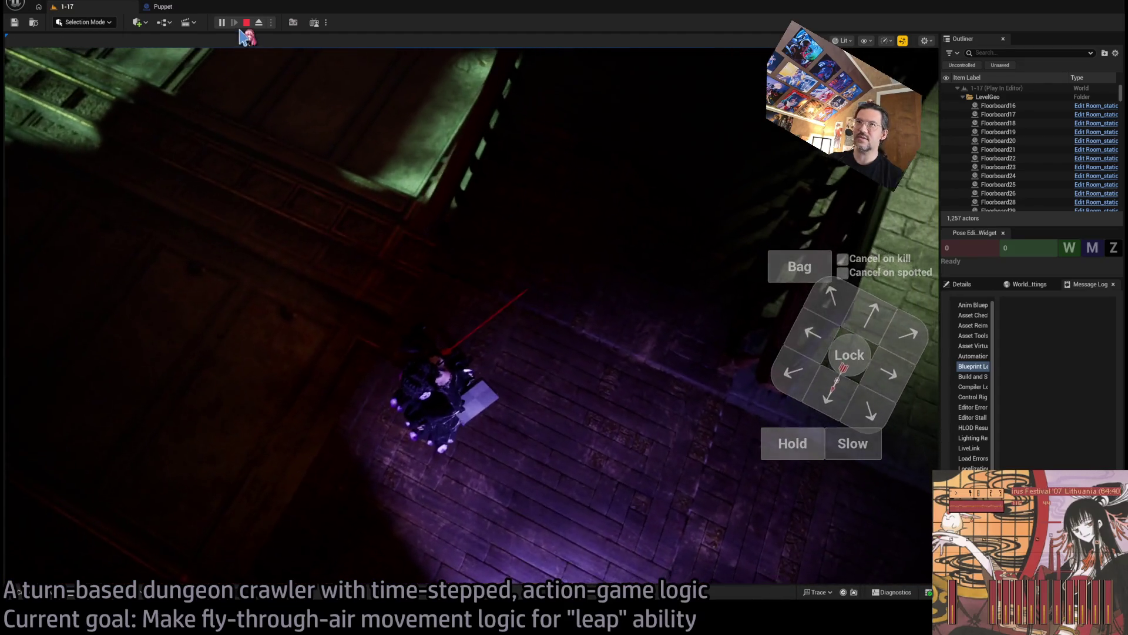
pyautogui.click(259, 24)
pyautogui.click(259, 25)
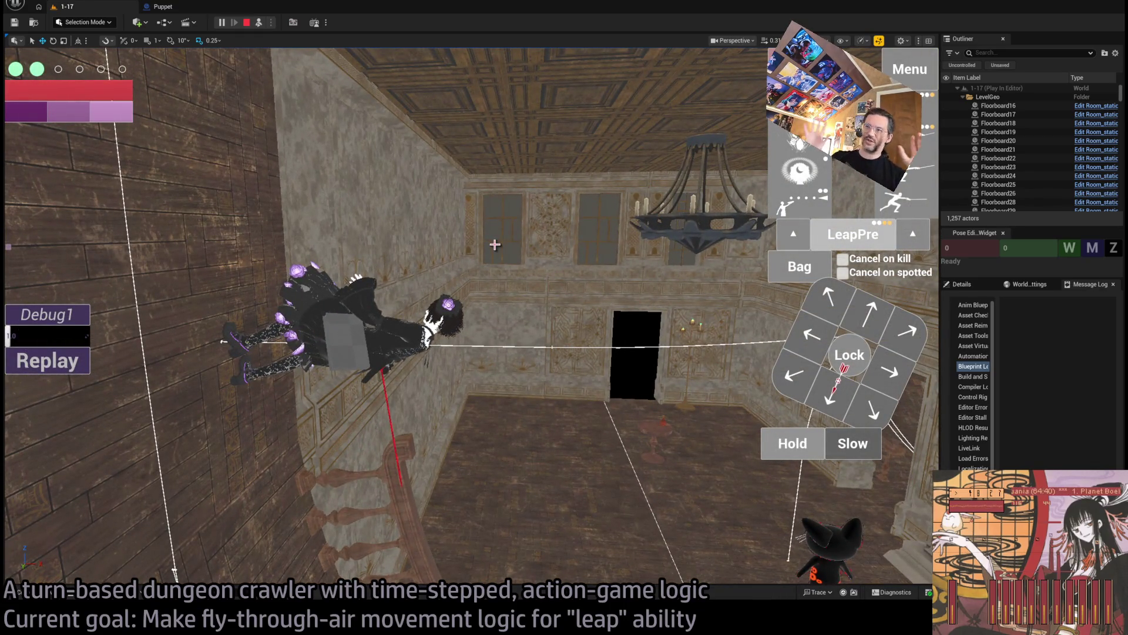
pyautogui.click(145, 282)
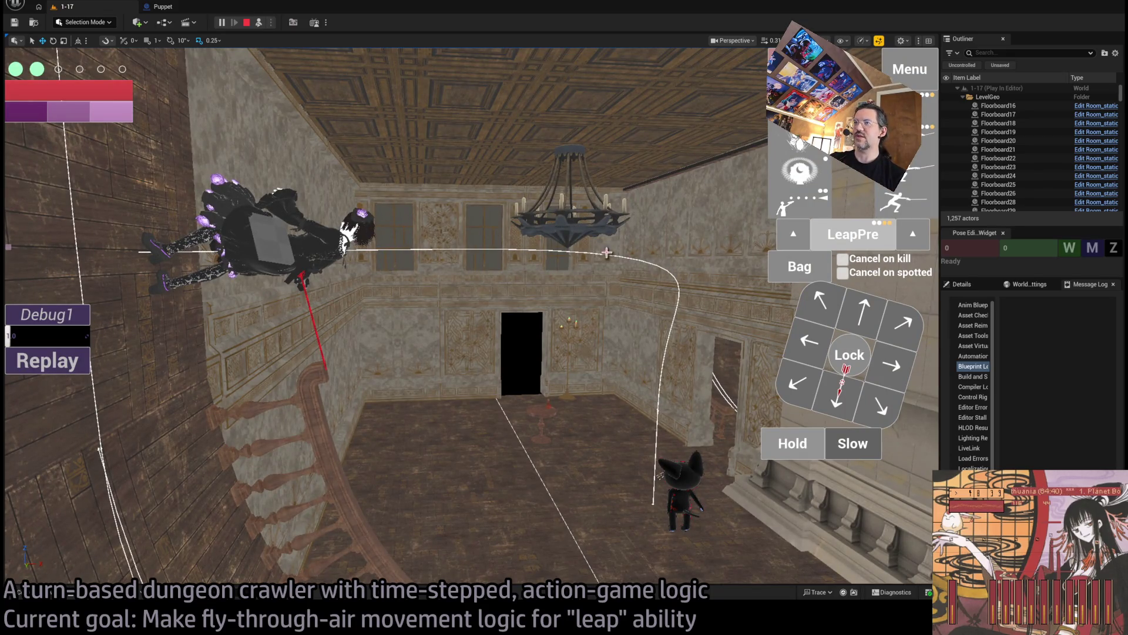
pyautogui.click(56, 368)
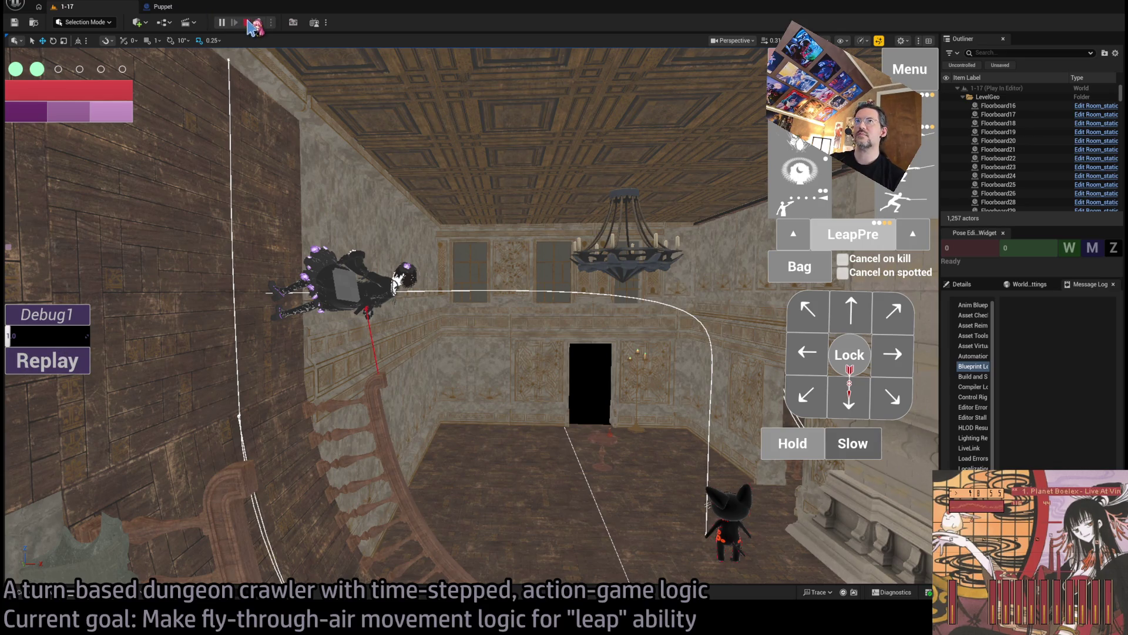
pyautogui.click(248, 22)
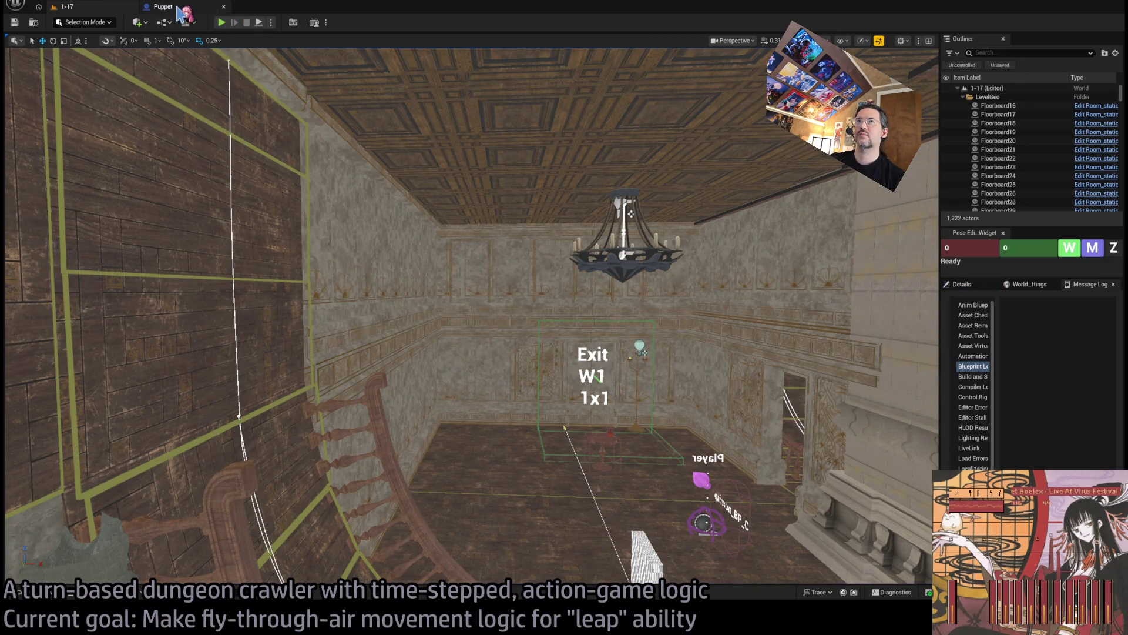
# Step: Close the Movement_and_blendspace and Replay_movement_logic graph tabs in Puppet
pyautogui.click(178, 8)
pyautogui.click(332, 53)
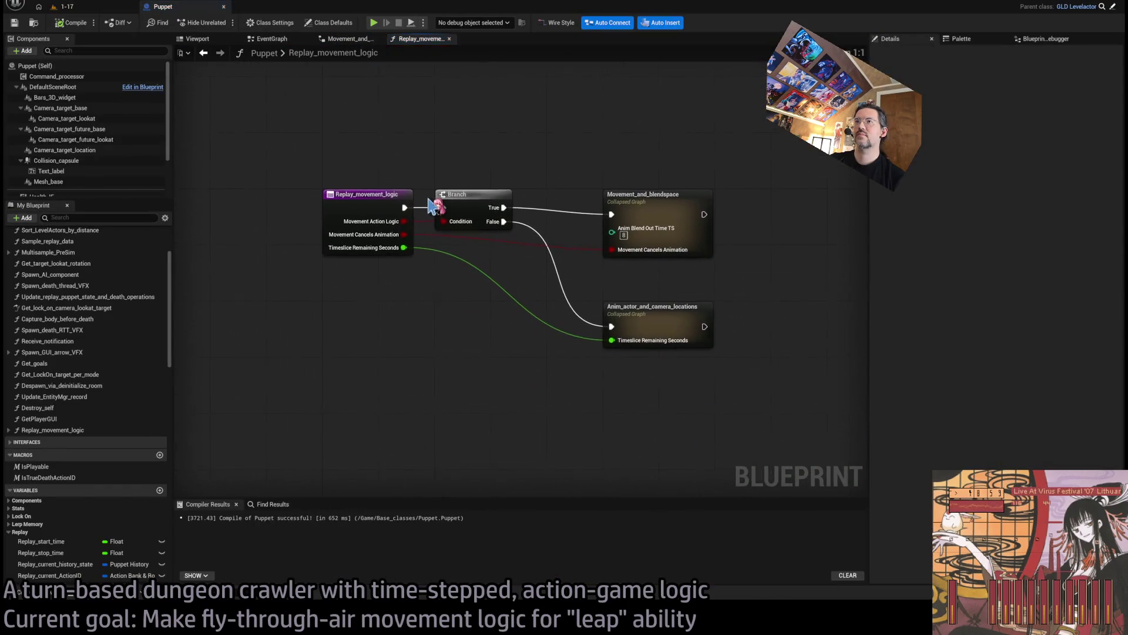
pyautogui.middleClick(334, 40)
pyautogui.middleClick(334, 40)
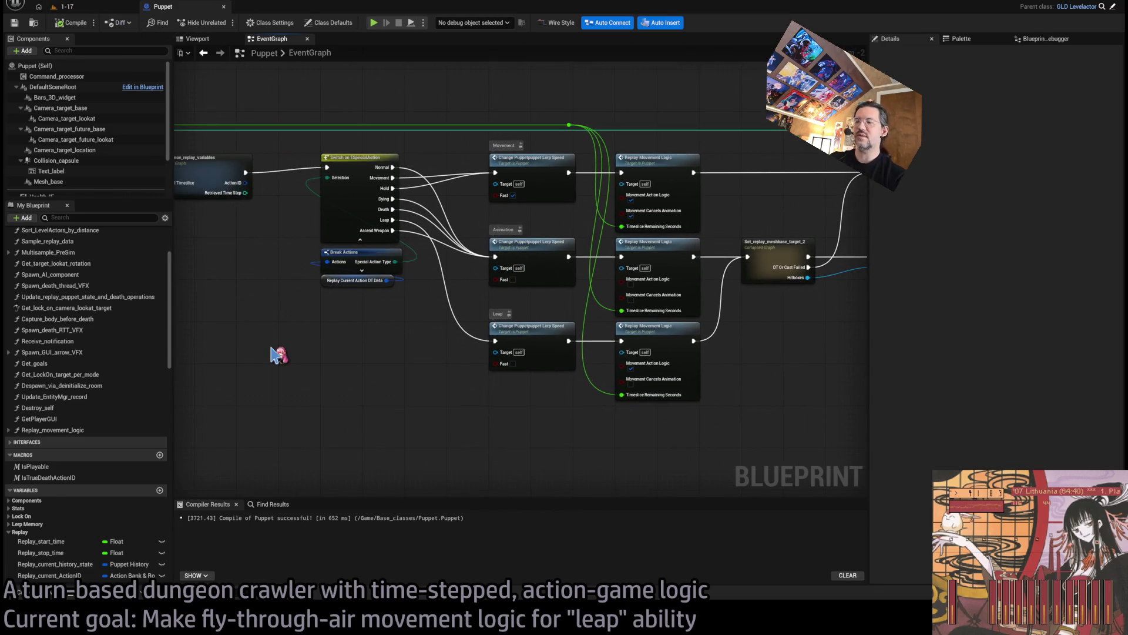
# Step: Open Actions05_Armors_DT, review its CrossPumpsLeap_Land row, and go back to Puppet
pyautogui.hotkey('ctrl', 'p')
pyautogui.press('Escape')
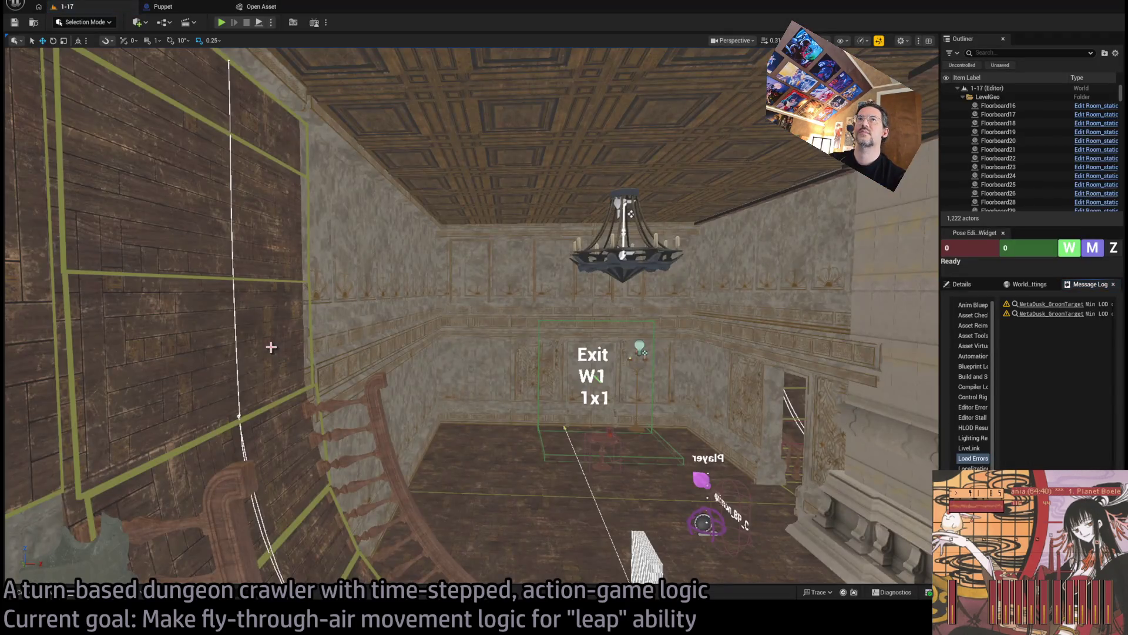
pyautogui.hotkey('ctrl', 'p')
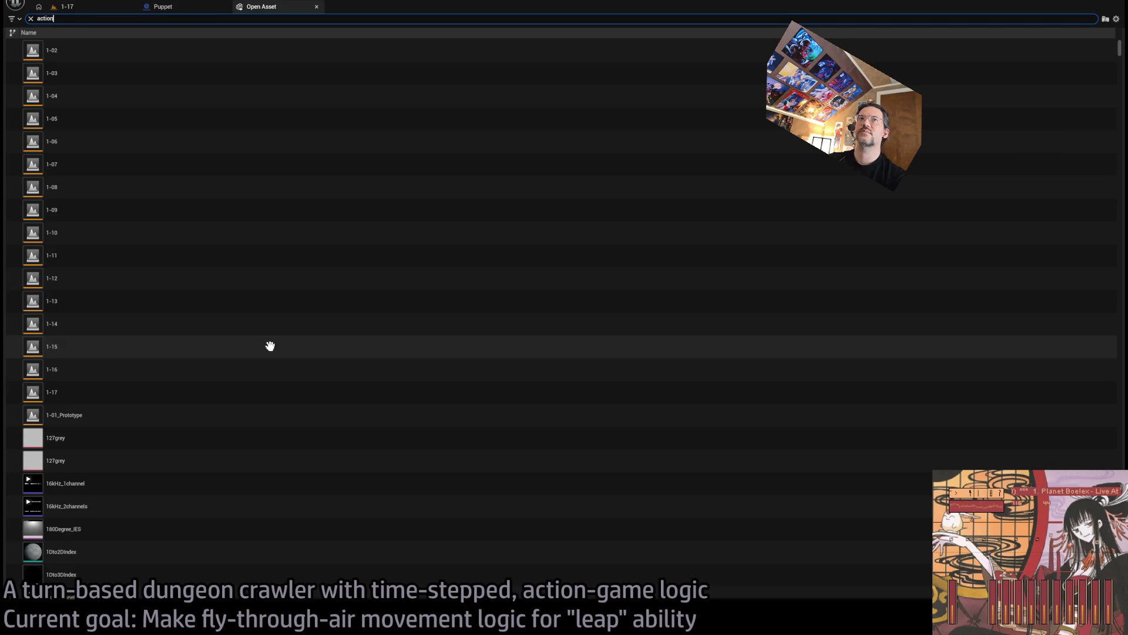
pyautogui.doubleClick(189, 142)
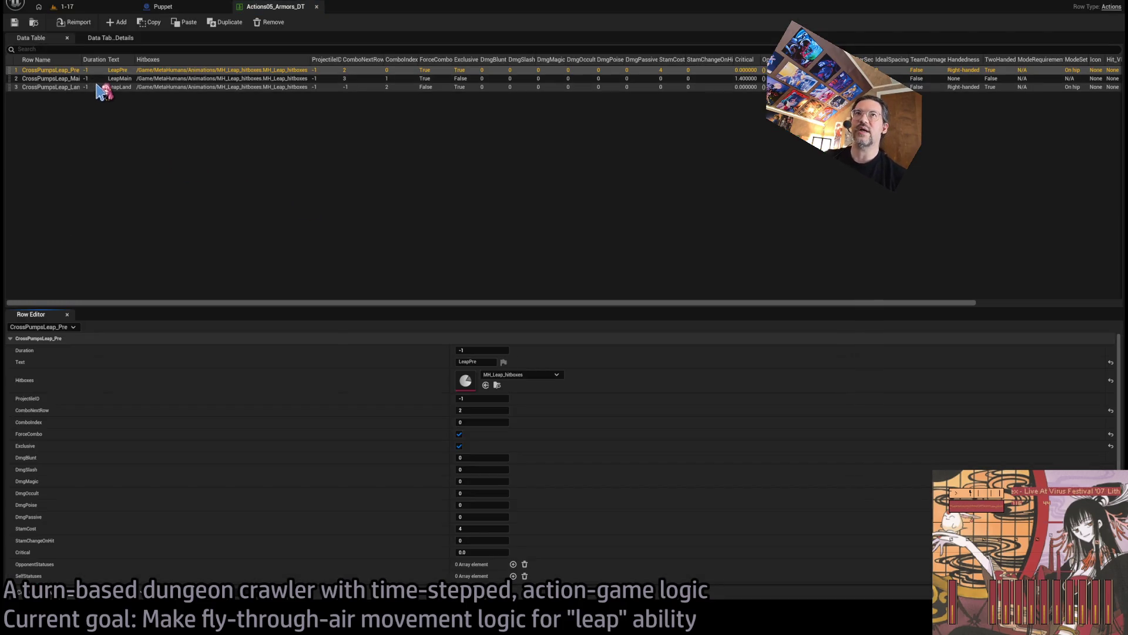
pyautogui.click(104, 89)
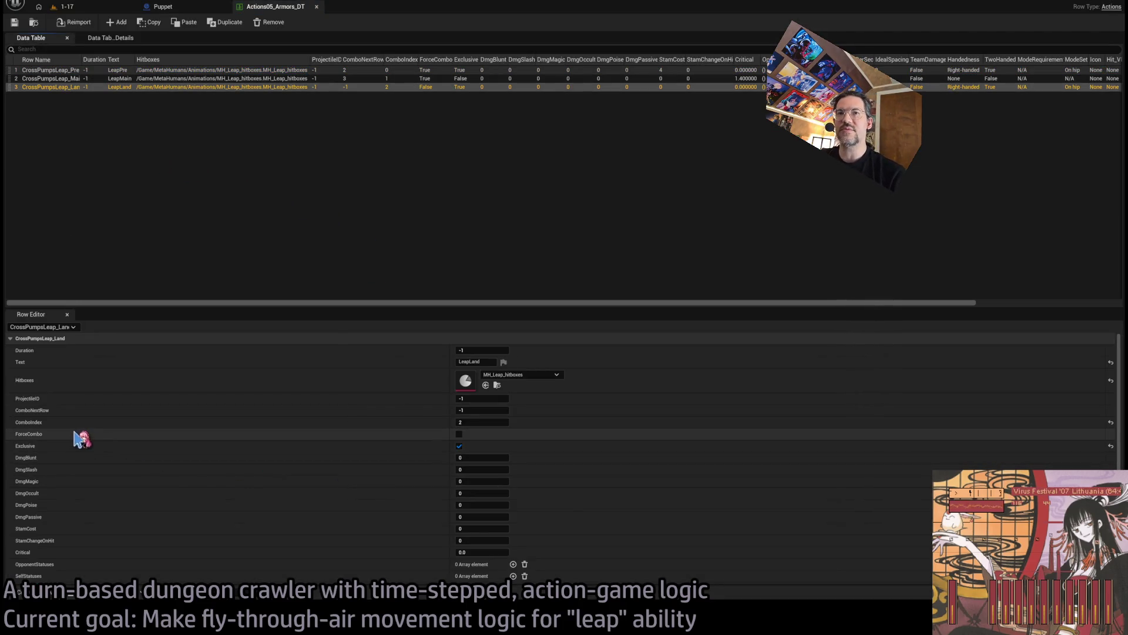
pyautogui.scroll(-5, 51, 445)
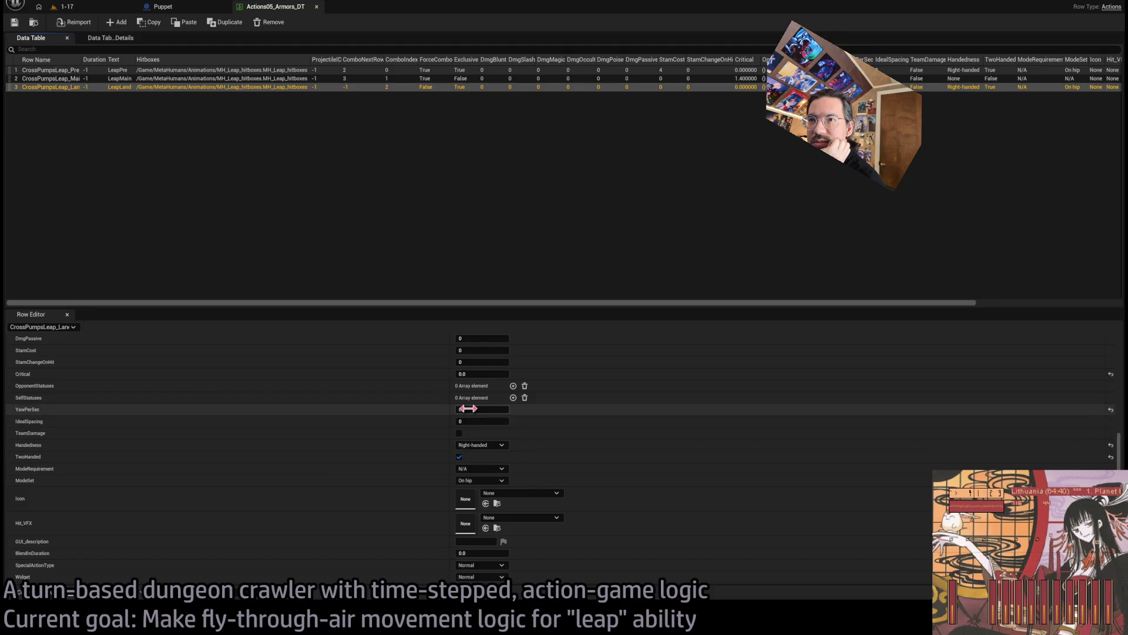
pyautogui.scroll(3, 298, 376)
pyautogui.scroll(3, 296, 452)
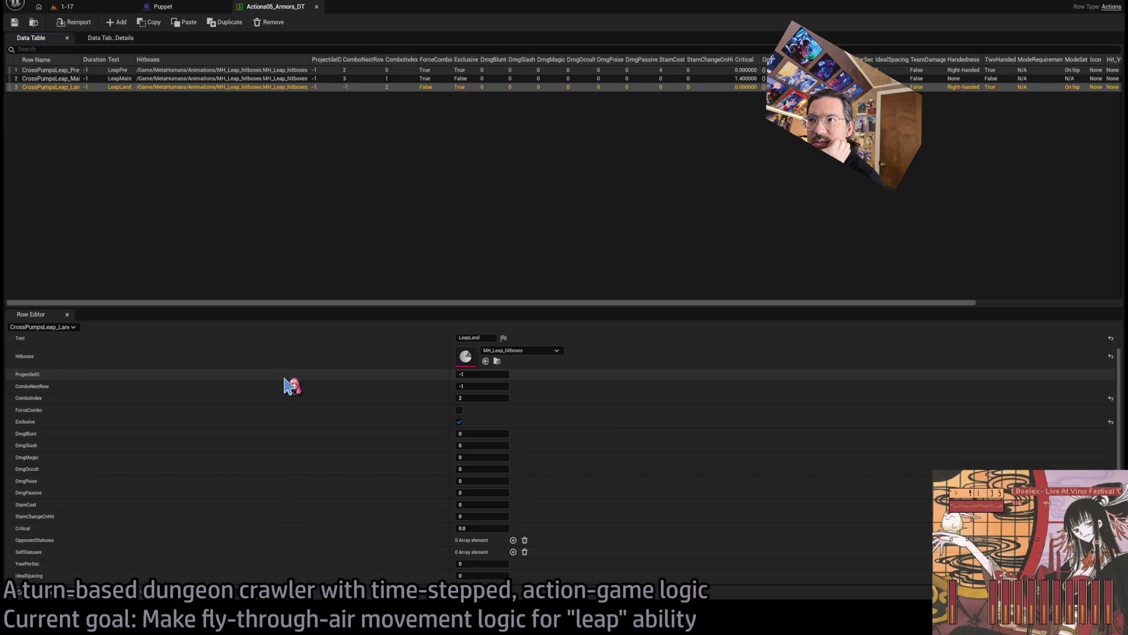
pyautogui.scroll(1, 292, 386)
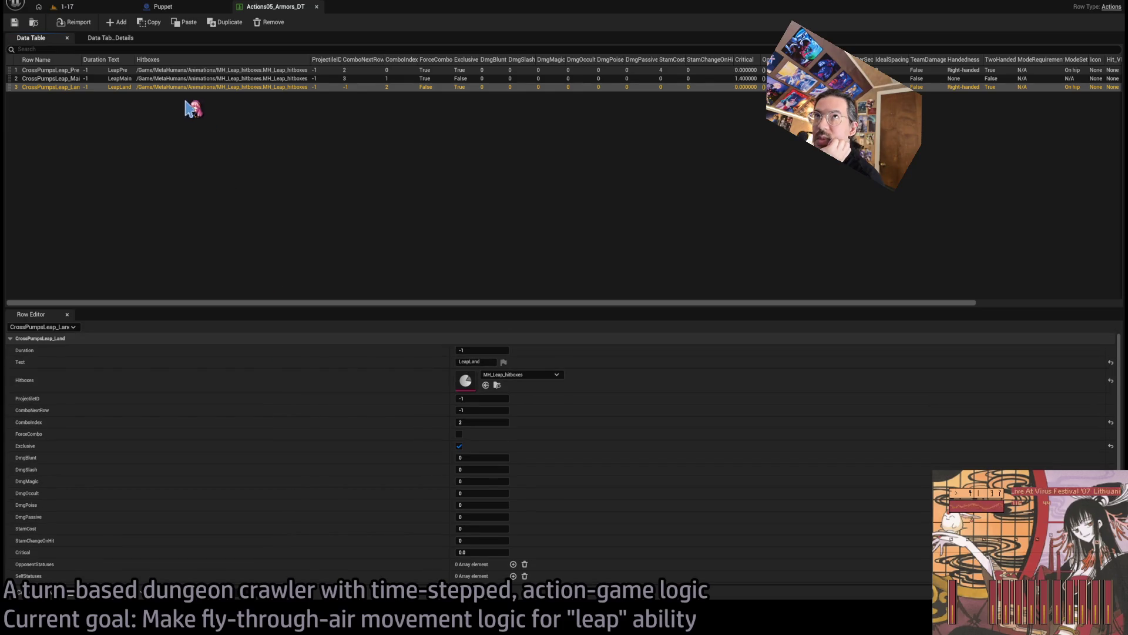
pyautogui.click(174, 7)
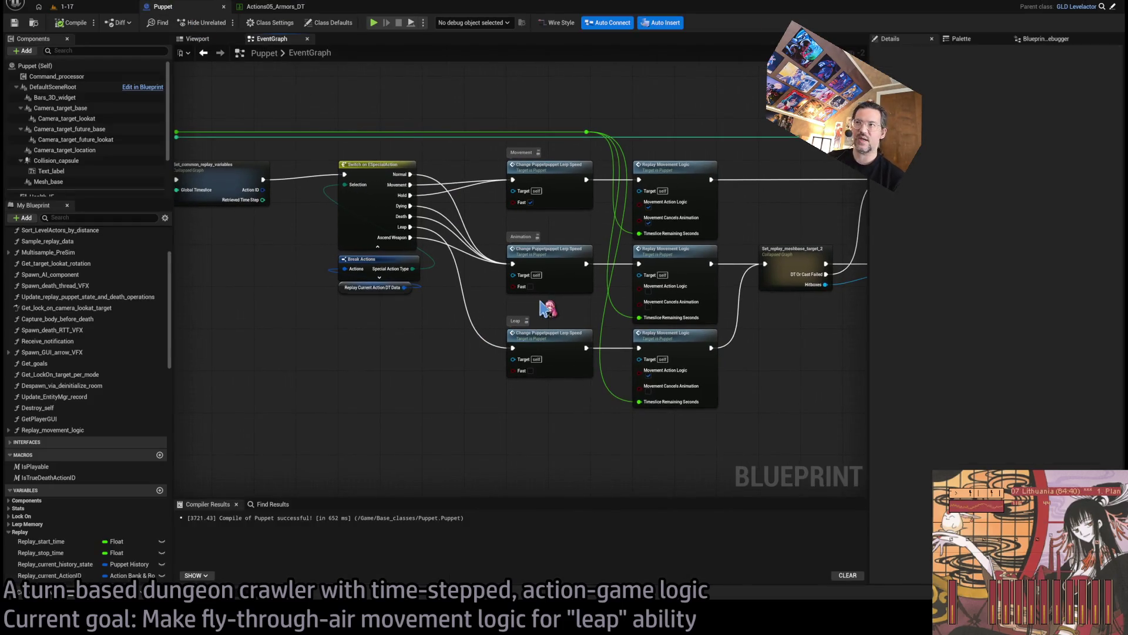
# Step: Play the leap turn in level 1-17, eject with F8 to inspect, stop, and reopen Actions05_Armors_DT
pyautogui.scroll(1, 542, 315)
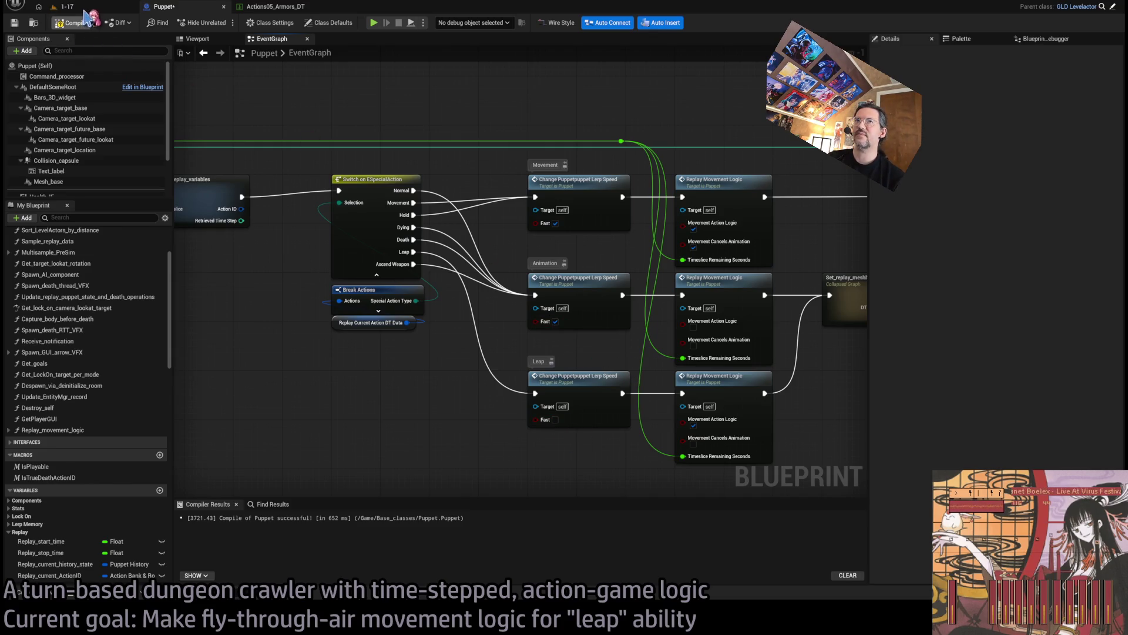
pyautogui.click(104, 9)
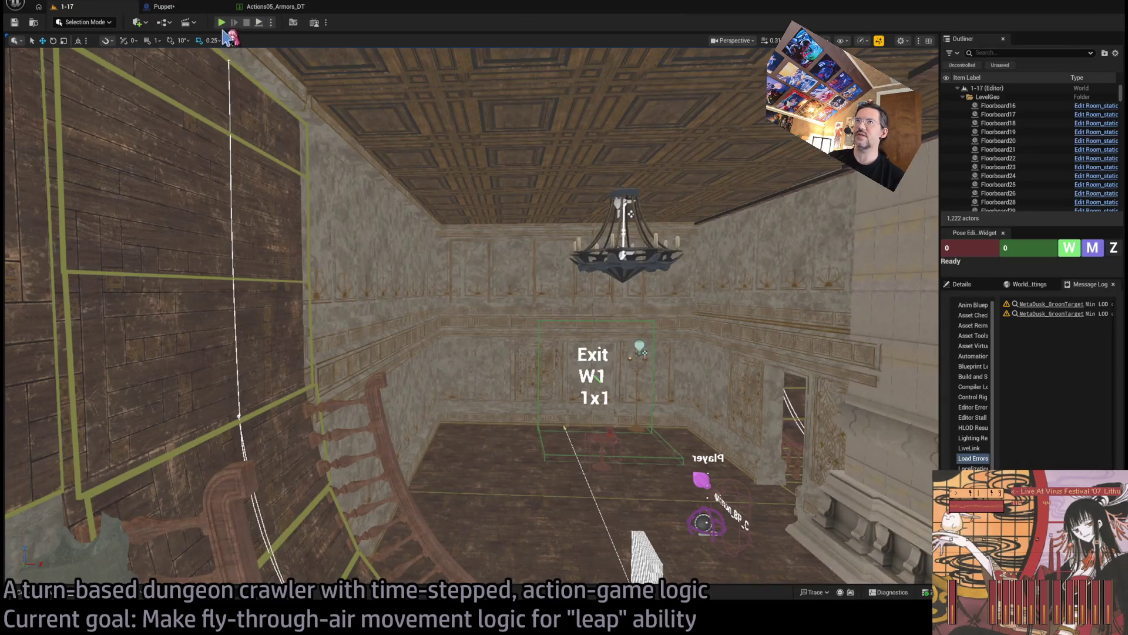
pyautogui.hotkey('alt', 'p')
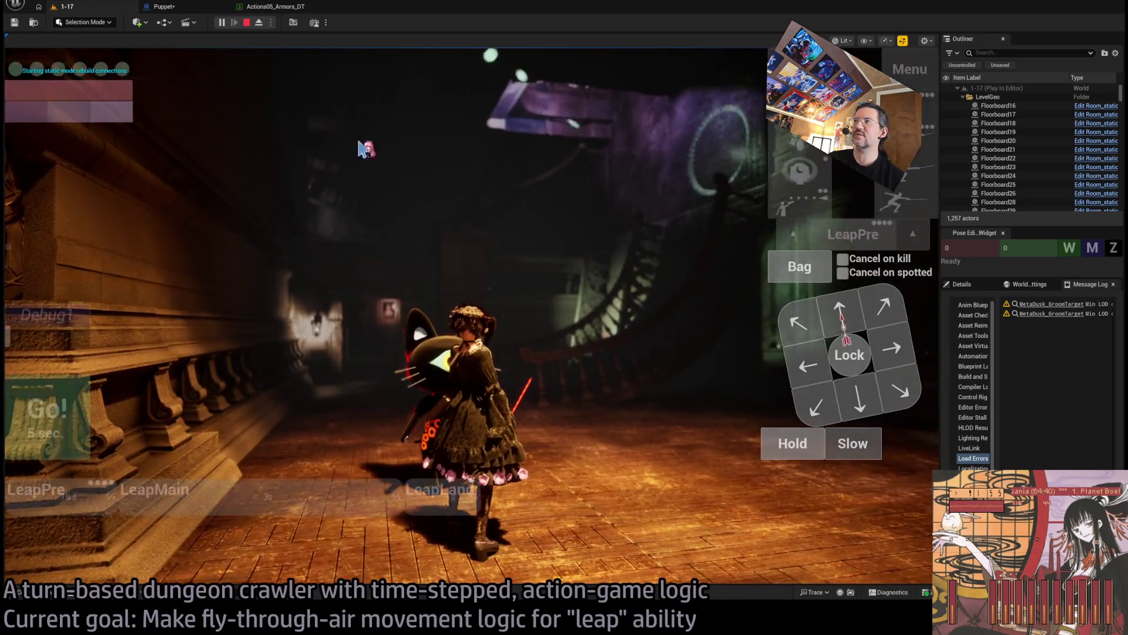
pyautogui.click(68, 392)
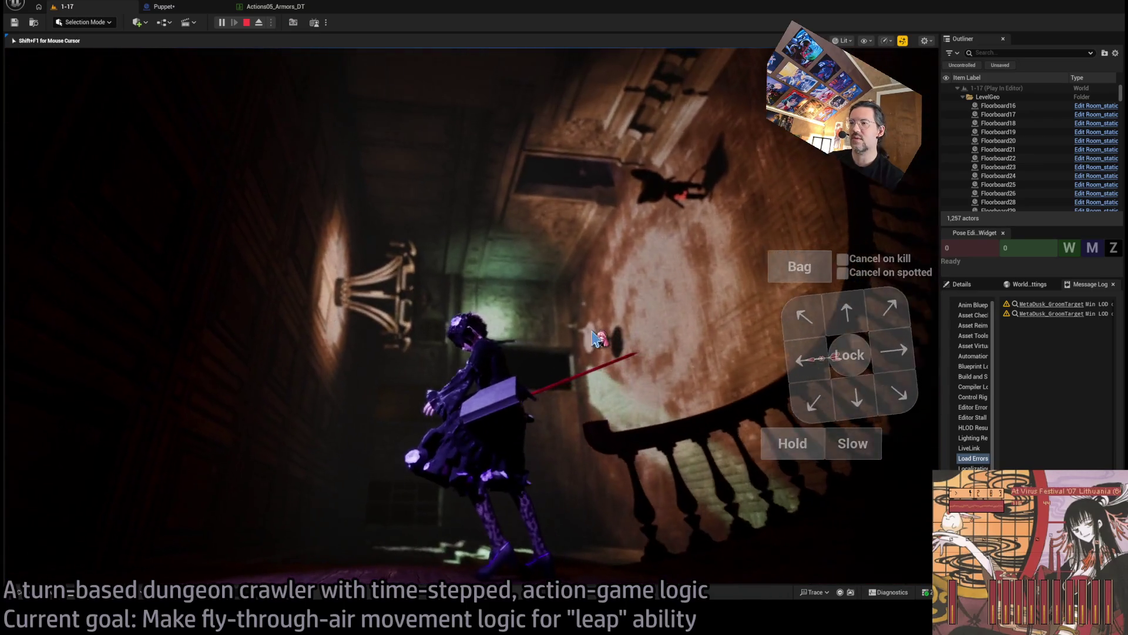
pyautogui.press('F8')
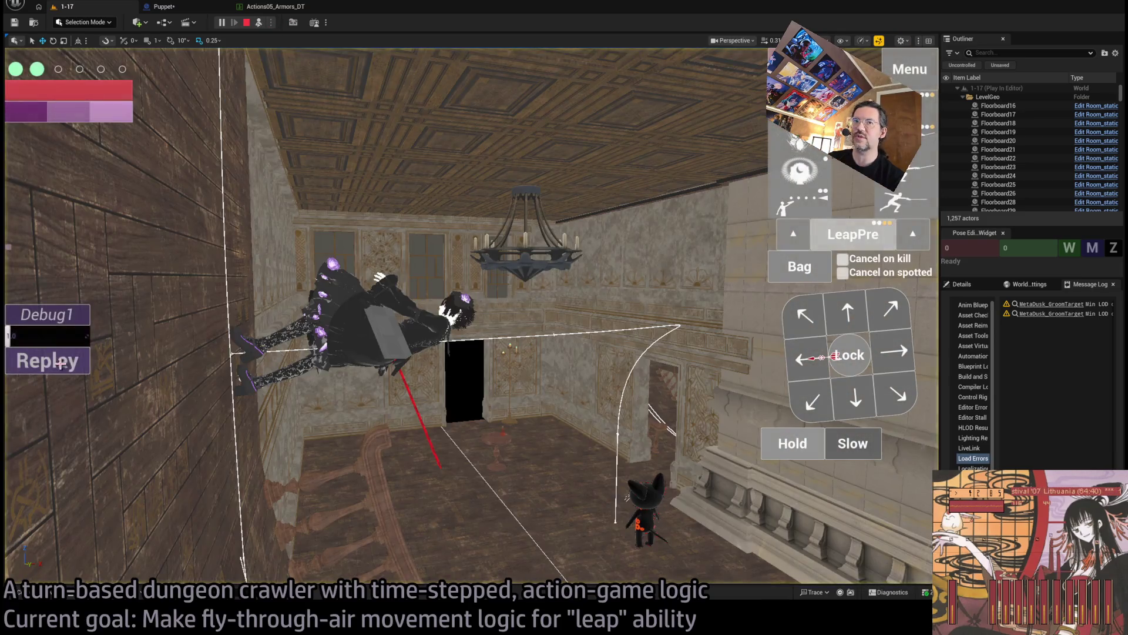
pyautogui.scroll(-5, 428, 377)
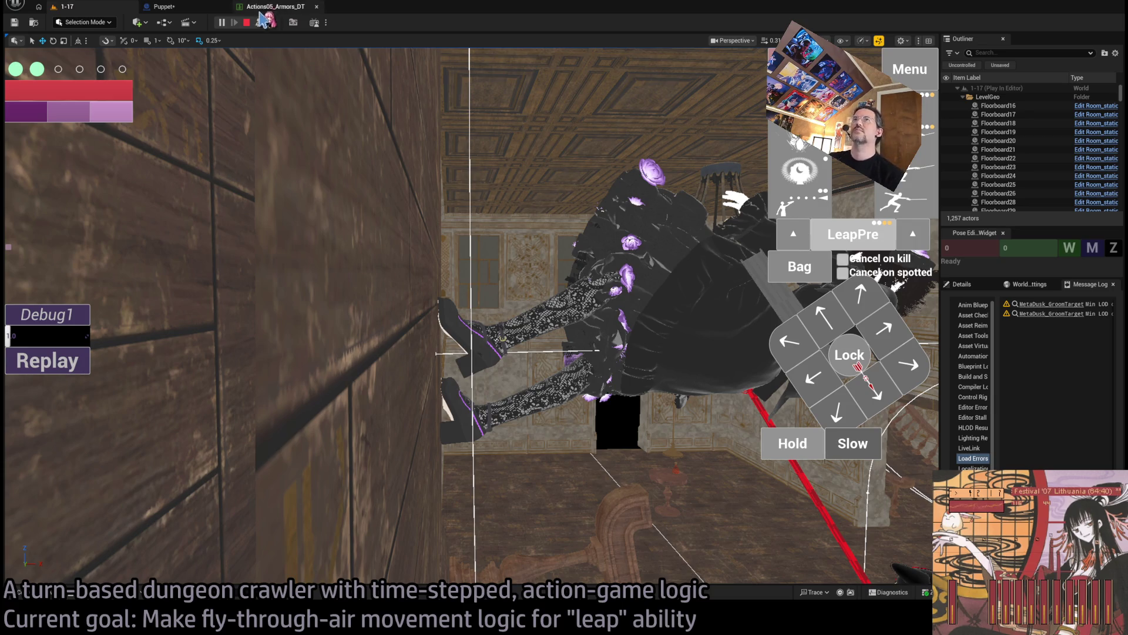
pyautogui.click(248, 22)
pyautogui.click(267, 8)
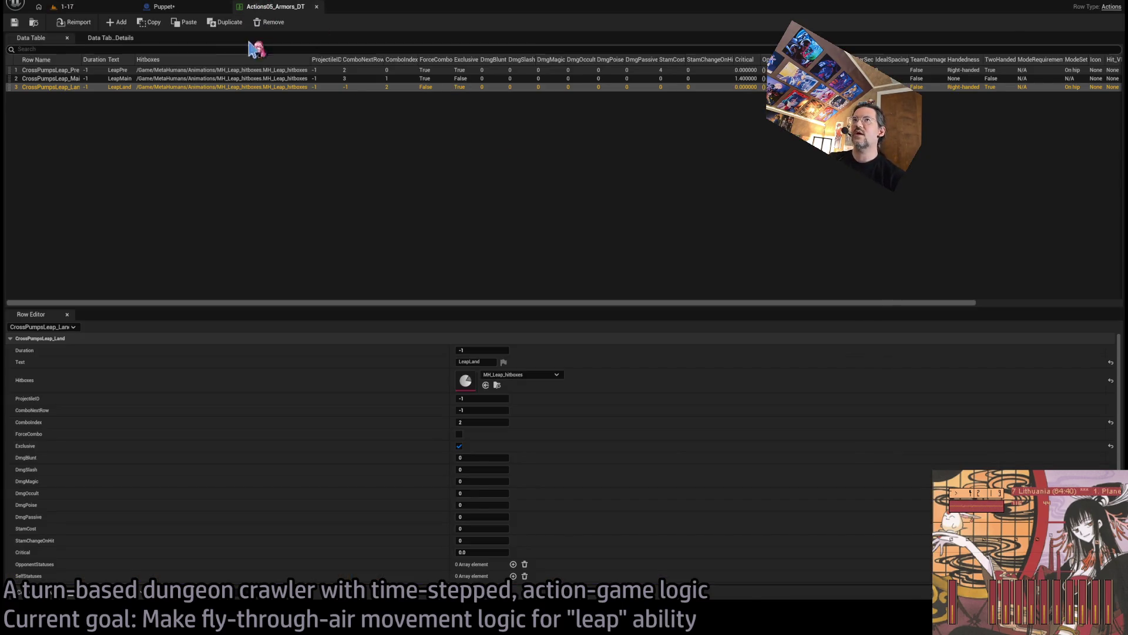
# Step: Pass back through the Puppet blueprint, then start a new PIE session of level 1-17
pyautogui.click(164, 7)
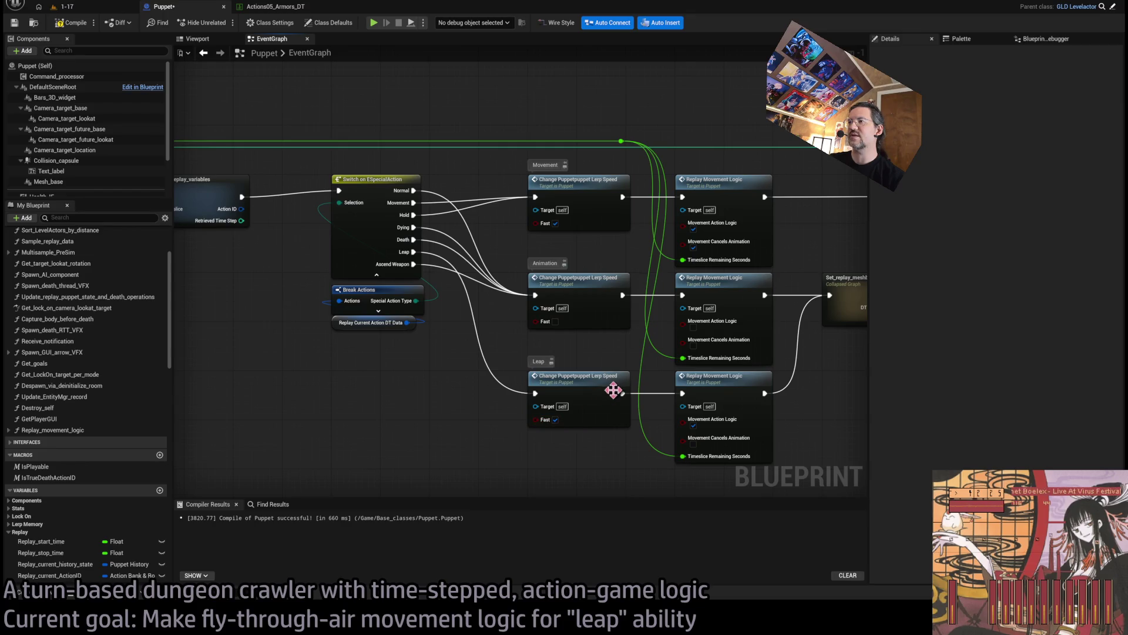
pyautogui.click(100, 8)
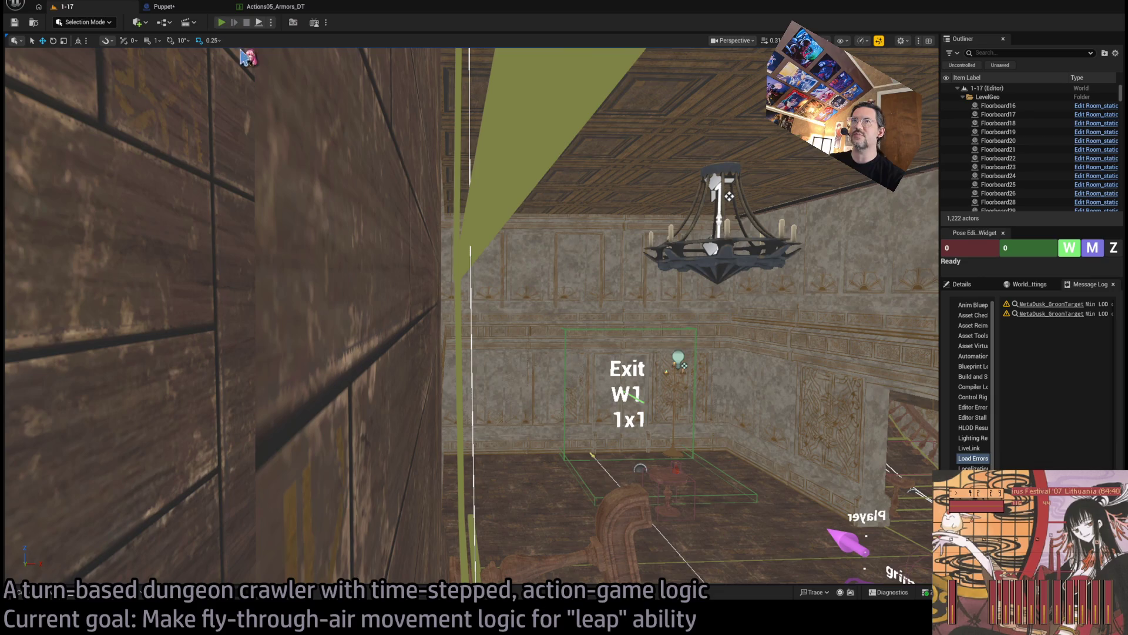
pyautogui.hotkey('alt', 'p')
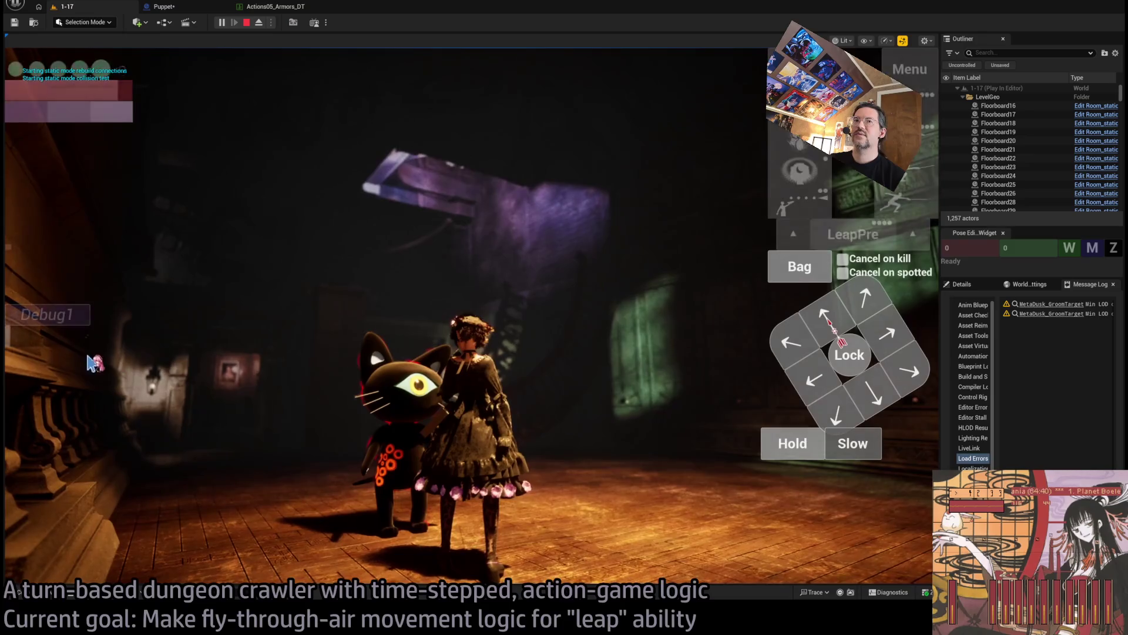
# Step: Queue the visibility ability with E, execute the turn, and trigger the LeapPre leap
pyautogui.press('e')
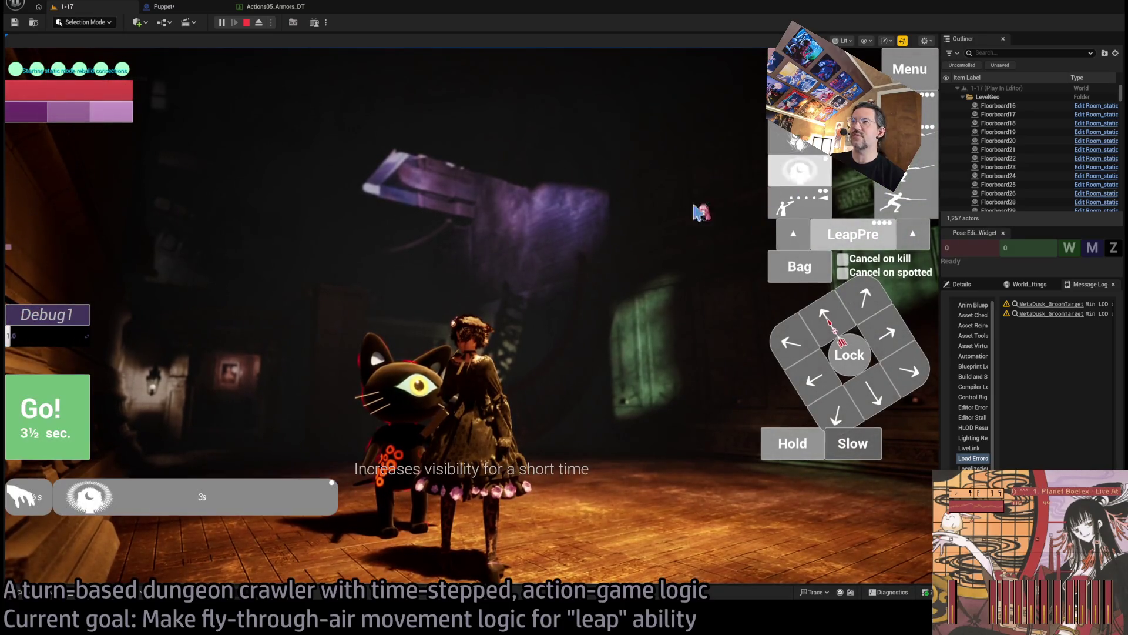
pyautogui.click(64, 407)
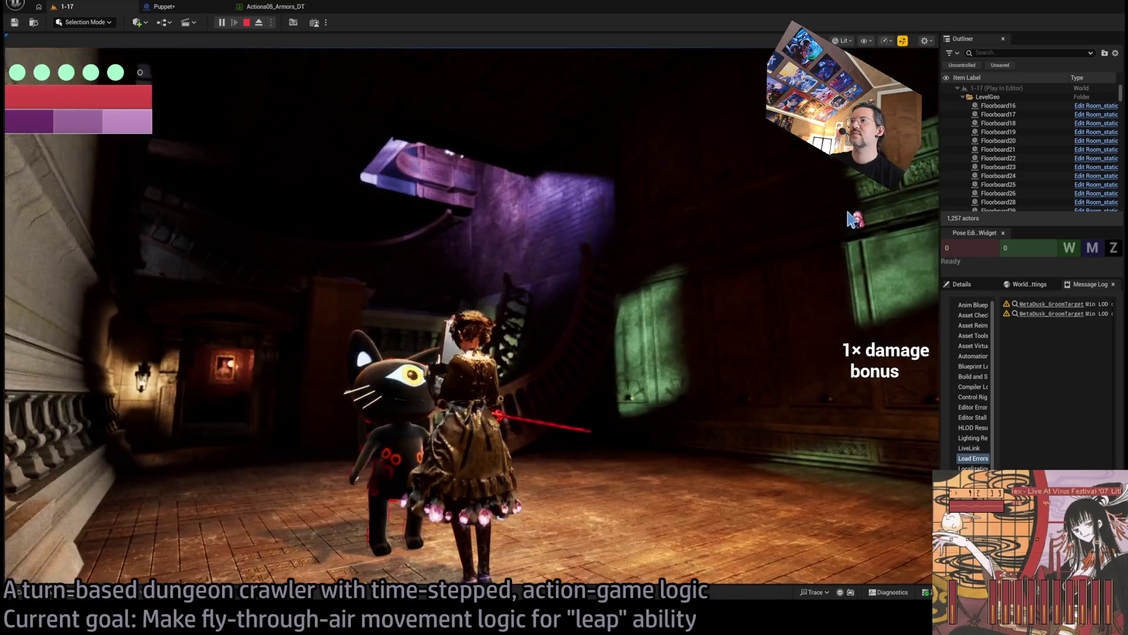
pyautogui.click(861, 232)
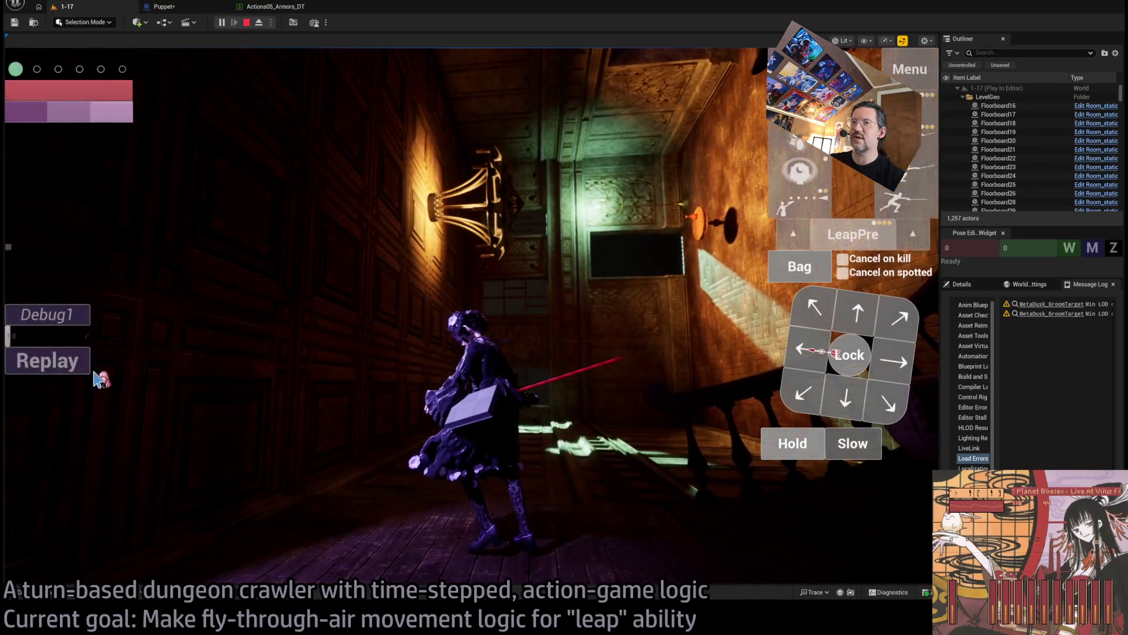
# Step: Replay the leap turn six times to watch its flight
pyautogui.click(85, 365)
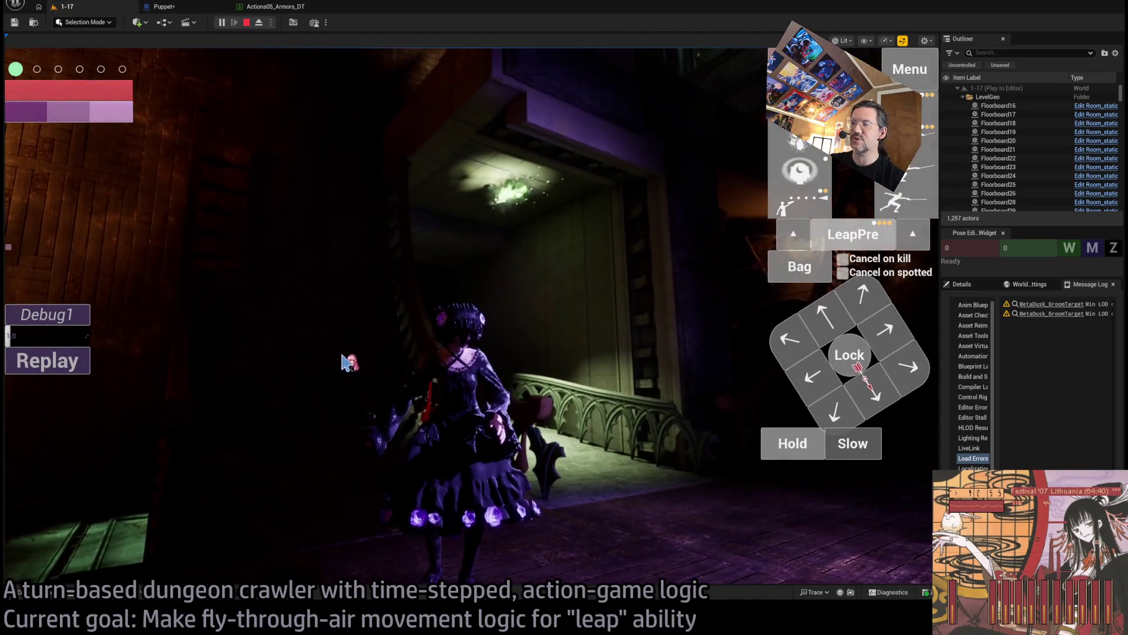
pyautogui.click(67, 369)
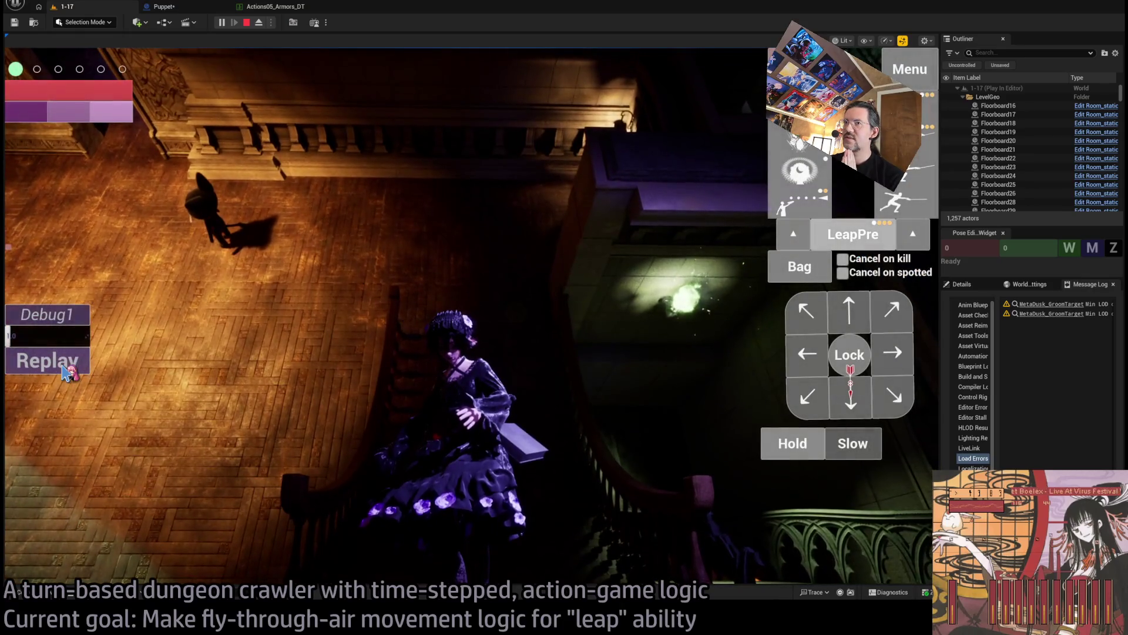
pyautogui.click(66, 372)
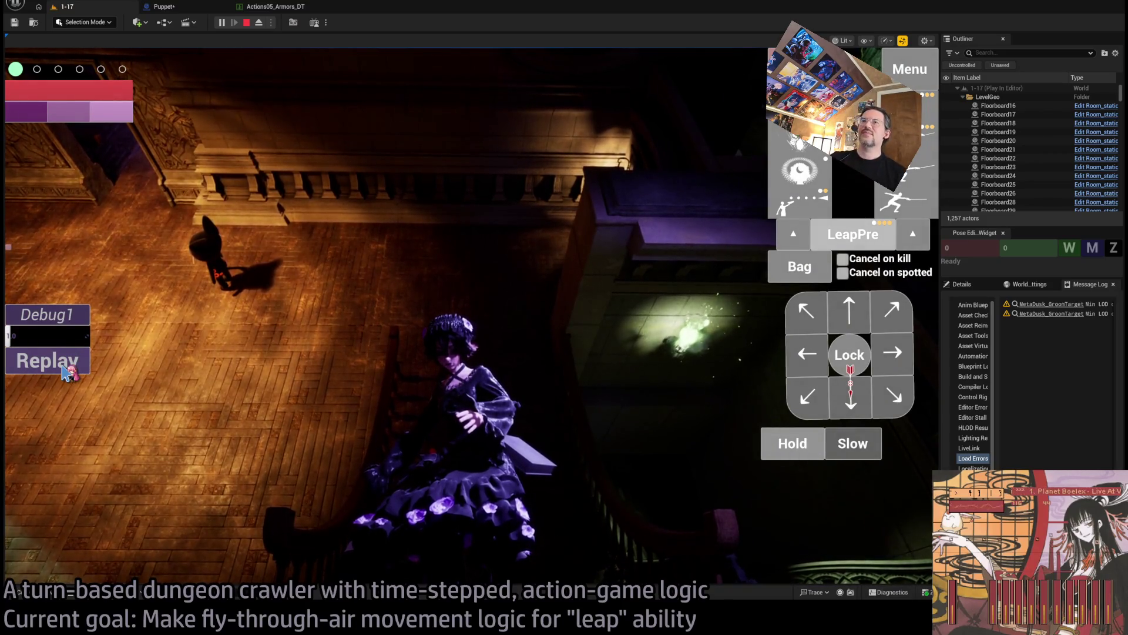
pyautogui.click(63, 367)
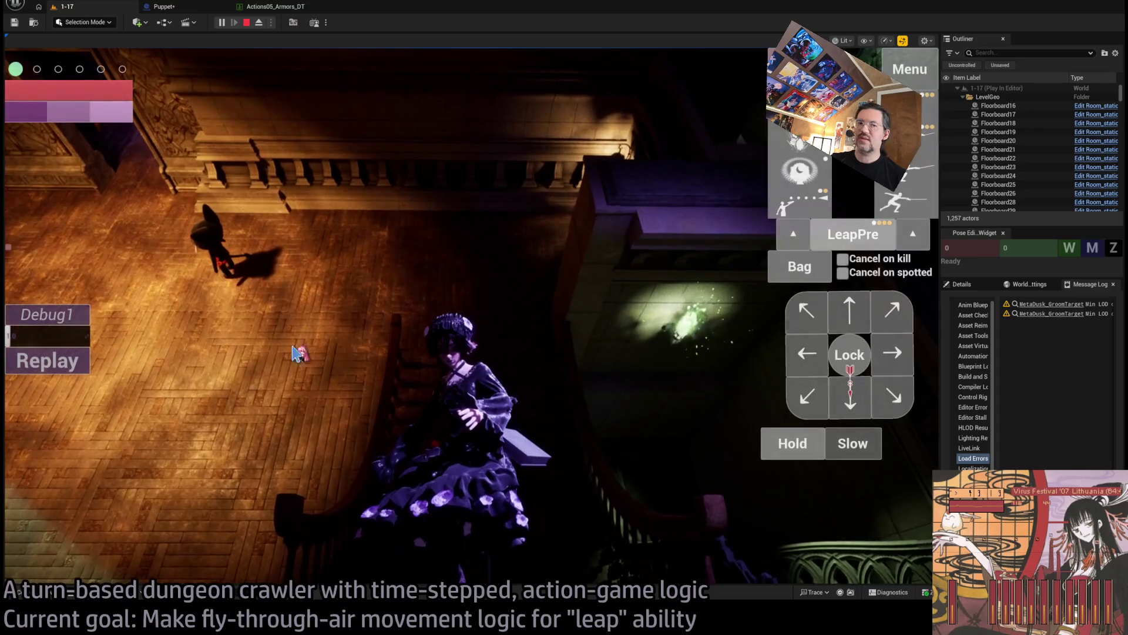
pyautogui.click(556, 389)
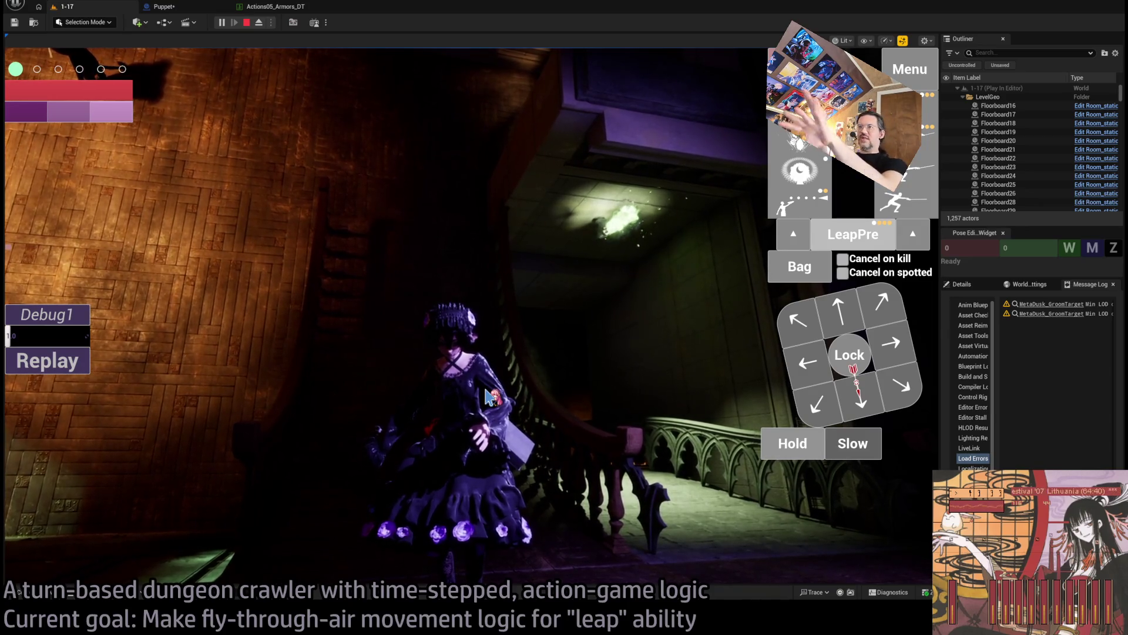
pyautogui.click(93, 364)
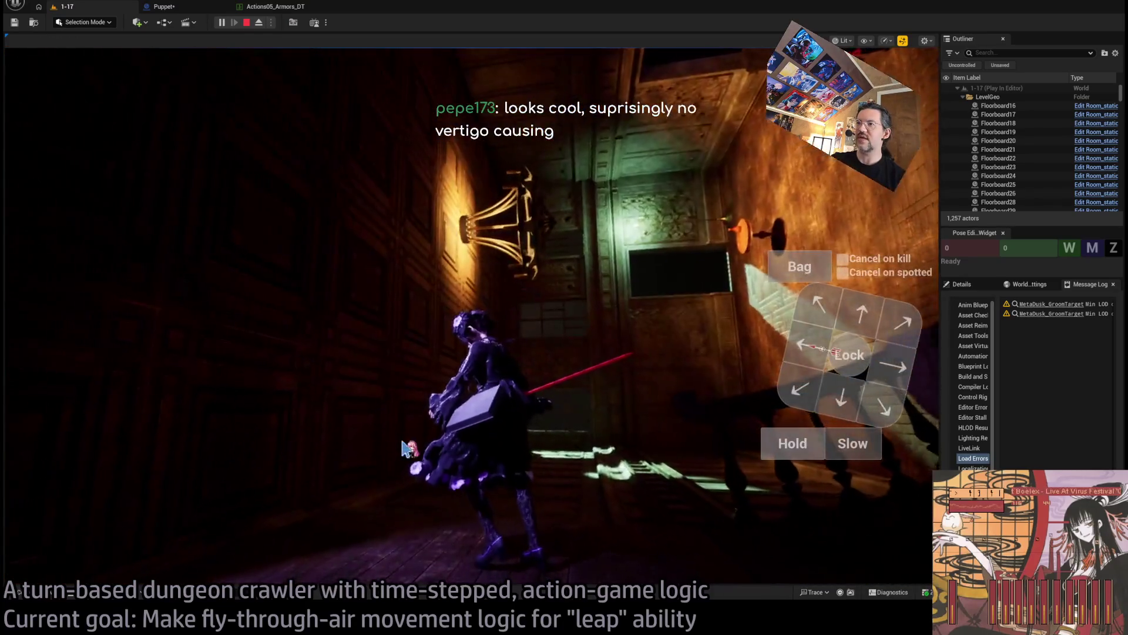
# Step: Replay the leap turn four more times
pyautogui.click(66, 368)
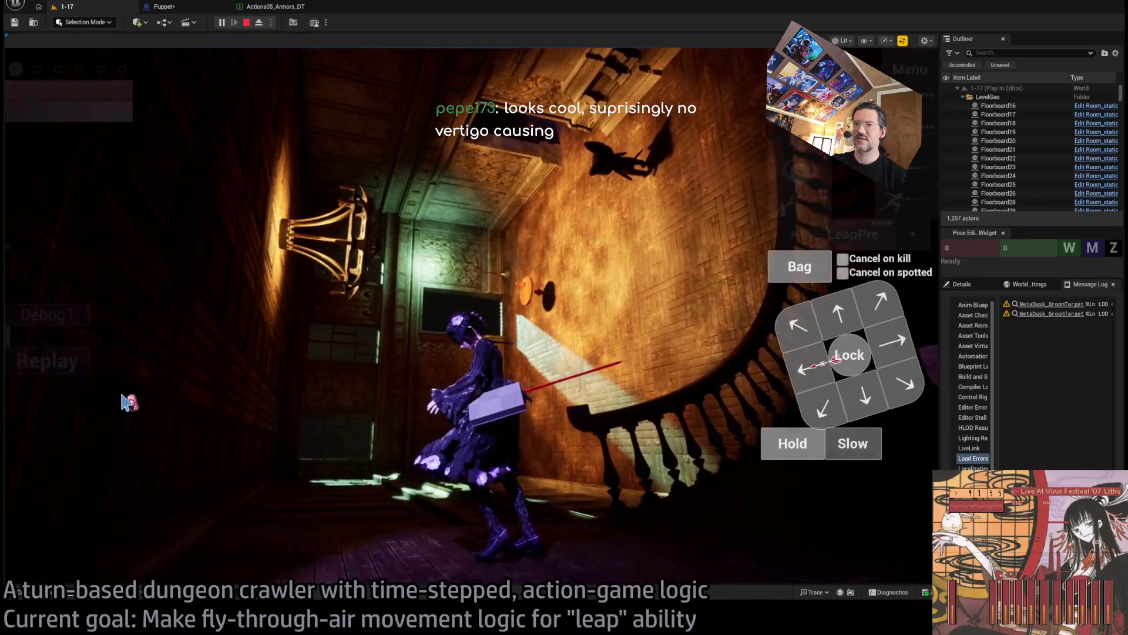
pyautogui.click(88, 369)
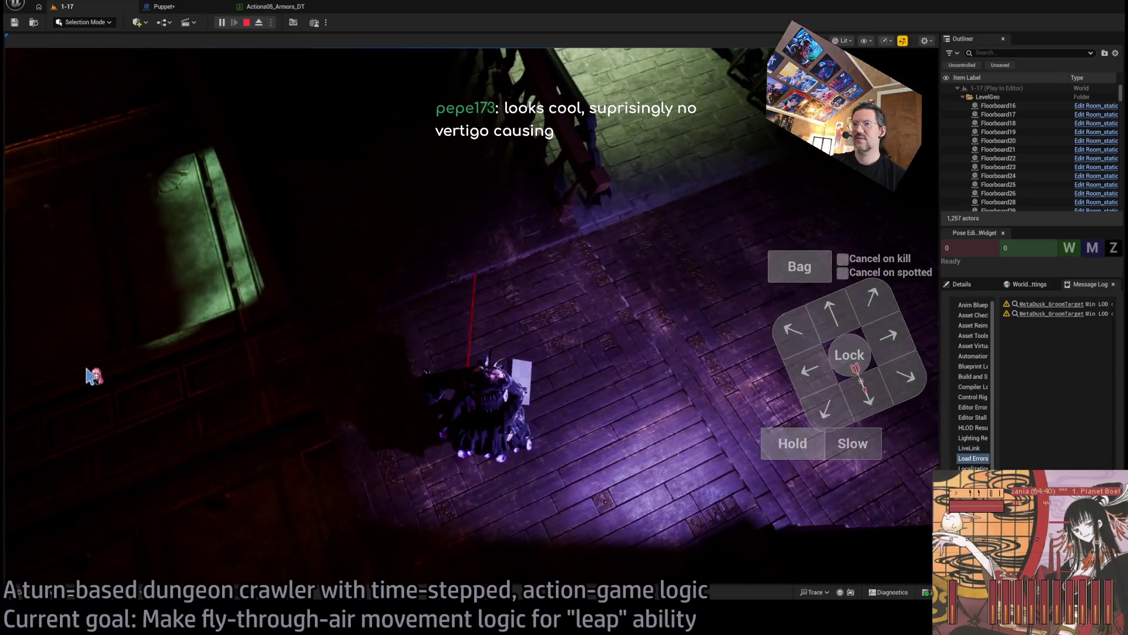
pyautogui.click(67, 371)
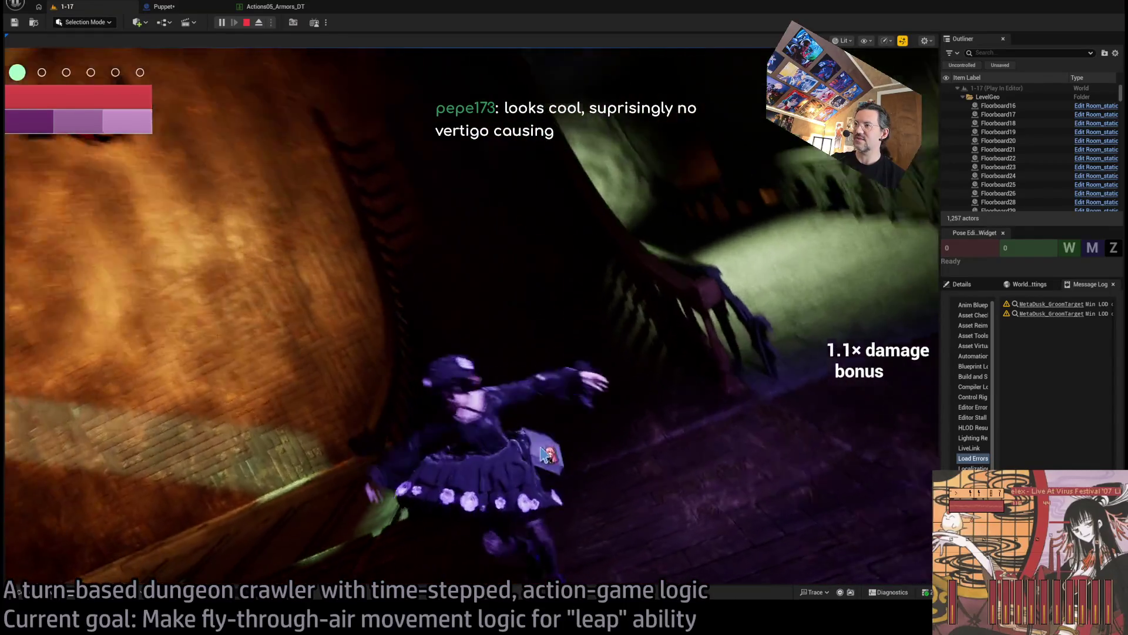
pyautogui.click(576, 435)
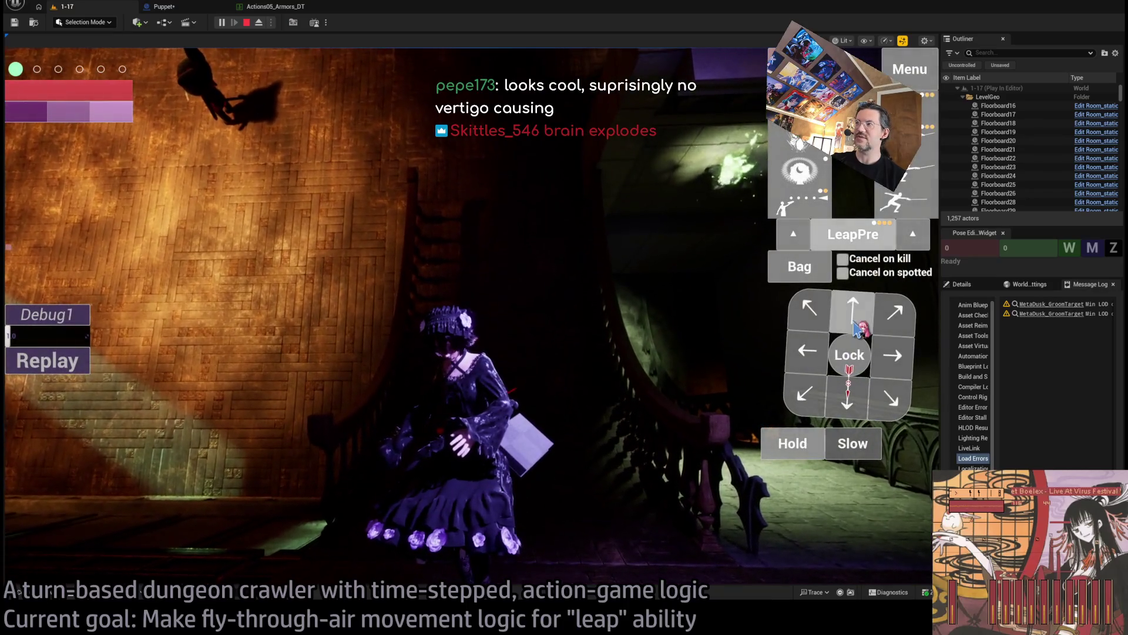
# Step: Queue a downward move and play out the next few planned turns
pyautogui.click(855, 329)
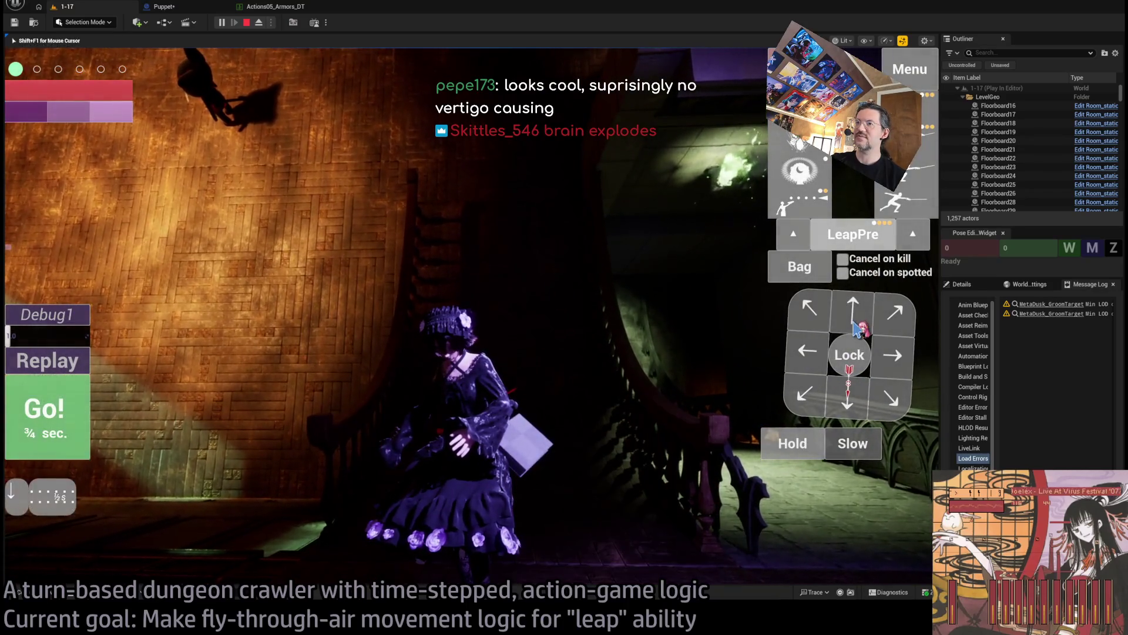
pyautogui.click(71, 413)
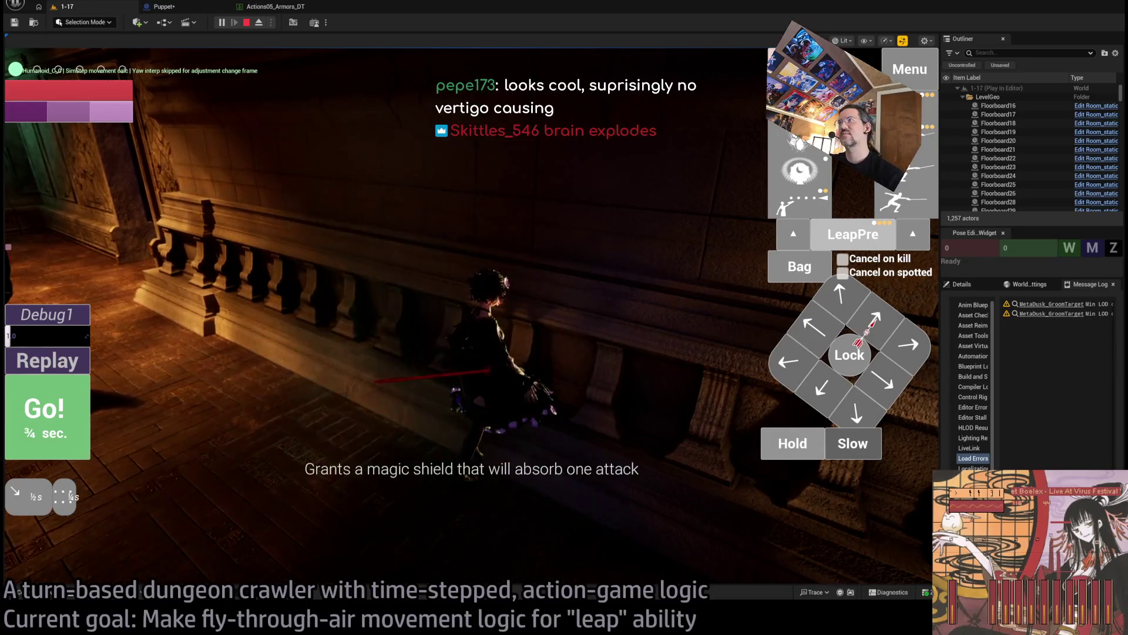
pyautogui.click(81, 410)
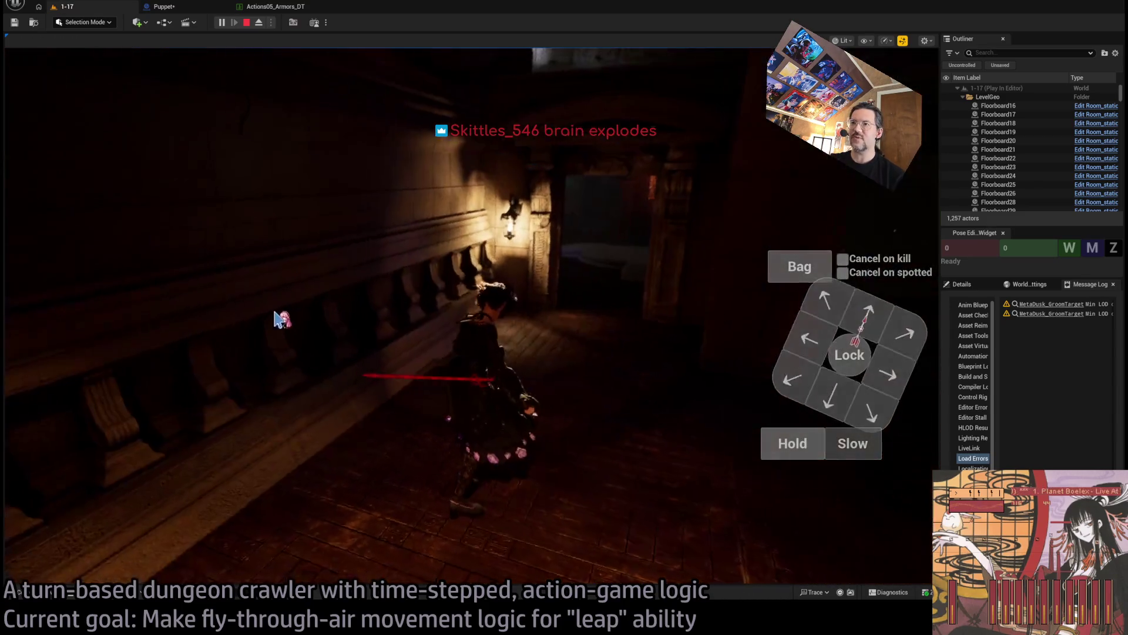
pyautogui.click(88, 359)
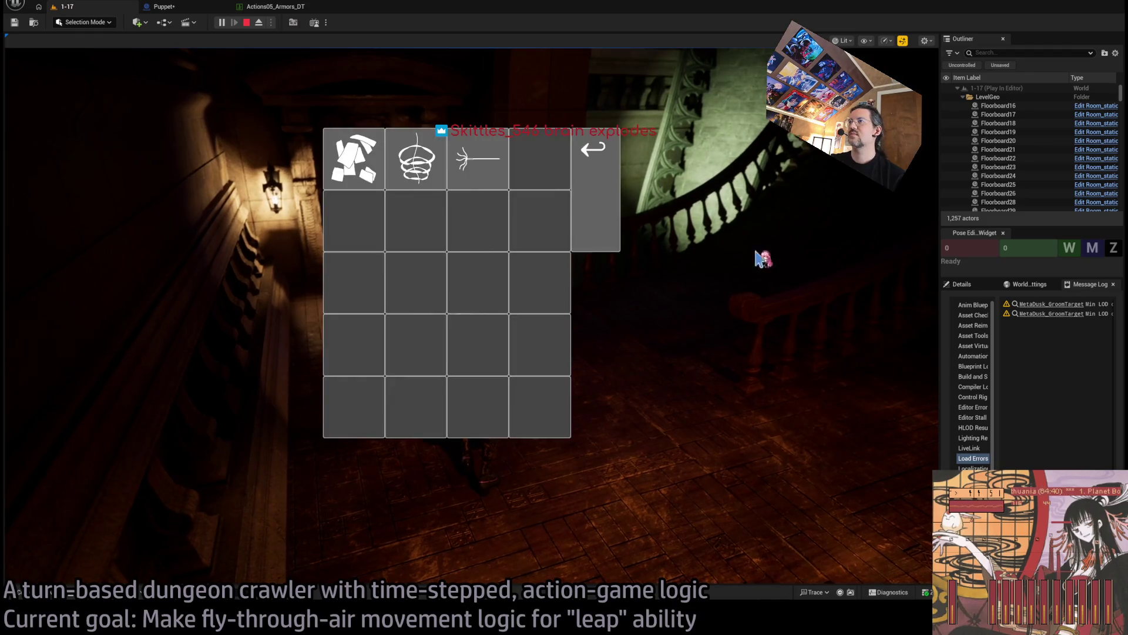
# Step: Queue three forward moves with W and play them out with Space
pyautogui.press('w')
pyautogui.press('w')
pyautogui.press('w')
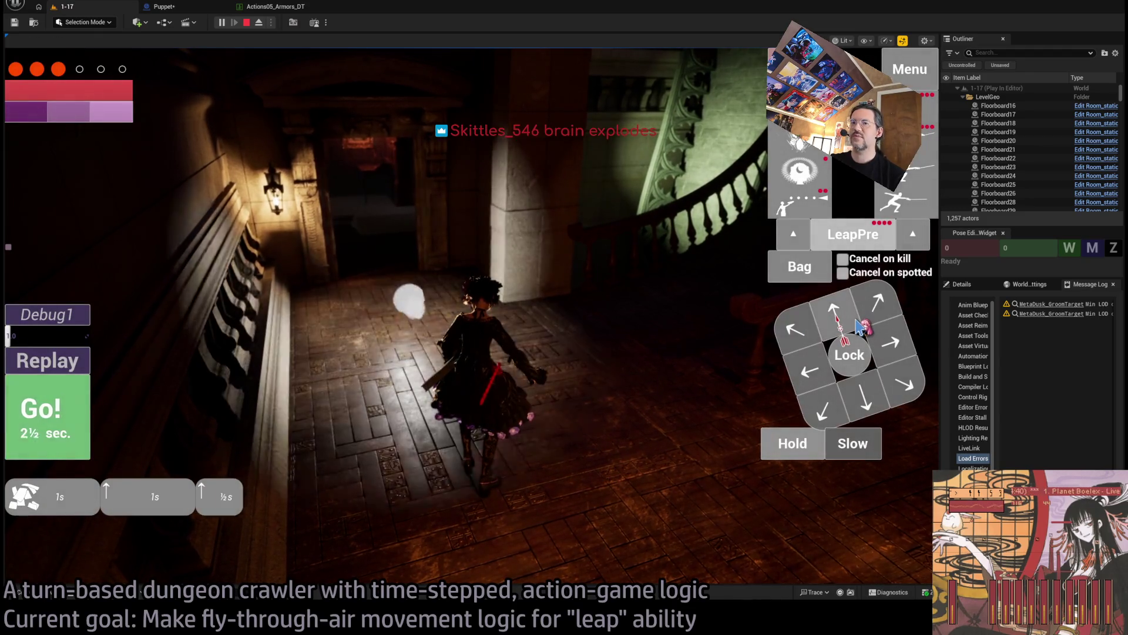
pyautogui.press('space')
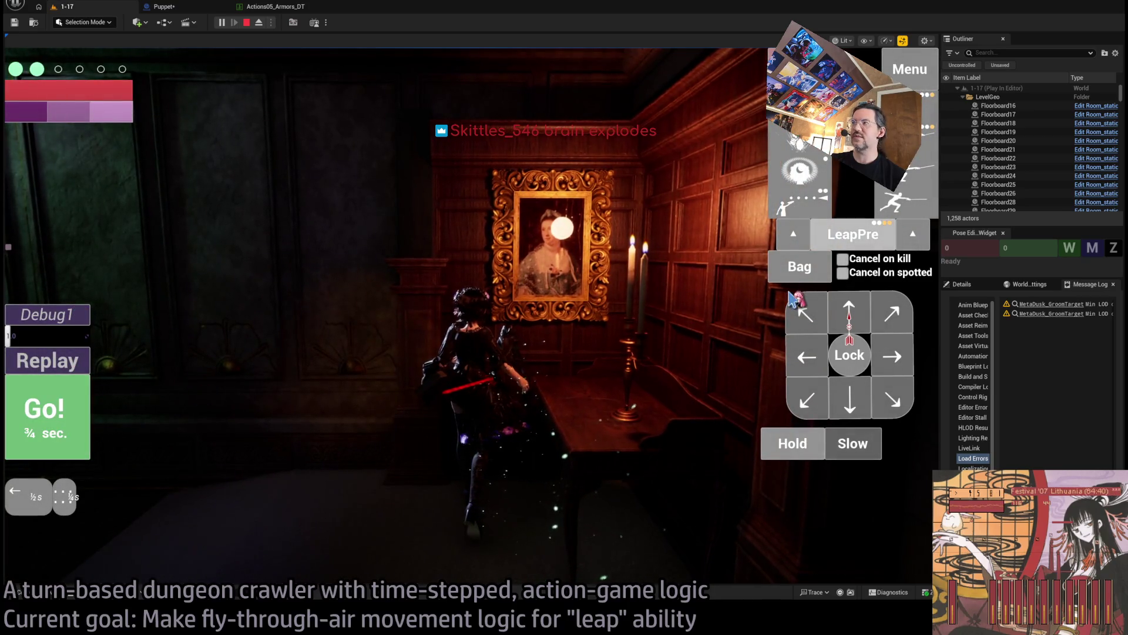
pyautogui.press('space')
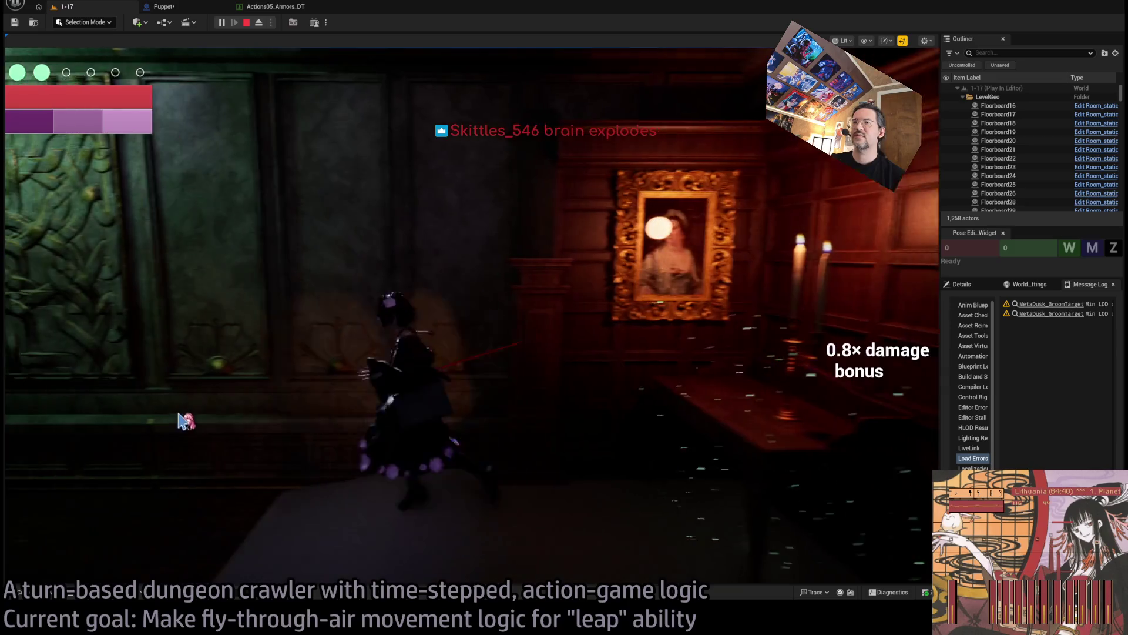
# Step: Queue a diagonal down-left move and a leap, play and replay it, then stop PIE
pyautogui.click(809, 411)
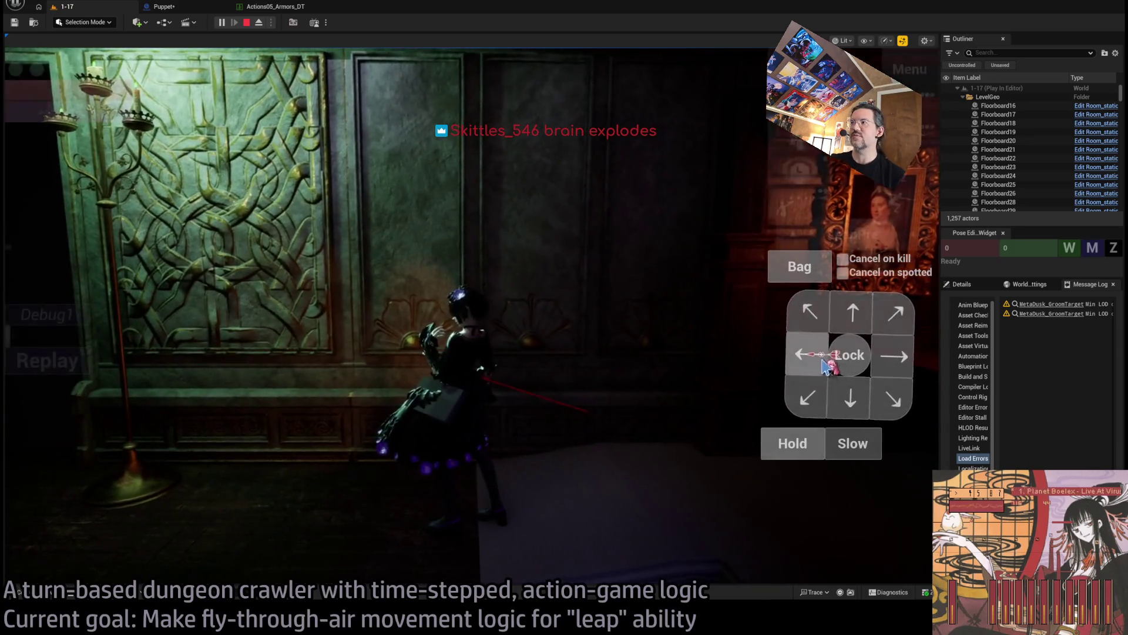
pyautogui.click(823, 238)
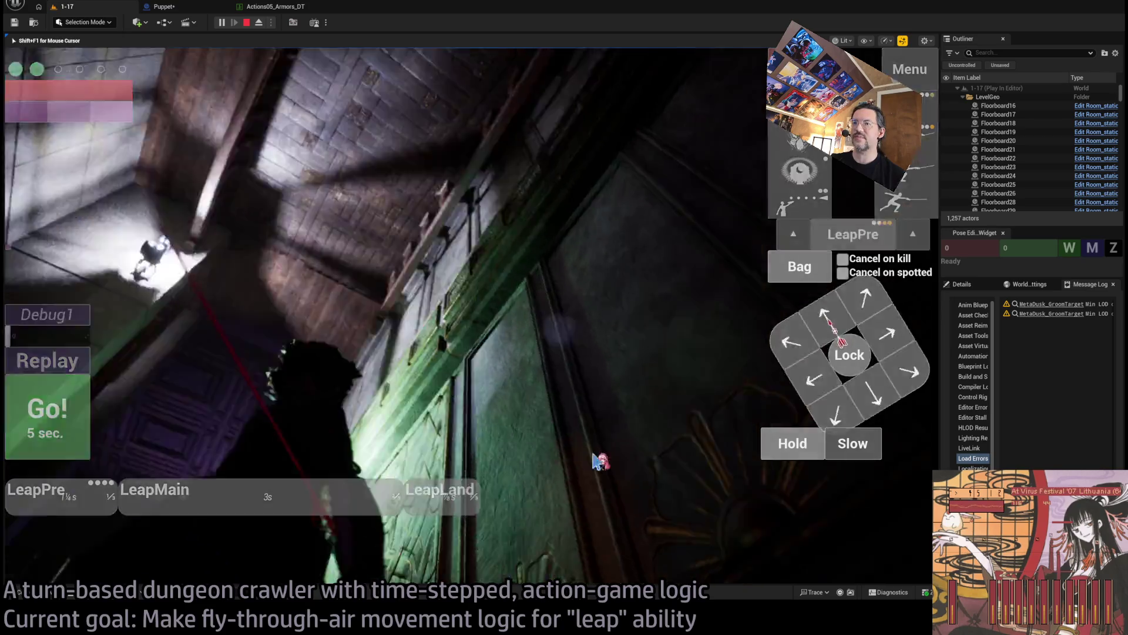
pyautogui.click(608, 466)
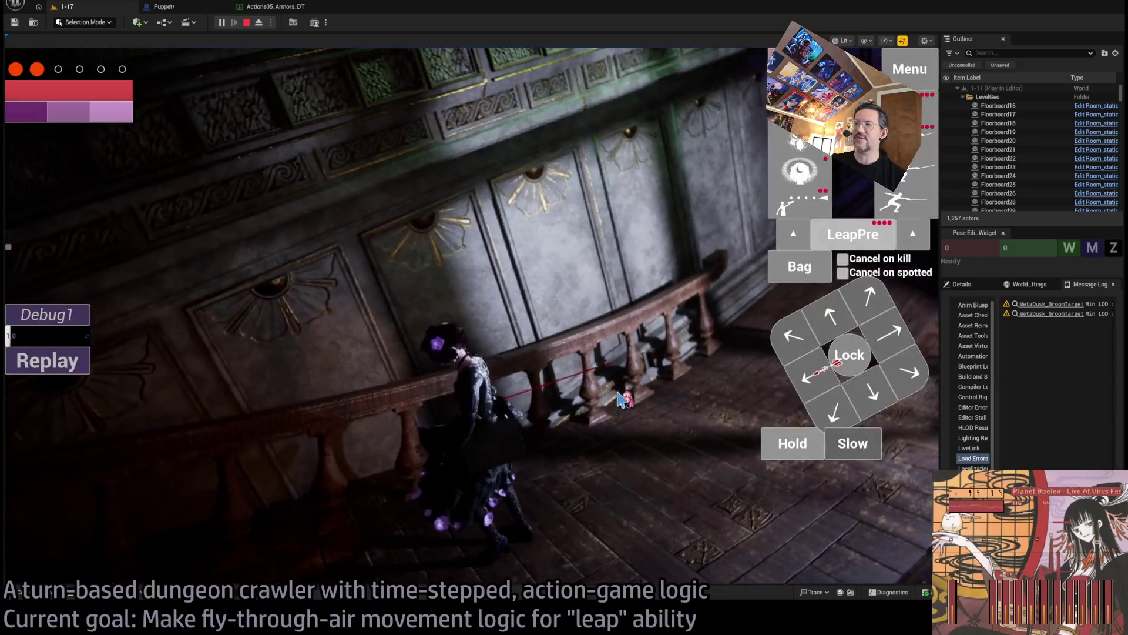
pyautogui.click(79, 365)
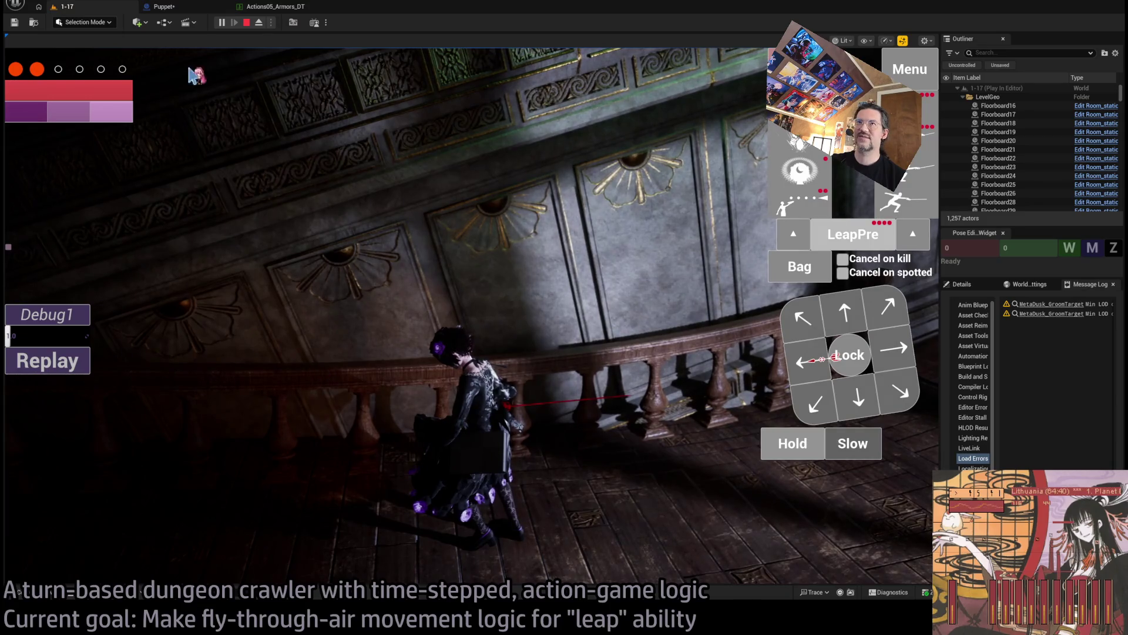
pyautogui.click(246, 23)
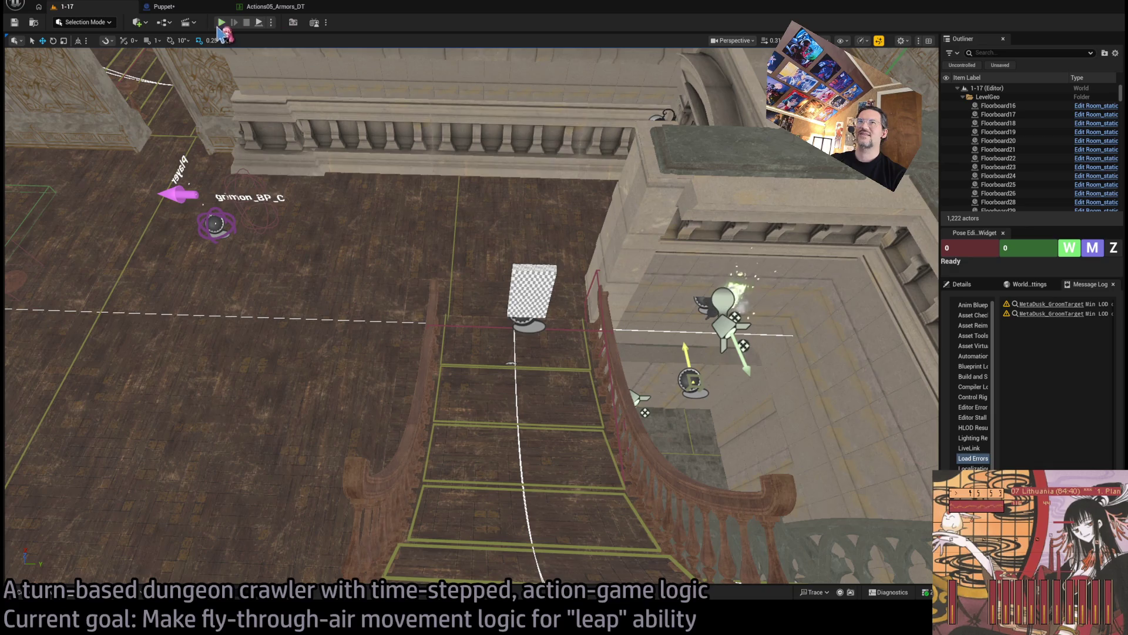
# Step: Start a play session and run several leap turns with LeapPre and Go!
pyautogui.hotkey('alt', 'p')
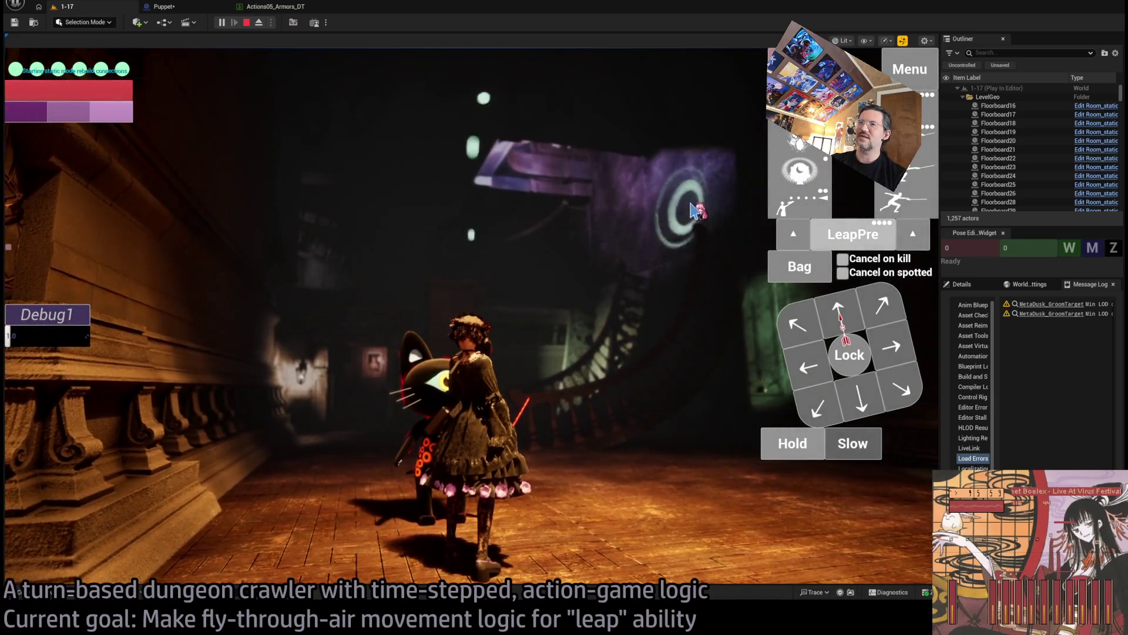
pyautogui.click(866, 234)
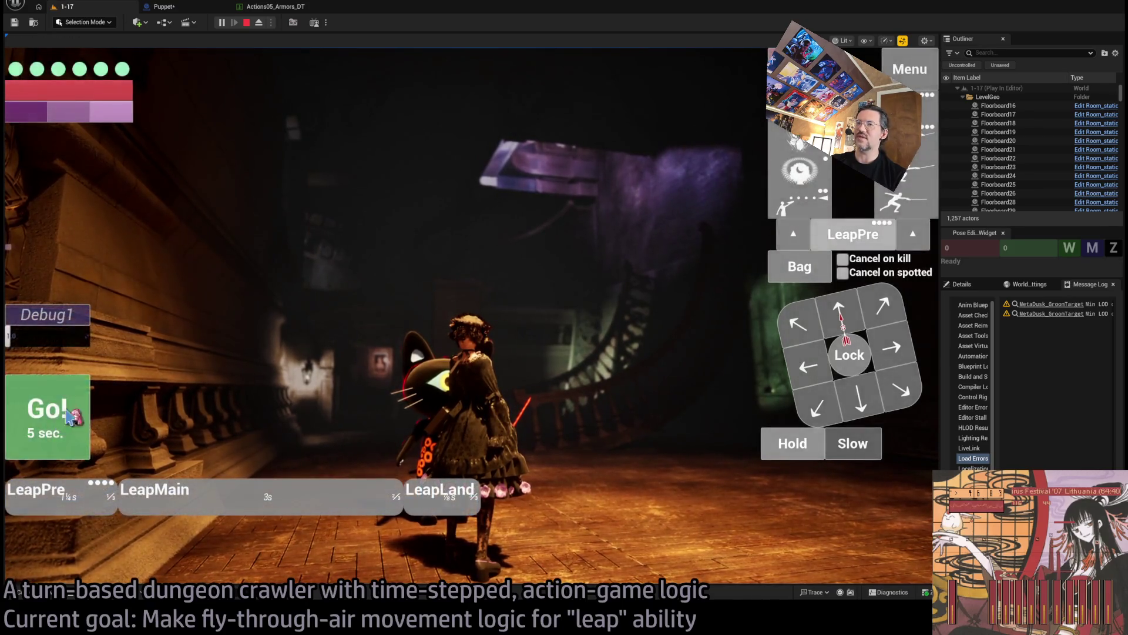
pyautogui.click(60, 422)
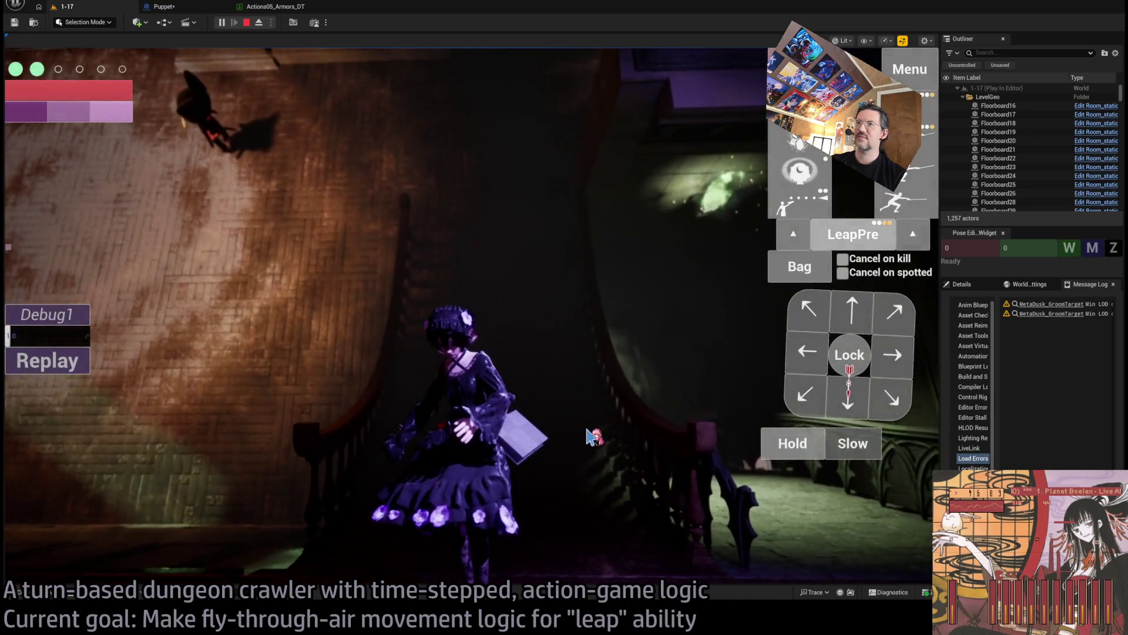
pyautogui.click(592, 436)
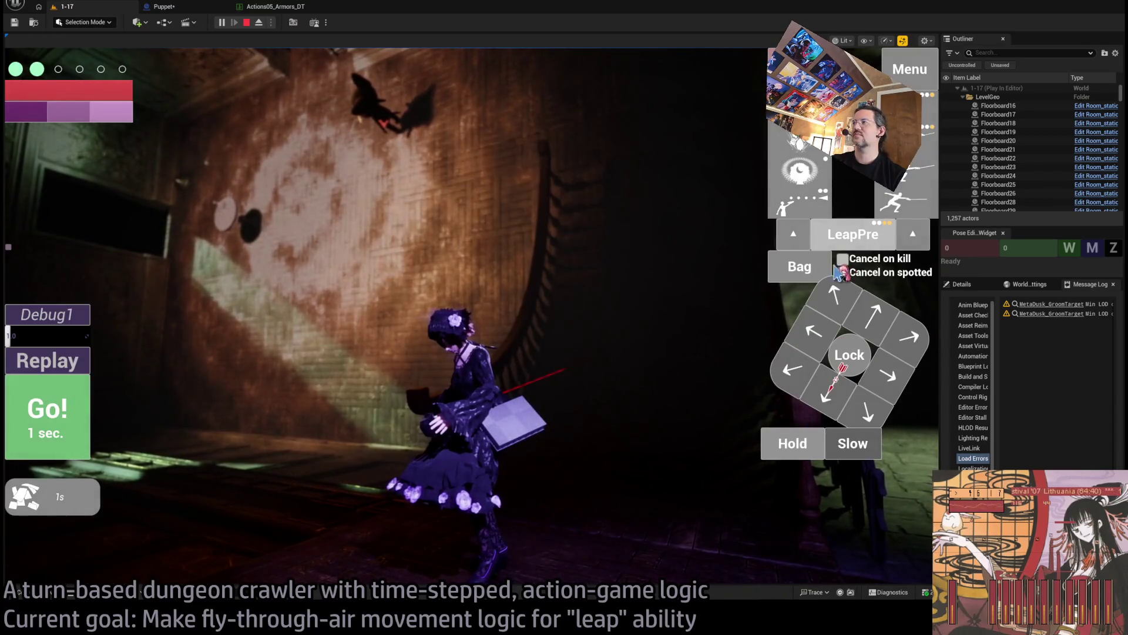
pyautogui.click(76, 405)
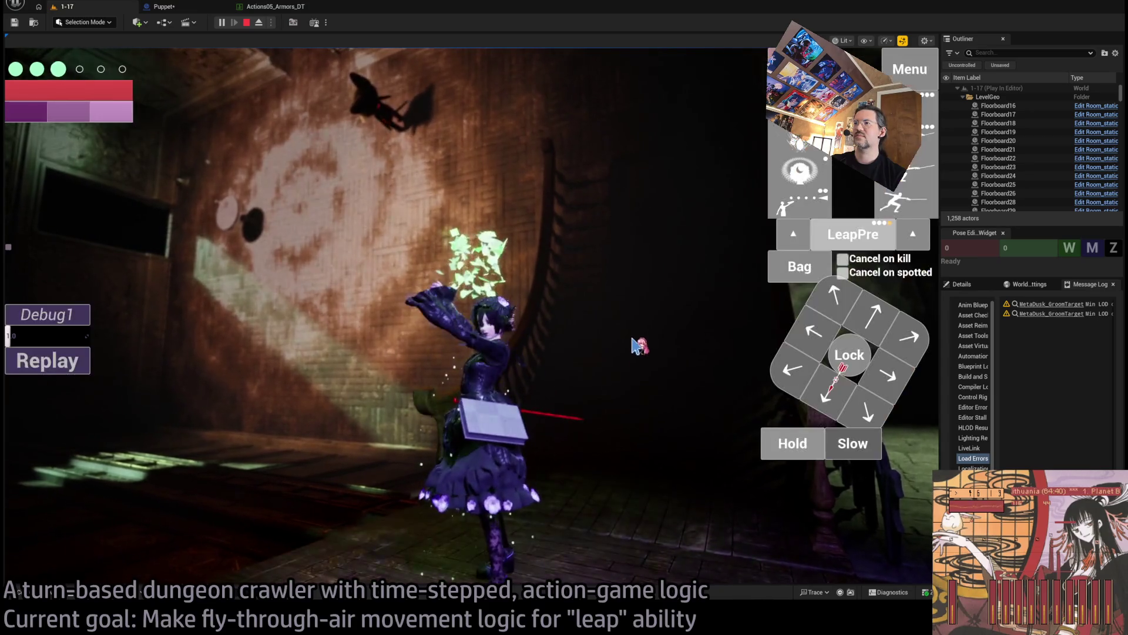
pyautogui.click(812, 201)
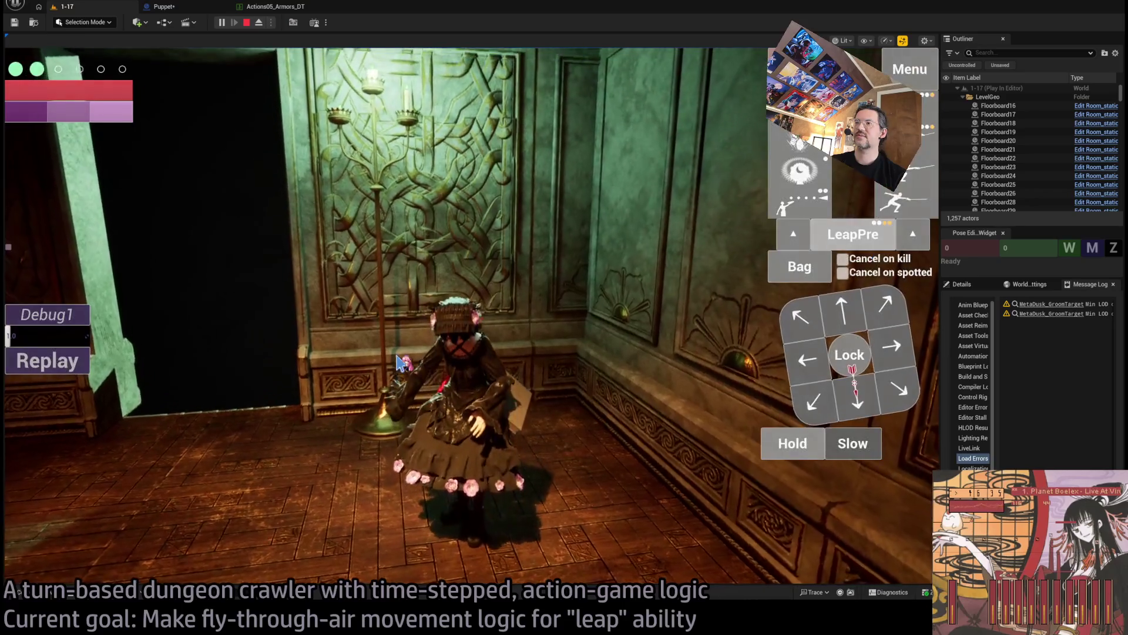
# Step: Watch the leap replay, stop the session, and jump the view to the Player area
pyautogui.click(68, 369)
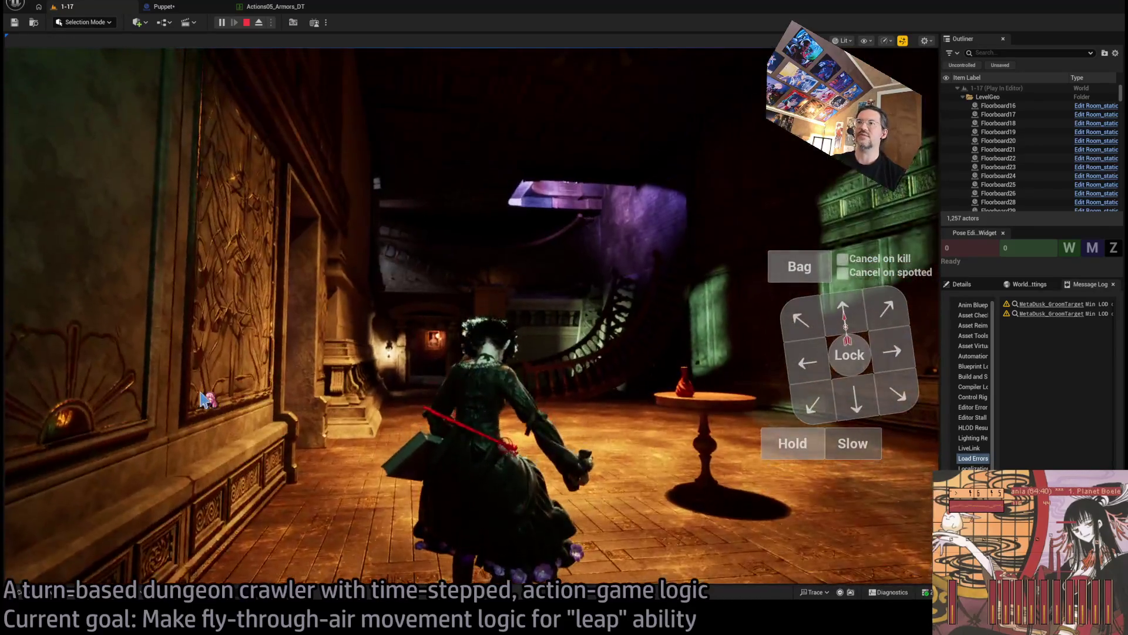
pyautogui.click(70, 367)
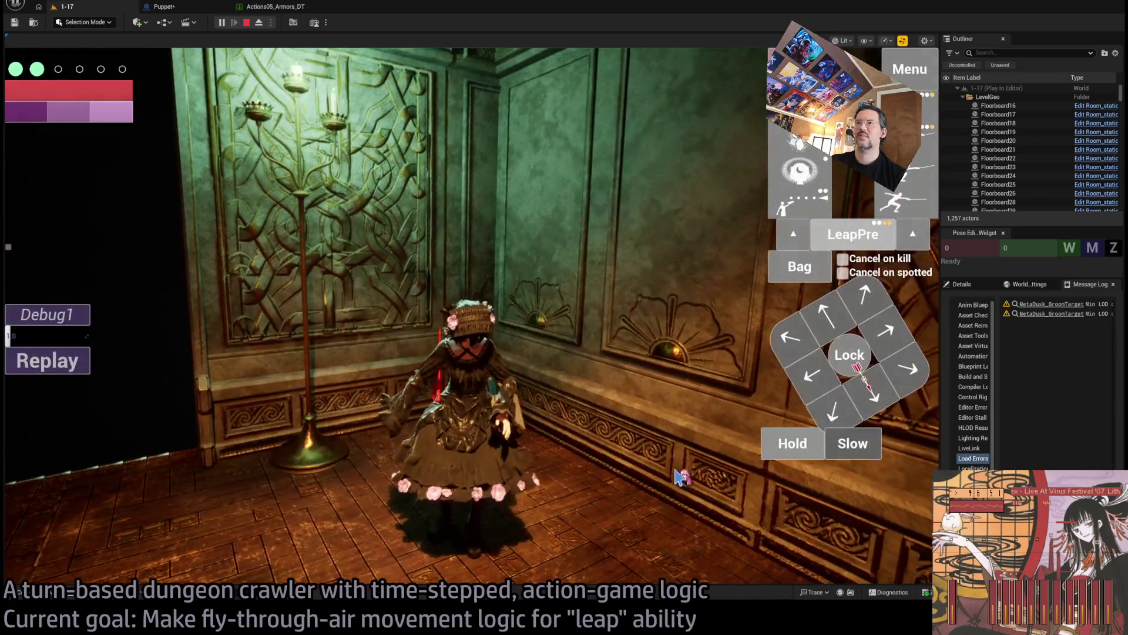
pyautogui.click(246, 22)
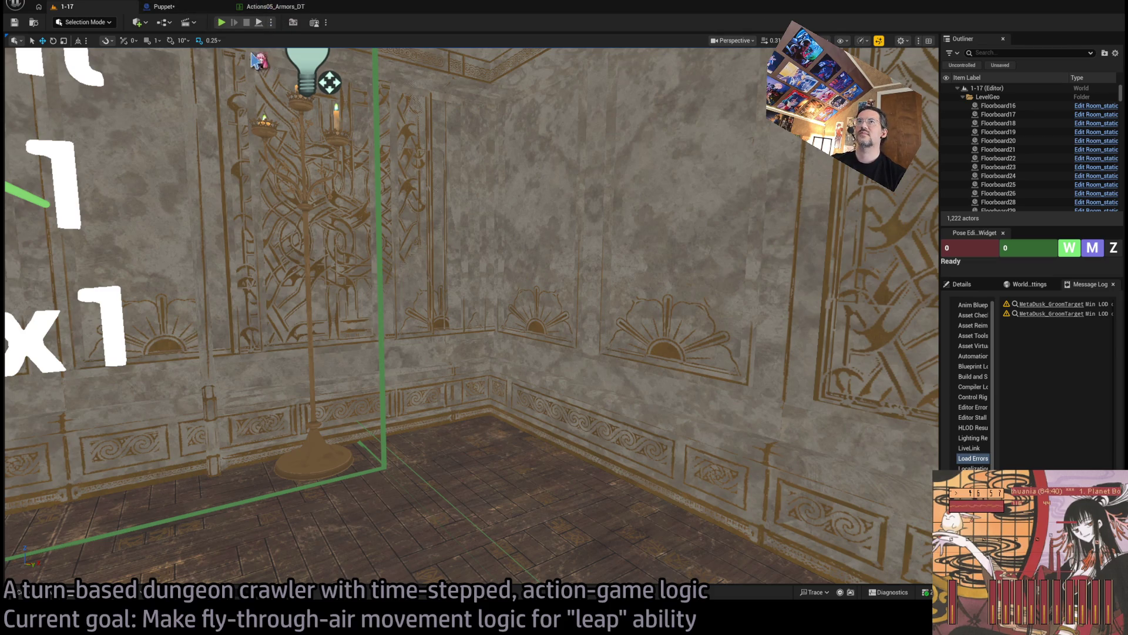
pyautogui.press('1')
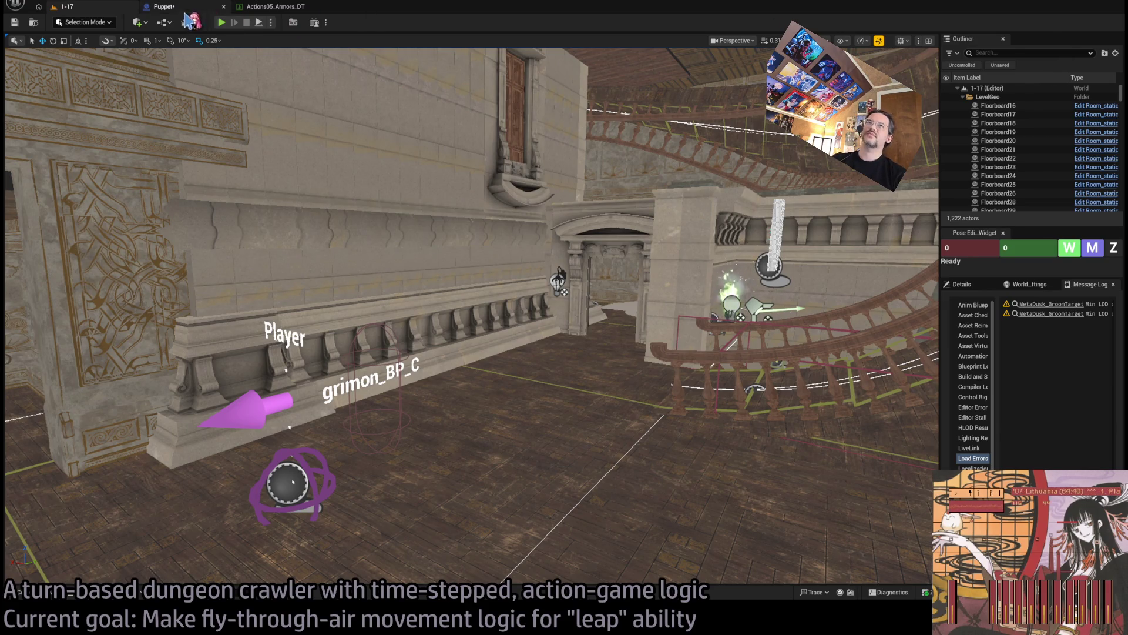
# Step: Bring up the Puppet EventGraph zoomed on the Update Position and Speed_boost_if_out_of_range nodes
pyautogui.click(176, 7)
pyautogui.scroll(-5, 436, 302)
pyautogui.scroll(6, 436, 302)
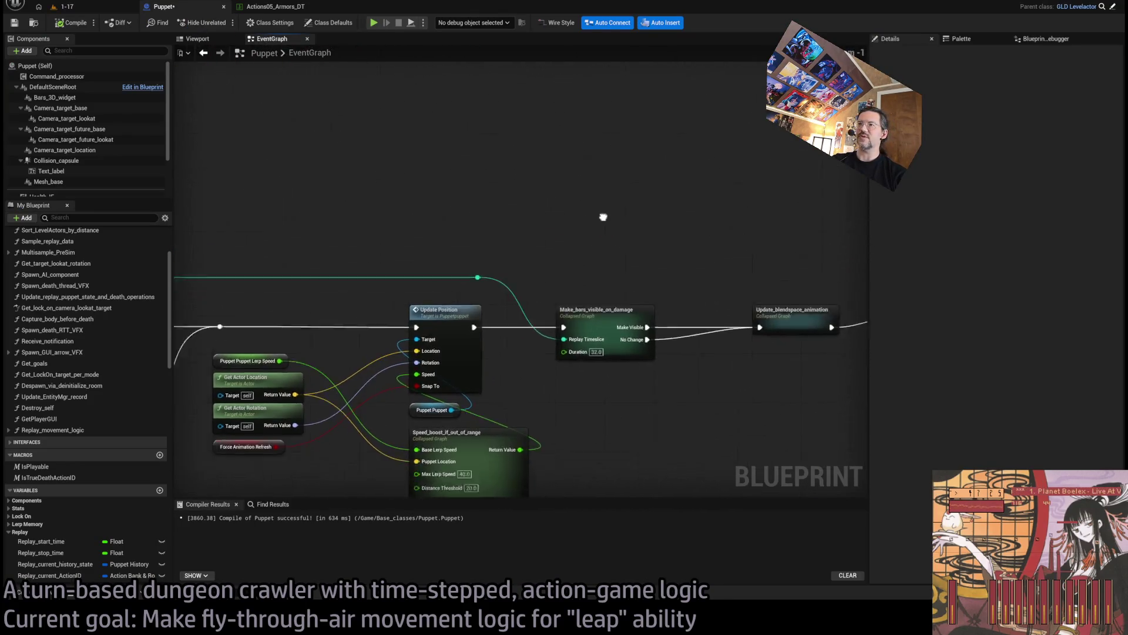
# Step: Paste a Draw Debug Arrow node and chain it between Update Position and Make_bars_visible_on_damage
pyautogui.moveTo(588, 229); pyautogui.dragTo(624, 191)
pyautogui.moveTo(728, 169); pyautogui.dragTo(636, 182)
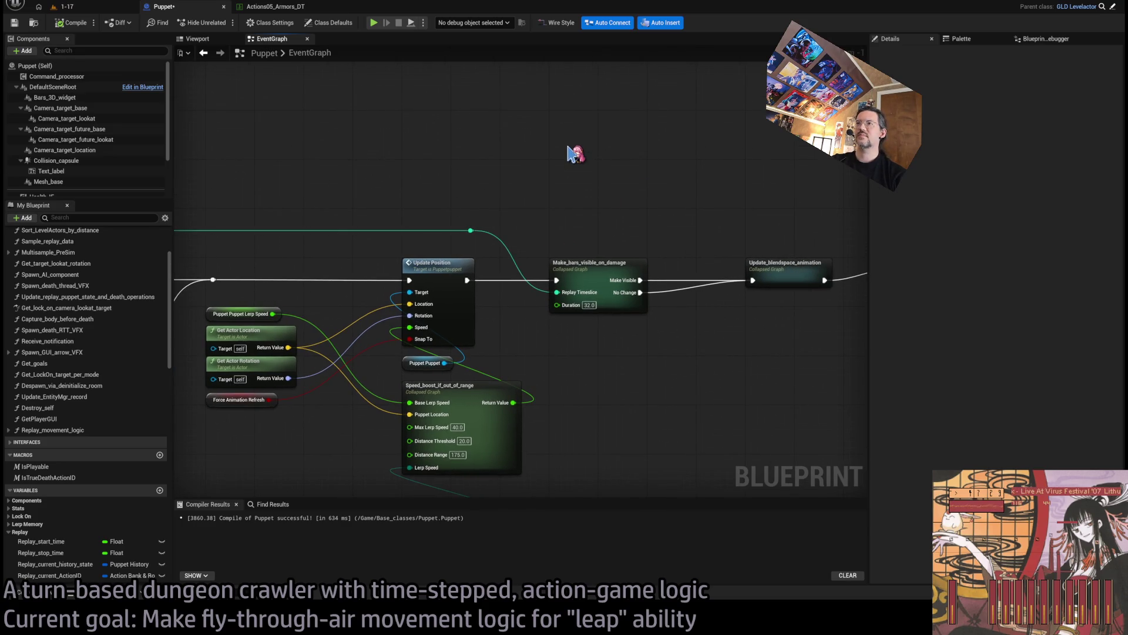
pyautogui.moveTo(579, 152); pyautogui.dragTo(629, 189)
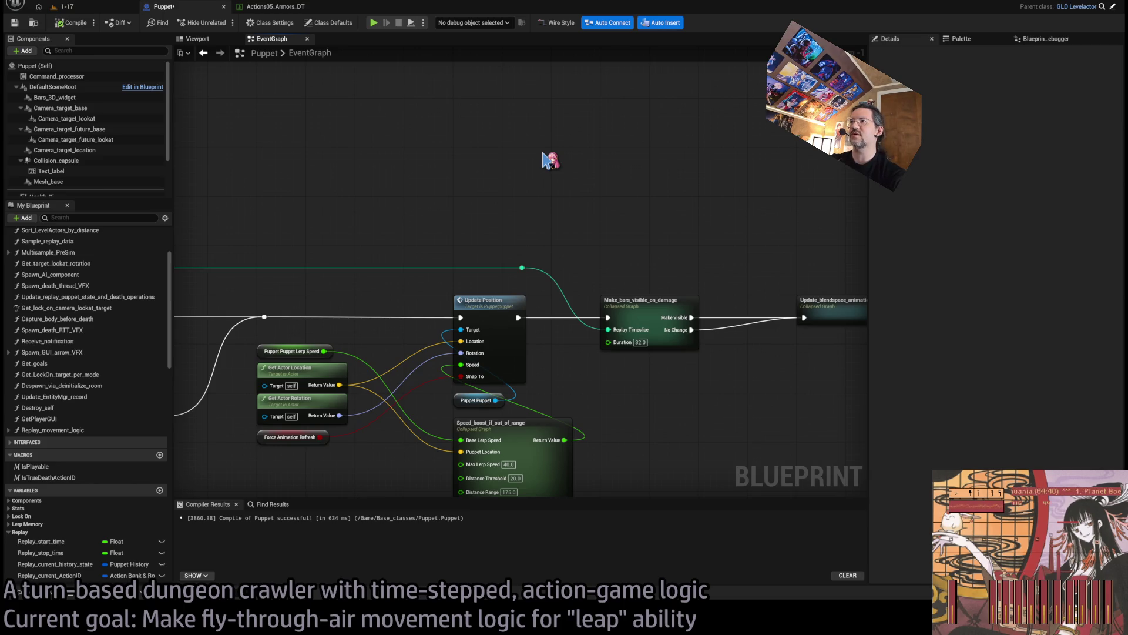
pyautogui.hotkey('ctrl', 'v')
pyautogui.moveTo(646, 202)
pyautogui.mouseDown()
pyautogui.moveTo(633, 272)
pyautogui.moveTo(620, 205)
pyautogui.mouseUp()
pyautogui.moveTo(505, 388)
pyautogui.mouseDown()
pyautogui.moveTo(486, 307)
pyautogui.moveTo(517, 158)
pyautogui.moveTo(504, 155)
pyautogui.mouseUp()
pyautogui.moveTo(598, 154); pyautogui.dragTo(595, 388)
pyautogui.moveTo(360, 423)
pyautogui.mouseDown()
pyautogui.moveTo(430, 227)
pyautogui.moveTo(537, 134)
pyautogui.mouseUp()
# Step: Add an offset-to-location node from the actor location and a Get Up Vector from its rotation
pyautogui.moveTo(362, 419); pyautogui.dragTo(365, 217)
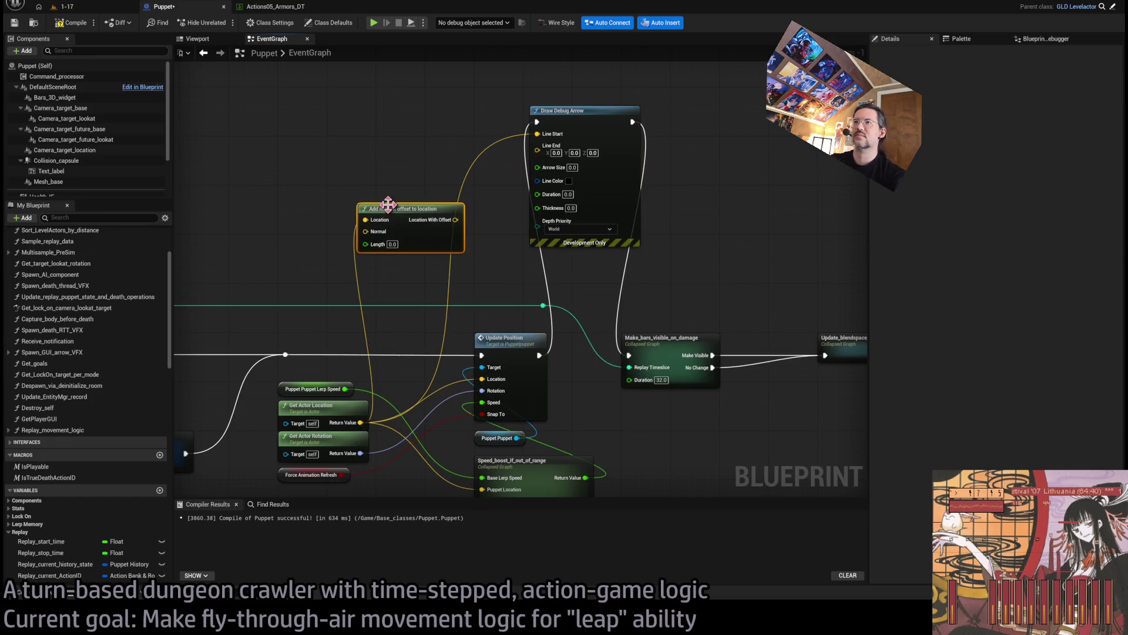
pyautogui.click(391, 219)
pyautogui.moveTo(360, 453)
pyautogui.mouseDown()
pyautogui.moveTo(337, 267)
pyautogui.moveTo(480, 390)
pyautogui.mouseUp()
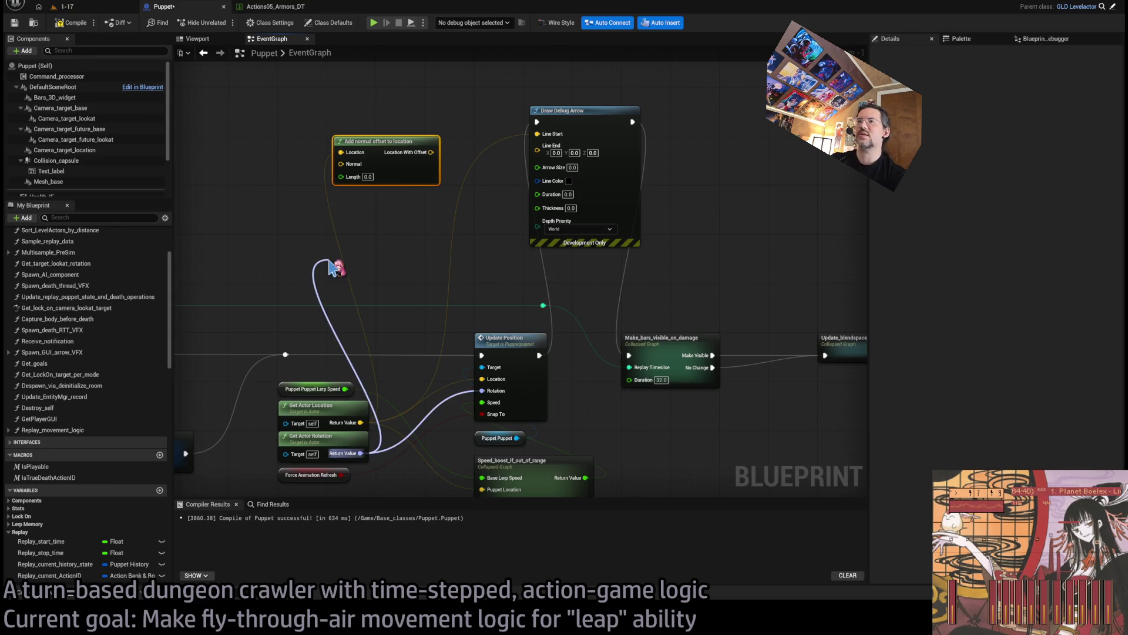
pyautogui.moveTo(337, 267); pyautogui.dragTo(333, 259)
pyautogui.click(338, 270)
pyautogui.click(354, 211)
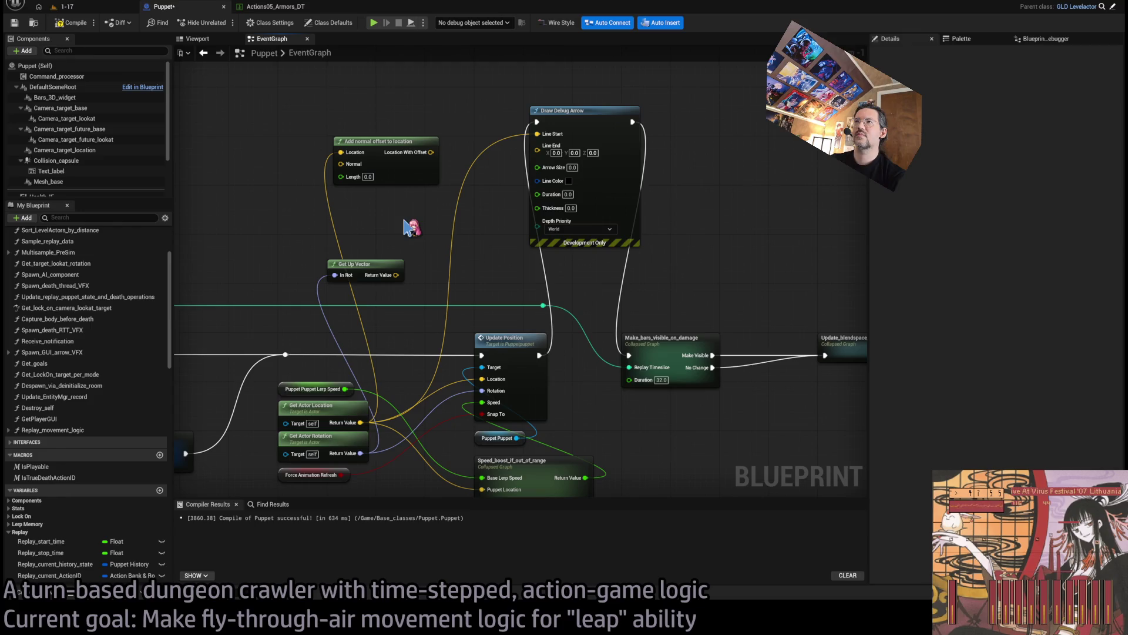
# Step: Replace the arrow with a Draw Debug Coordinate System node between Update Position and Make_bars_visible_on_damage
pyautogui.click(517, 112)
pyautogui.press('Delete')
pyautogui.moveTo(539, 355); pyautogui.dragTo(536, 166)
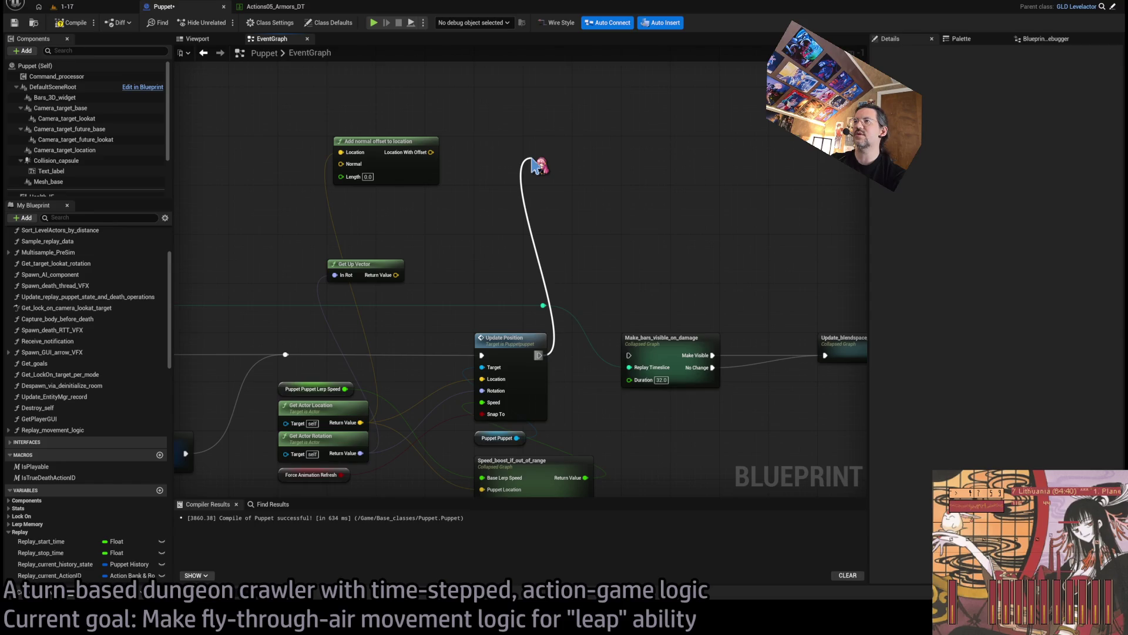
pyautogui.moveTo(536, 166); pyautogui.dragTo(536, 166)
pyautogui.press('Return')
pyautogui.moveTo(615, 188)
pyautogui.mouseDown()
pyautogui.moveTo(628, 142)
pyautogui.moveTo(629, 355)
pyautogui.mouseUp()
pyautogui.moveTo(431, 152)
pyautogui.mouseDown()
pyautogui.moveTo(552, 146)
pyautogui.moveTo(478, 219)
pyautogui.moveTo(396, 274)
pyautogui.moveTo(551, 140)
pyautogui.mouseUp()
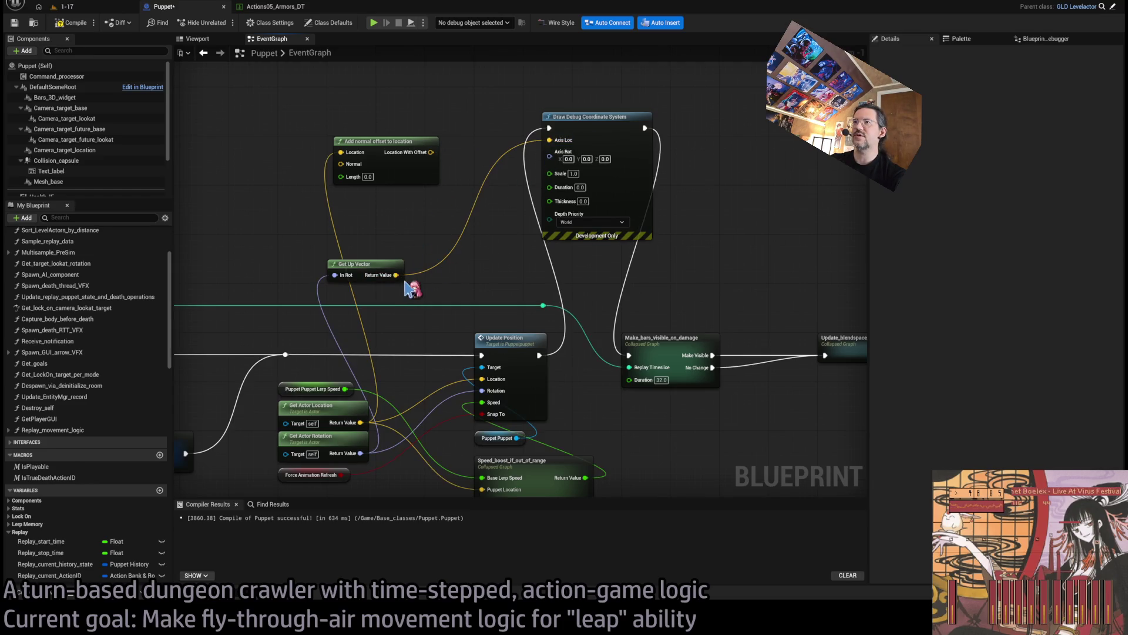
# Step: Remove the Get Up Vector and offset nodes, feeding the actor location straight into Axis Loc
pyautogui.keyDown('alt'); pyautogui.click(549, 140); pyautogui.keyUp('alt')
pyautogui.click(365, 264)
pyautogui.press('Delete')
pyautogui.moveTo(360, 422)
pyautogui.mouseDown()
pyautogui.moveTo(551, 139)
pyautogui.moveTo(360, 453)
pyautogui.mouseUp()
pyautogui.click(429, 155)
pyautogui.press('Delete')
# Step: Set the axes Scale to 200 and Duration to 1, then compile the Puppet
pyautogui.click(573, 164)
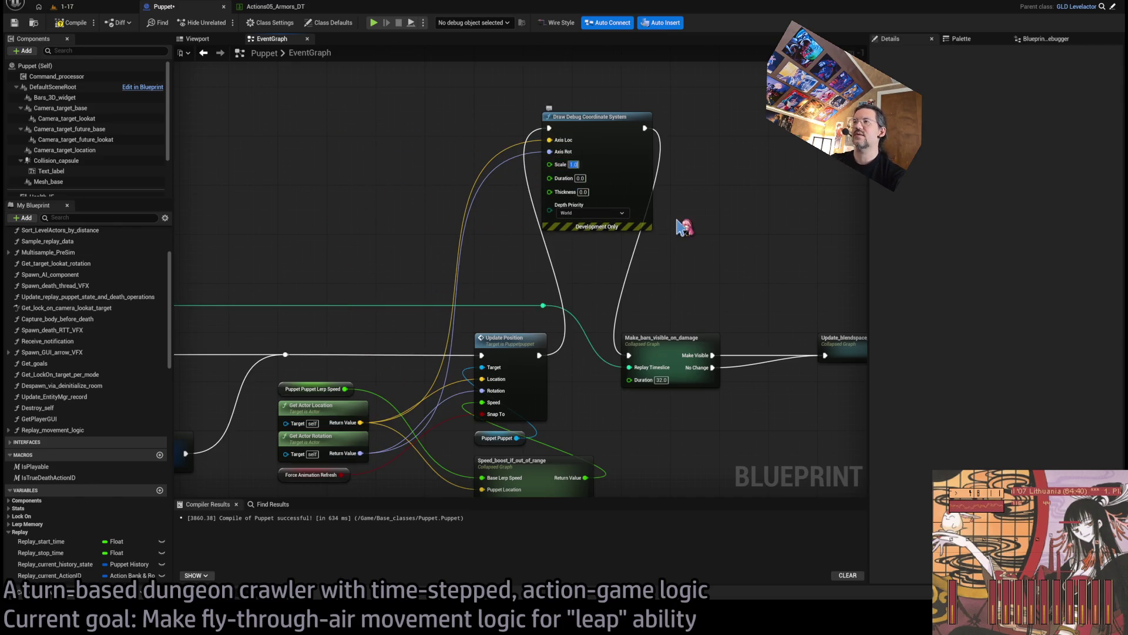
pyautogui.write('200')
pyautogui.press('Return')
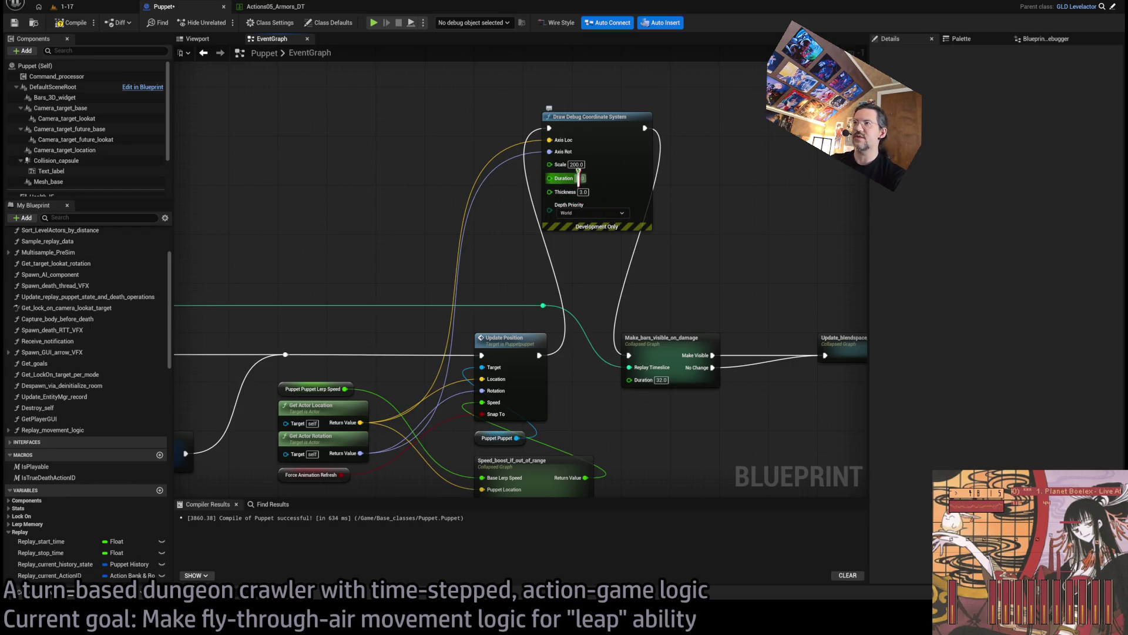
pyautogui.click(579, 178)
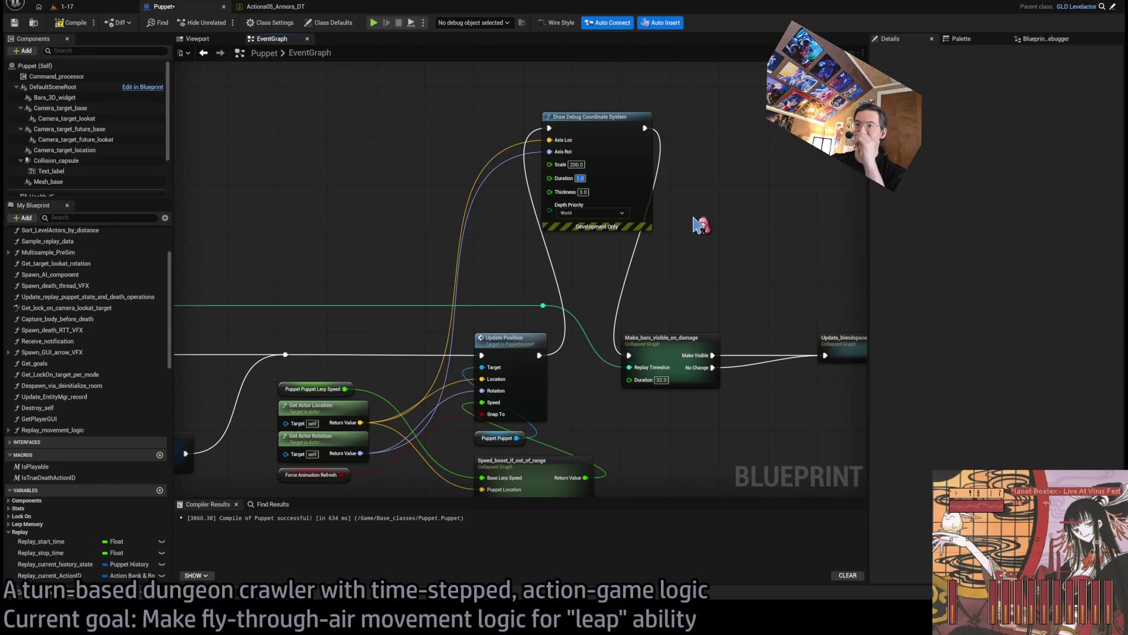
pyautogui.press('Return')
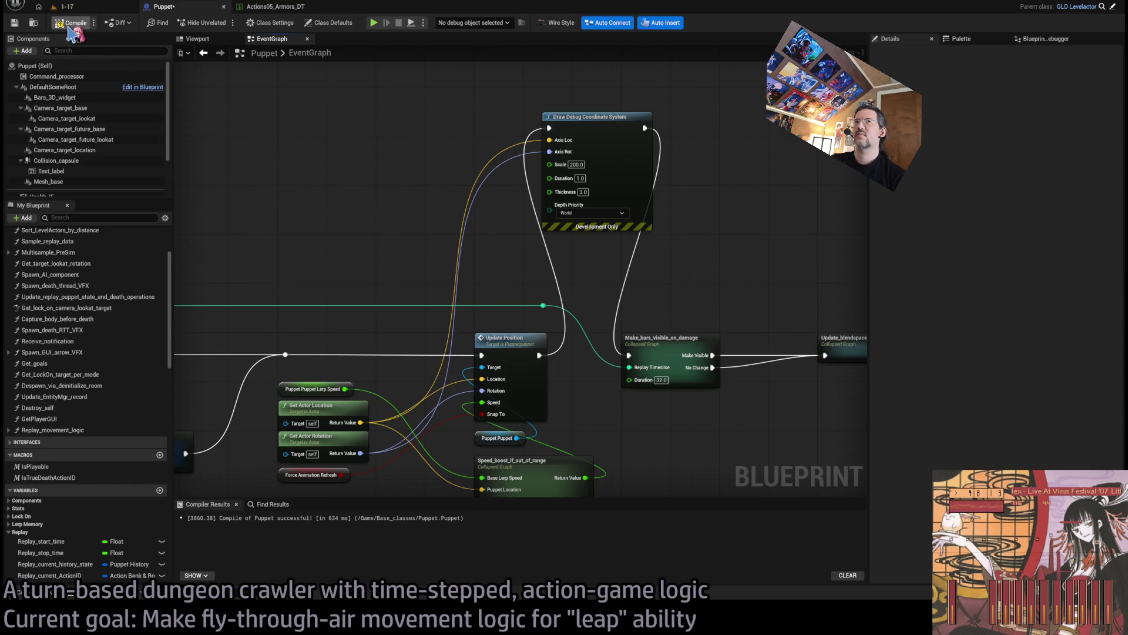
pyautogui.click(71, 24)
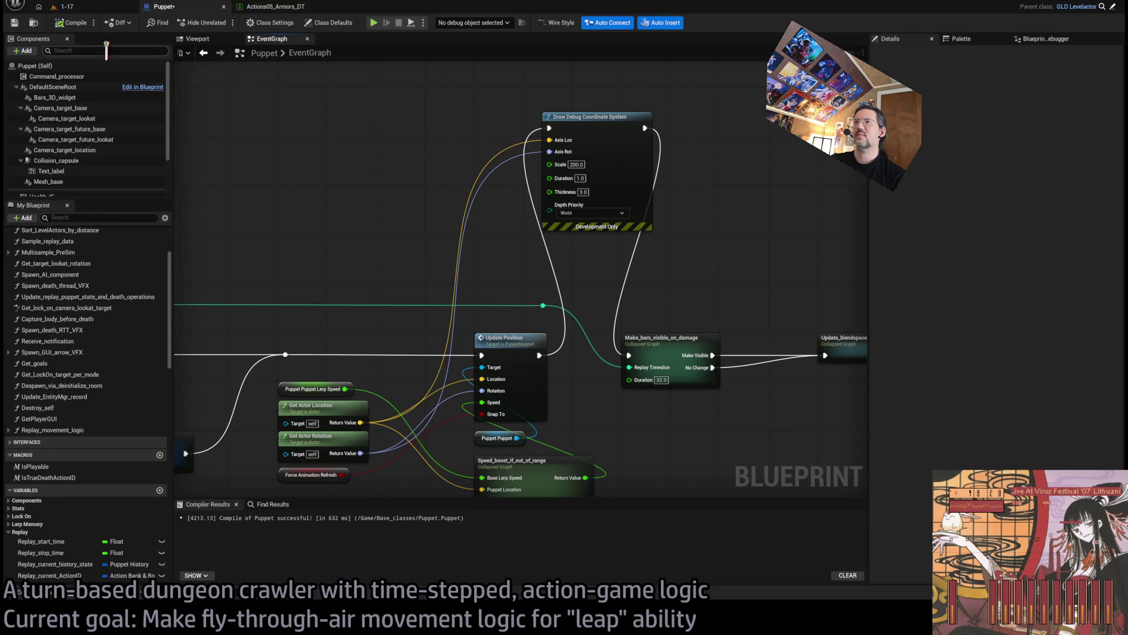
# Step: Play-test the leap in level 1-17, ejecting with F8 to orbit around the red, green and blue axes
pyautogui.click(75, 9)
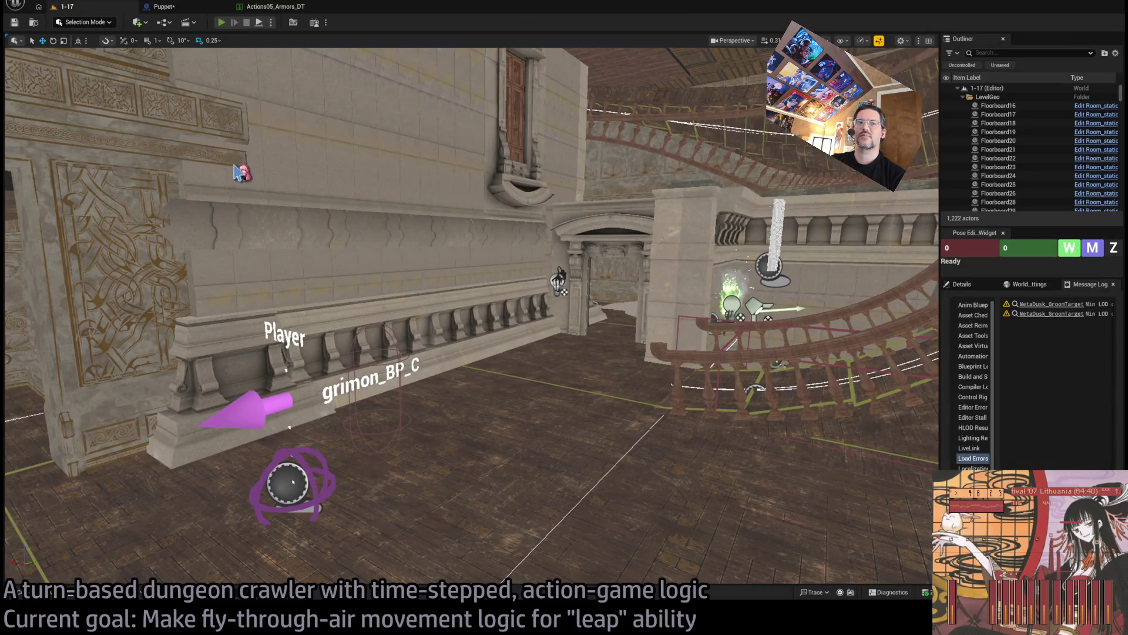
pyautogui.hotkey('alt', 'p')
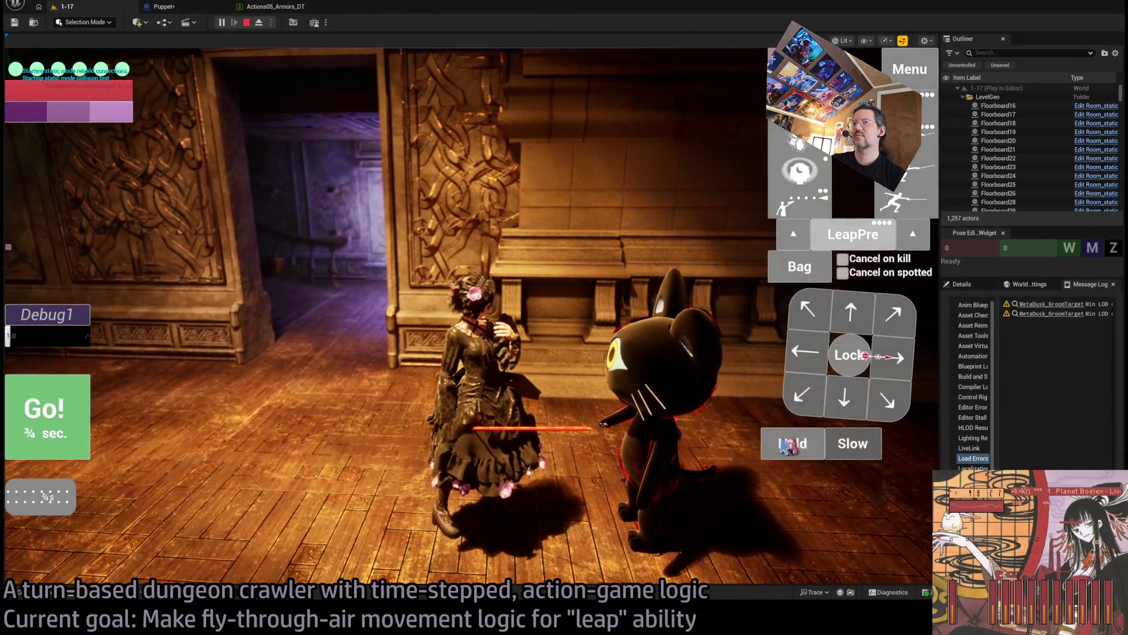
pyautogui.click(758, 167)
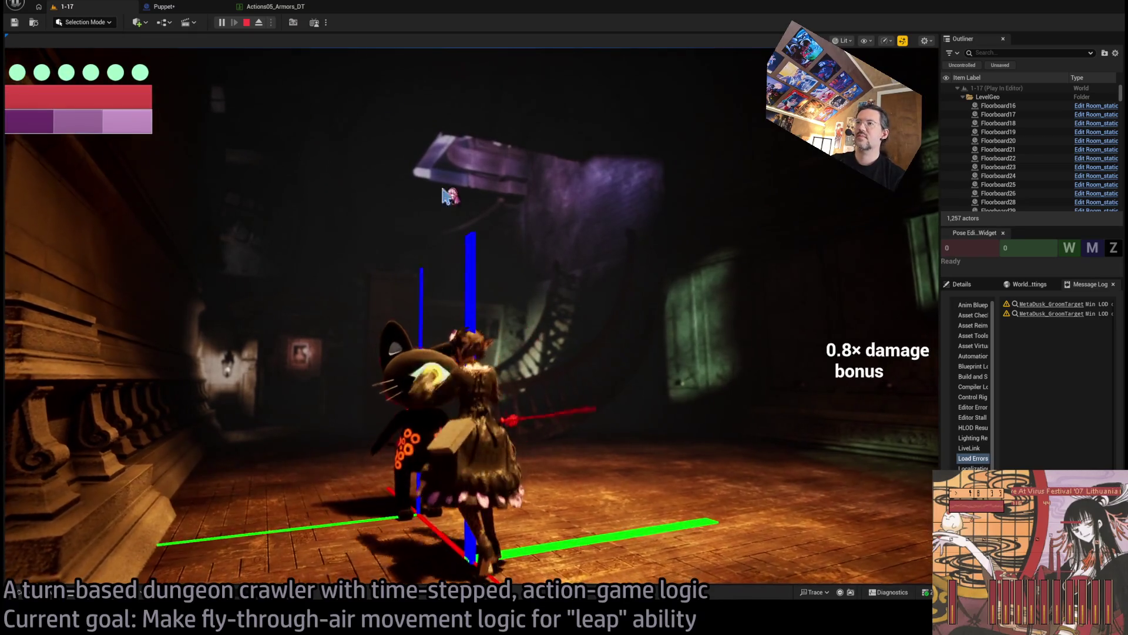
pyautogui.press('F8')
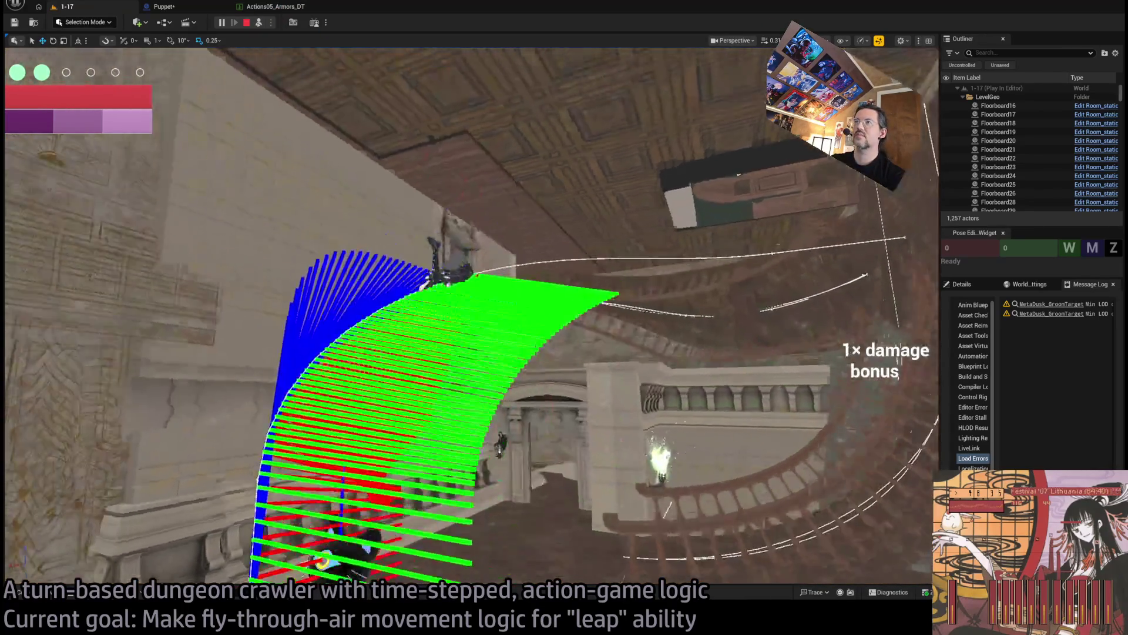
pyautogui.moveTo(524, 219); pyautogui.dragTo(523, 219)
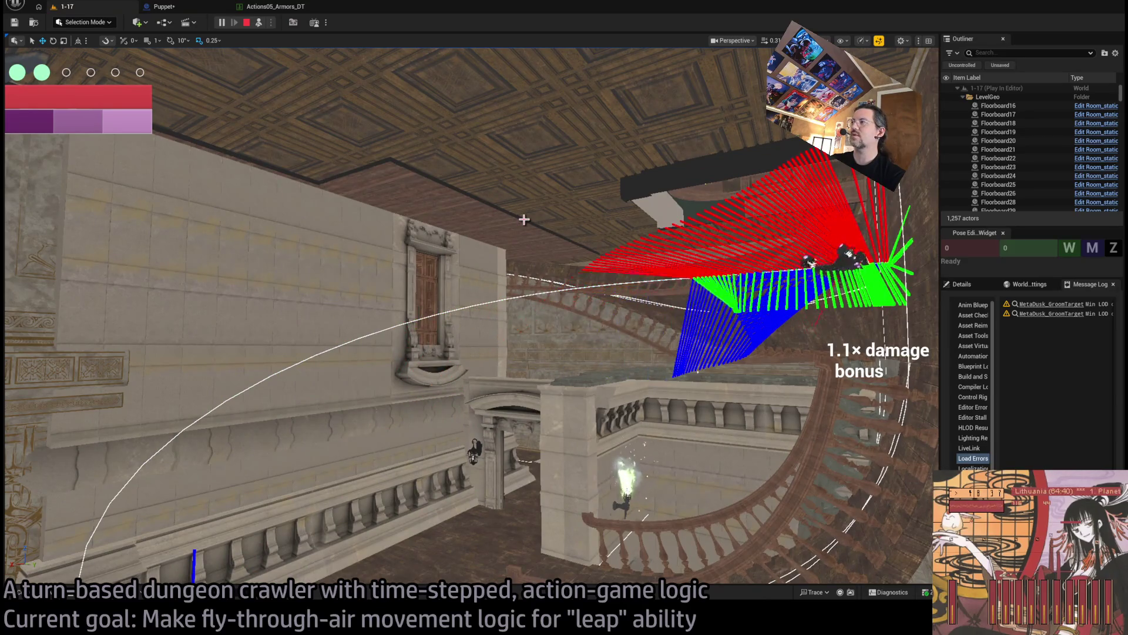
pyautogui.click(189, 9)
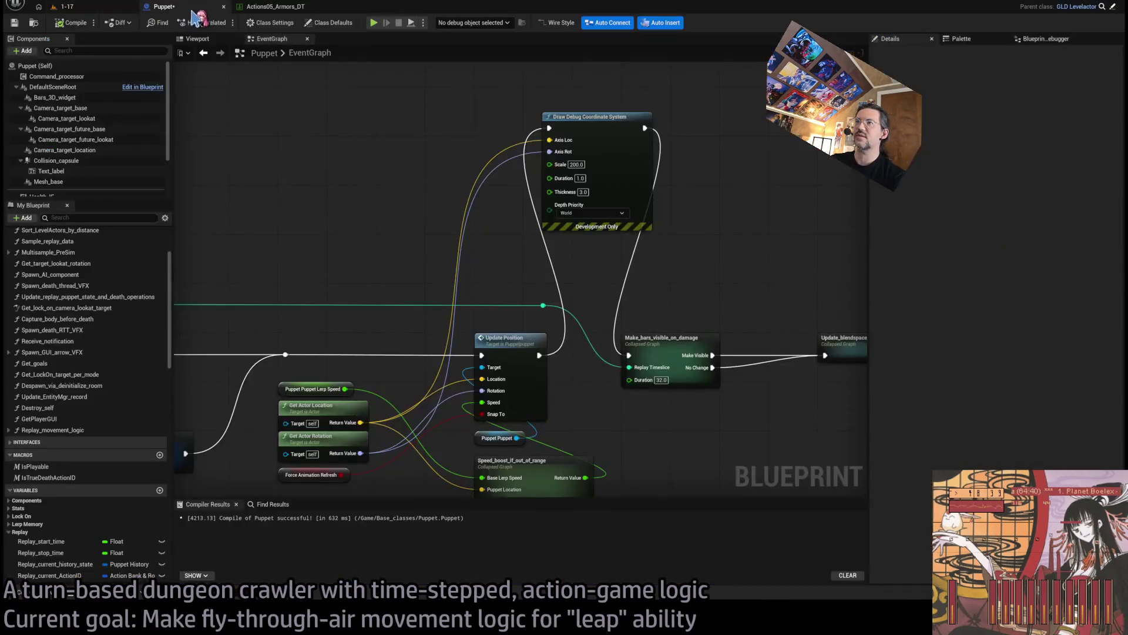
# Step: Wire Replay Current History State's Where Location and Rotation into Axis Loc and Axis Rot, then compile
pyautogui.scroll(-2, 470, 139)
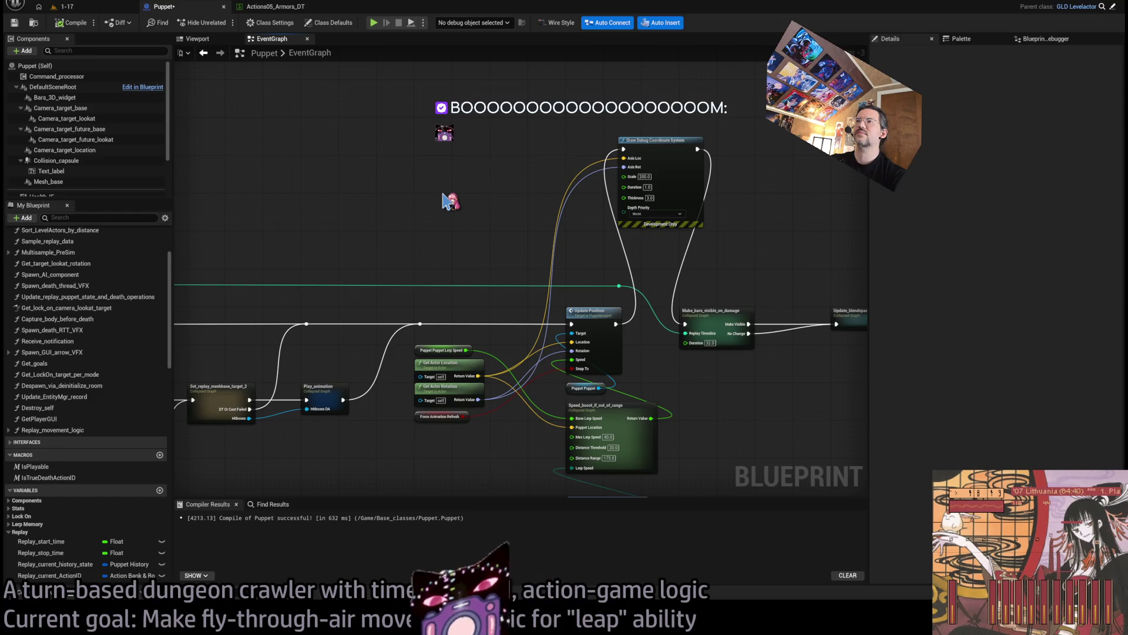
pyautogui.scroll(-7, 29, 300)
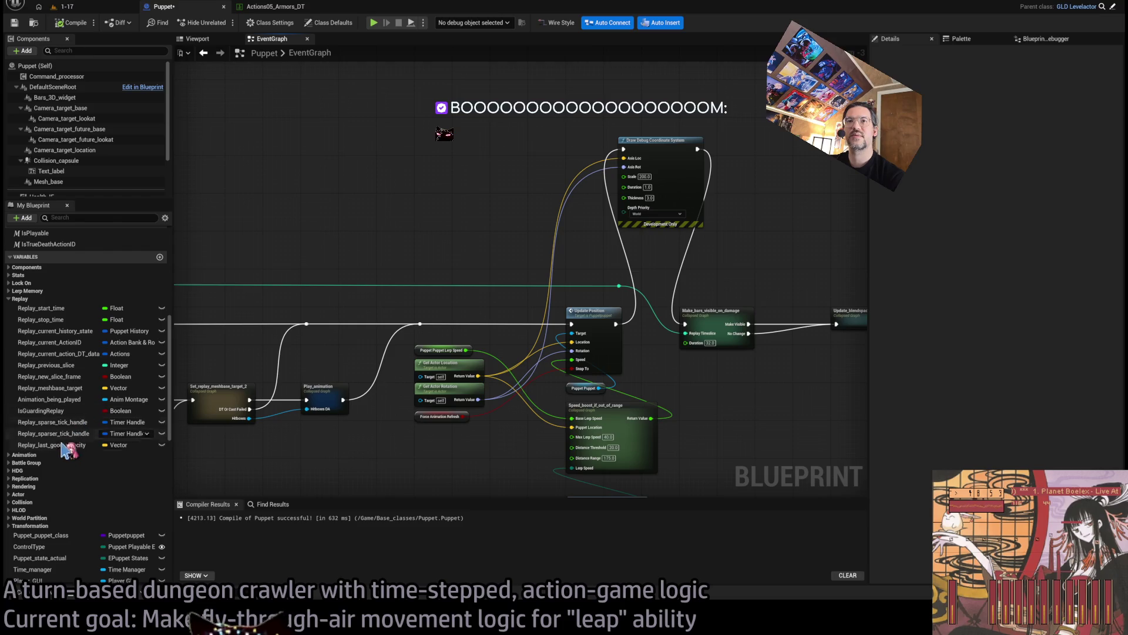
pyautogui.click(74, 331)
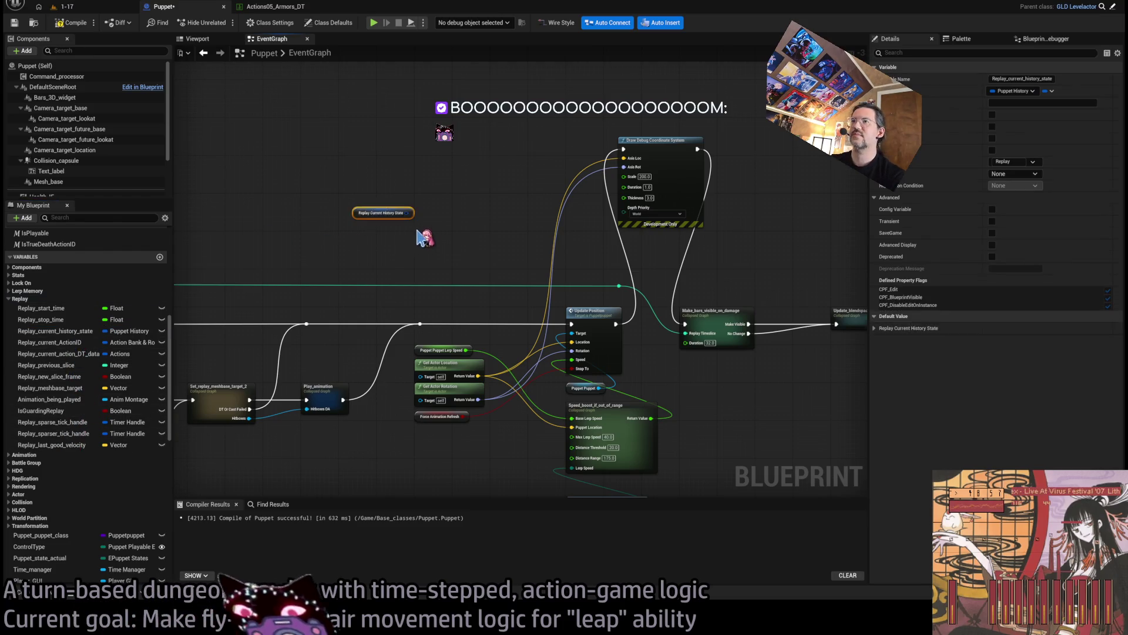
pyautogui.scroll(2, 416, 235)
pyautogui.moveTo(403, 205)
pyautogui.mouseDown()
pyautogui.moveTo(428, 196)
pyautogui.moveTo(431, 173)
pyautogui.mouseUp()
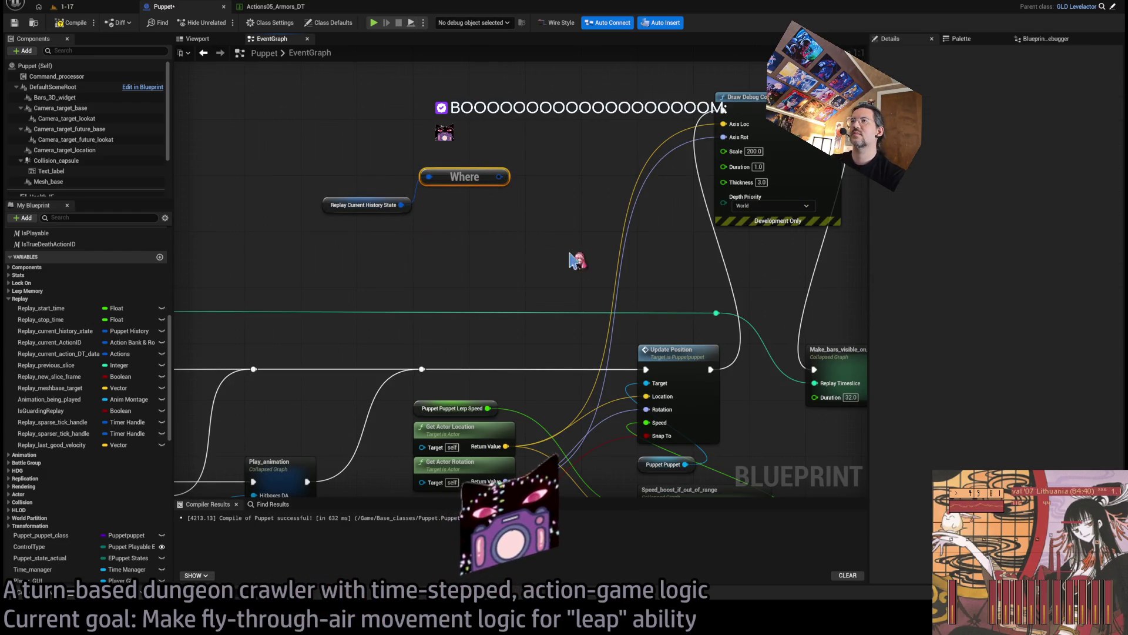
pyautogui.moveTo(519, 163); pyautogui.dragTo(723, 124)
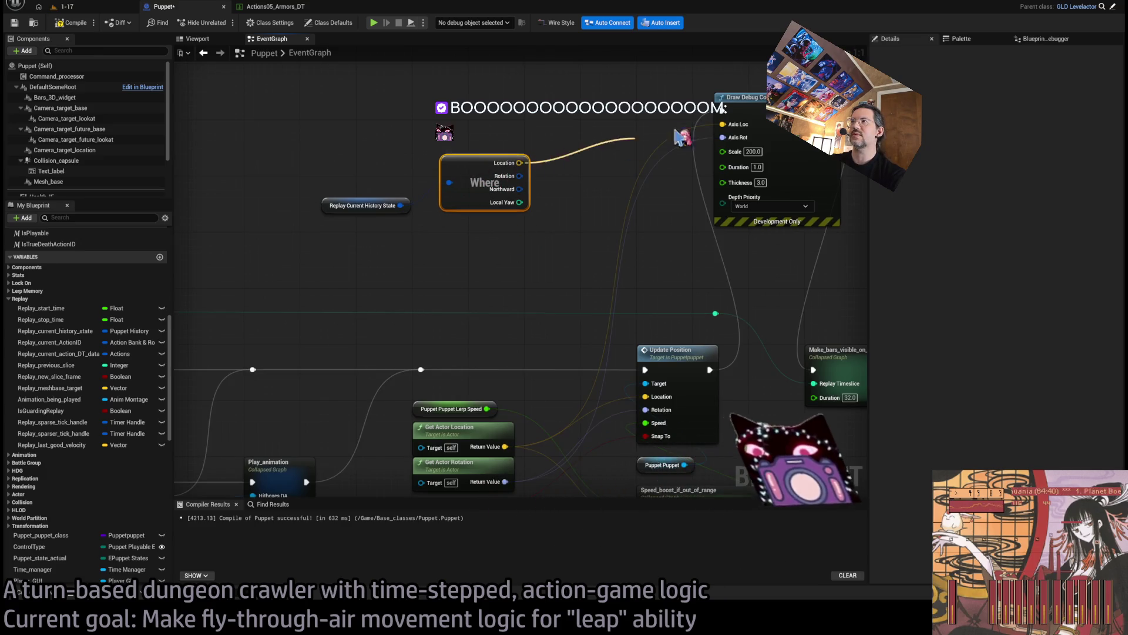
pyautogui.moveTo(520, 176); pyautogui.dragTo(723, 137)
pyautogui.moveTo(511, 188); pyautogui.dragTo(517, 223)
pyautogui.click(510, 167)
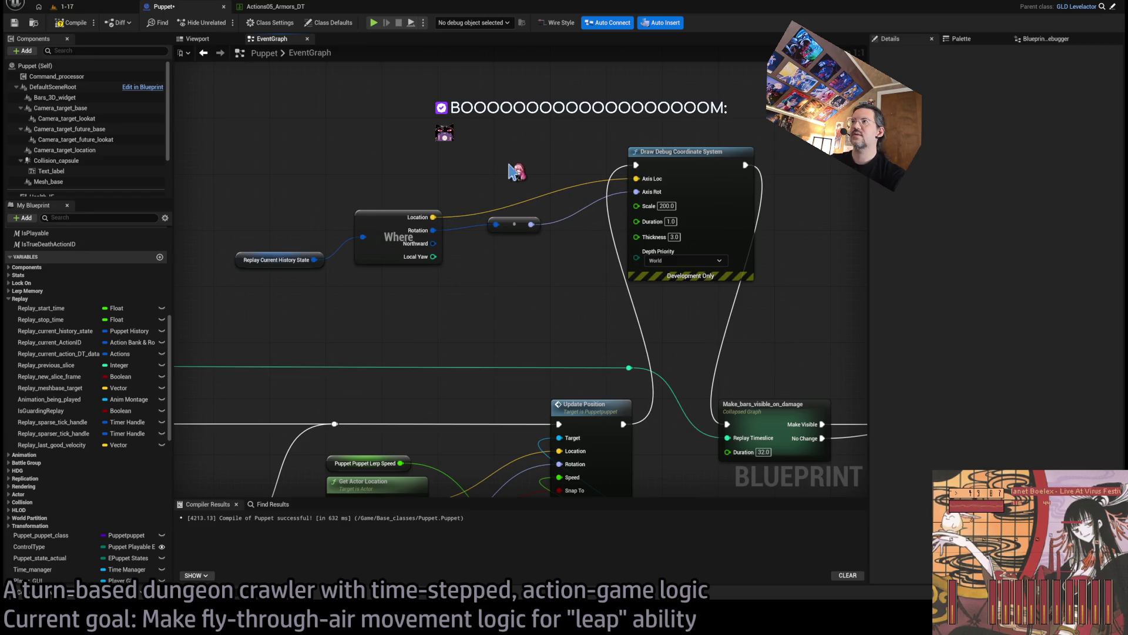
pyautogui.click(64, 6)
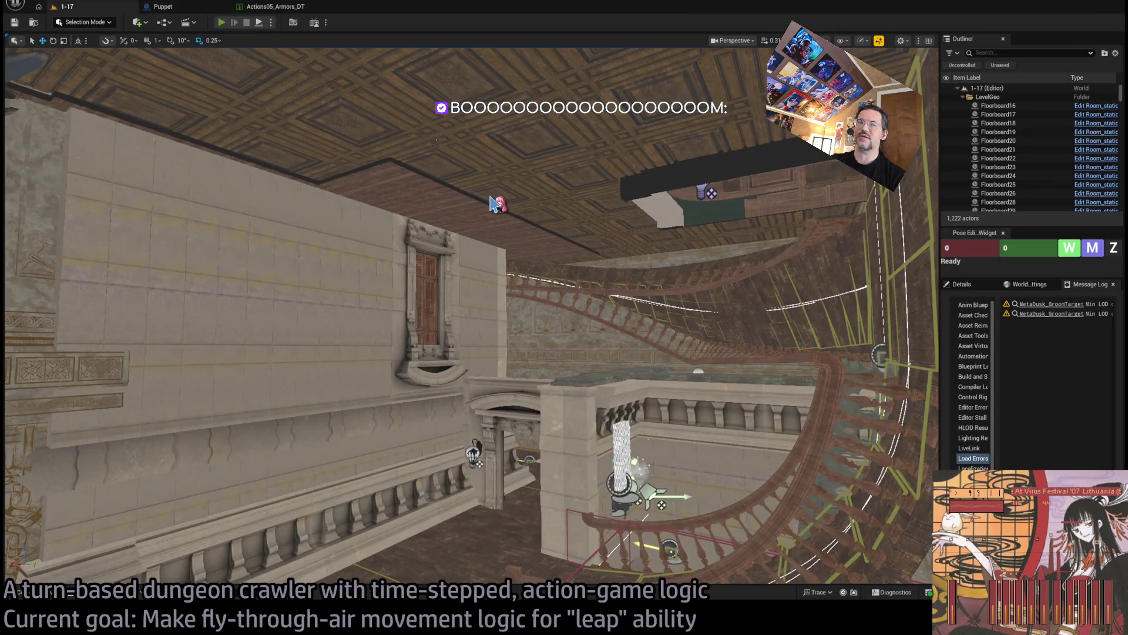
pyautogui.hotkey('alt', 'p')
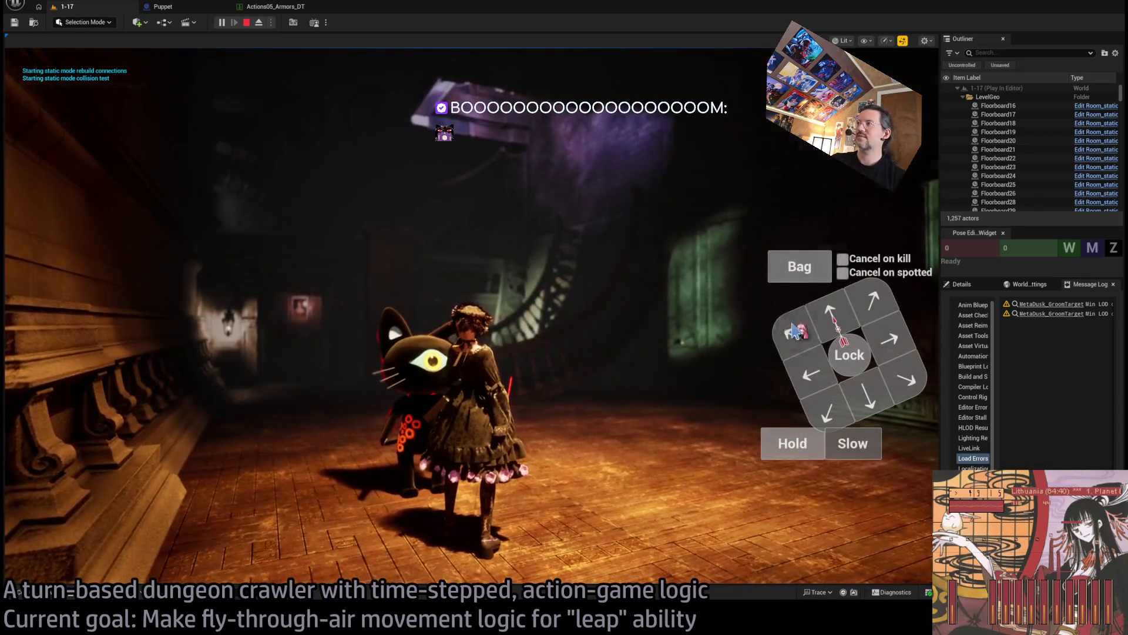
pyautogui.click(456, 260)
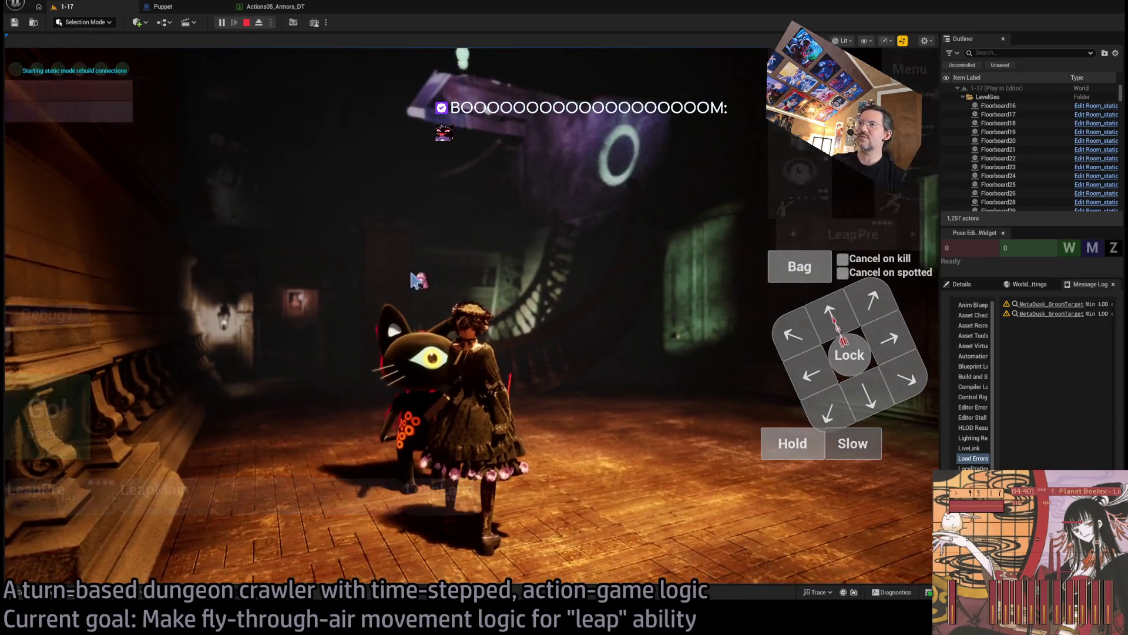
pyautogui.click(71, 420)
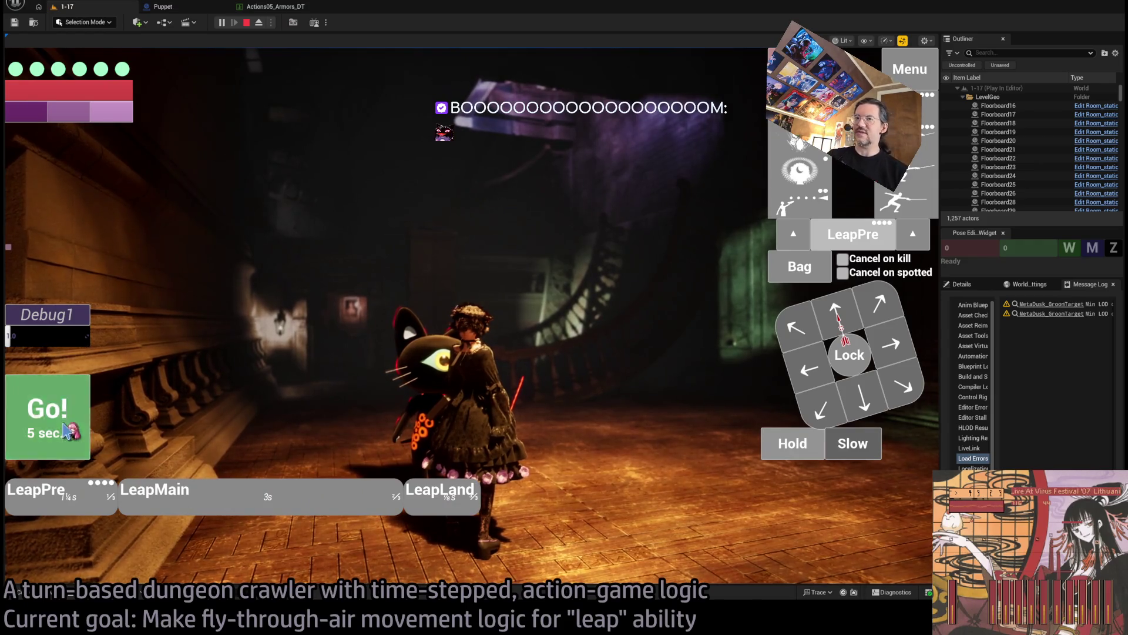
pyautogui.click(103, 426)
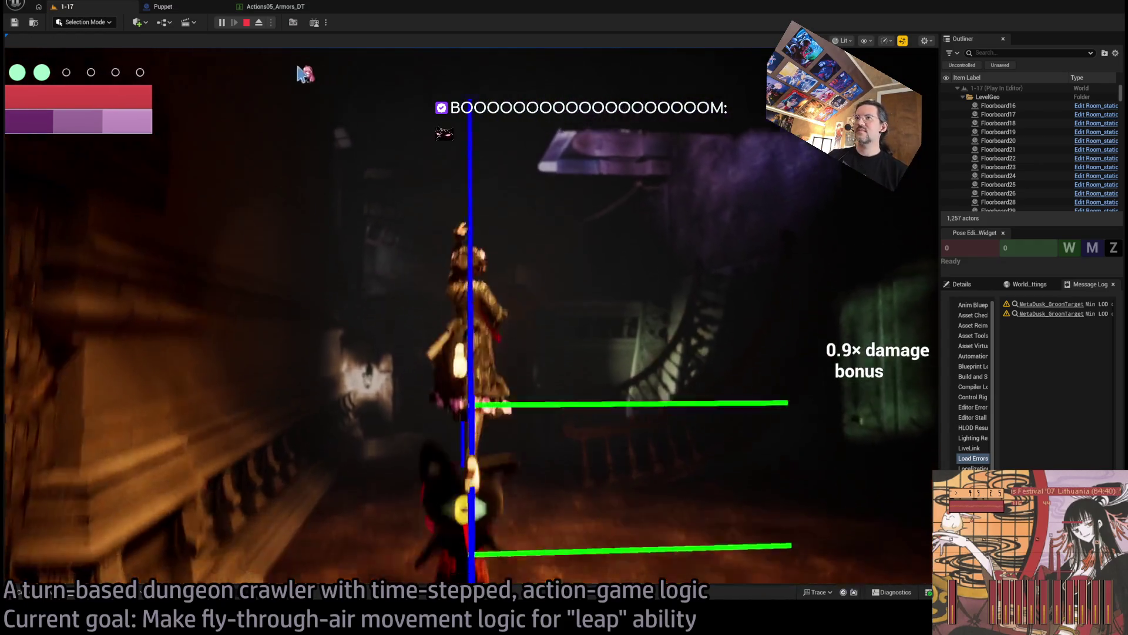
pyautogui.click(259, 23)
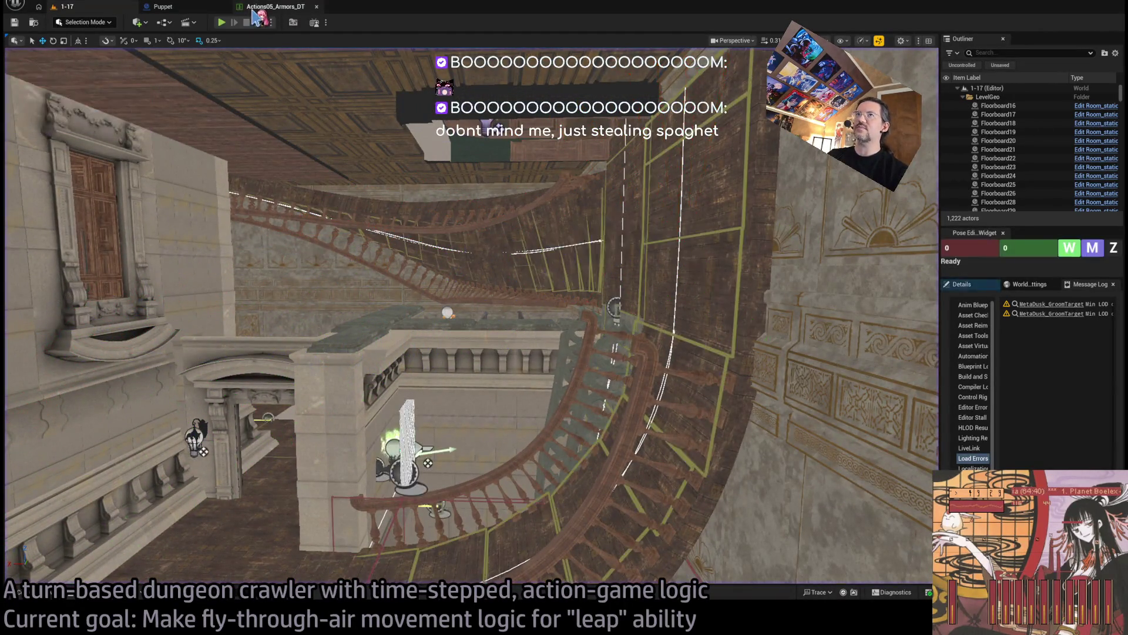
pyautogui.click(261, 6)
pyautogui.click(196, 8)
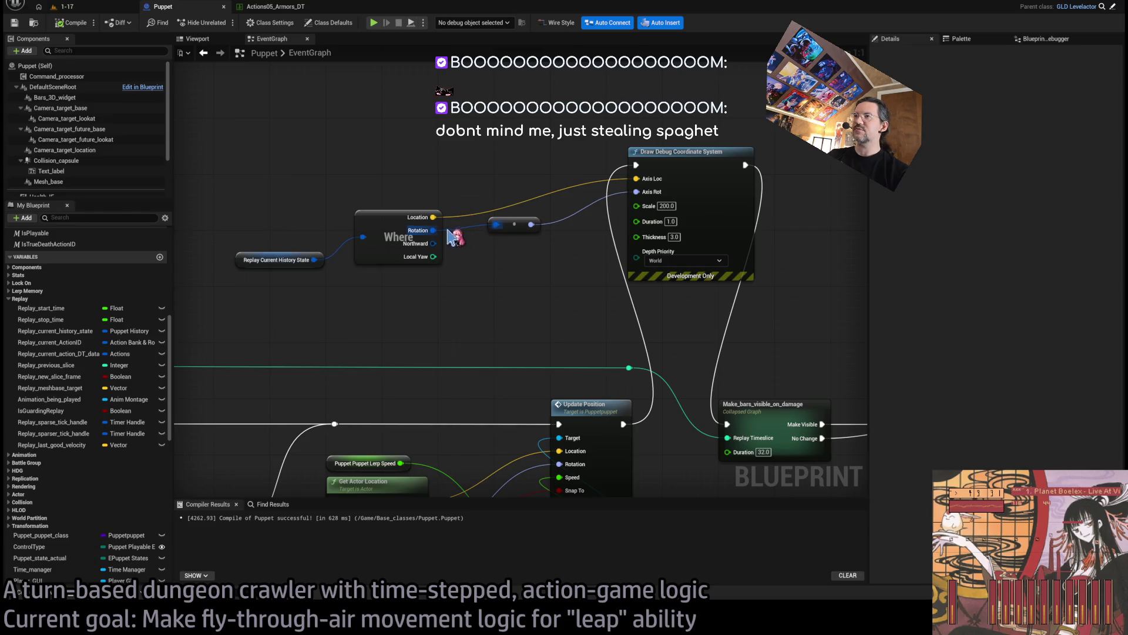
# Step: Feed the axis rotation from the Where's Northward output, recompile, and start playing level 1-17
pyautogui.moveTo(433, 231); pyautogui.dragTo(433, 243)
pyautogui.moveTo(514, 224); pyautogui.dragTo(509, 250)
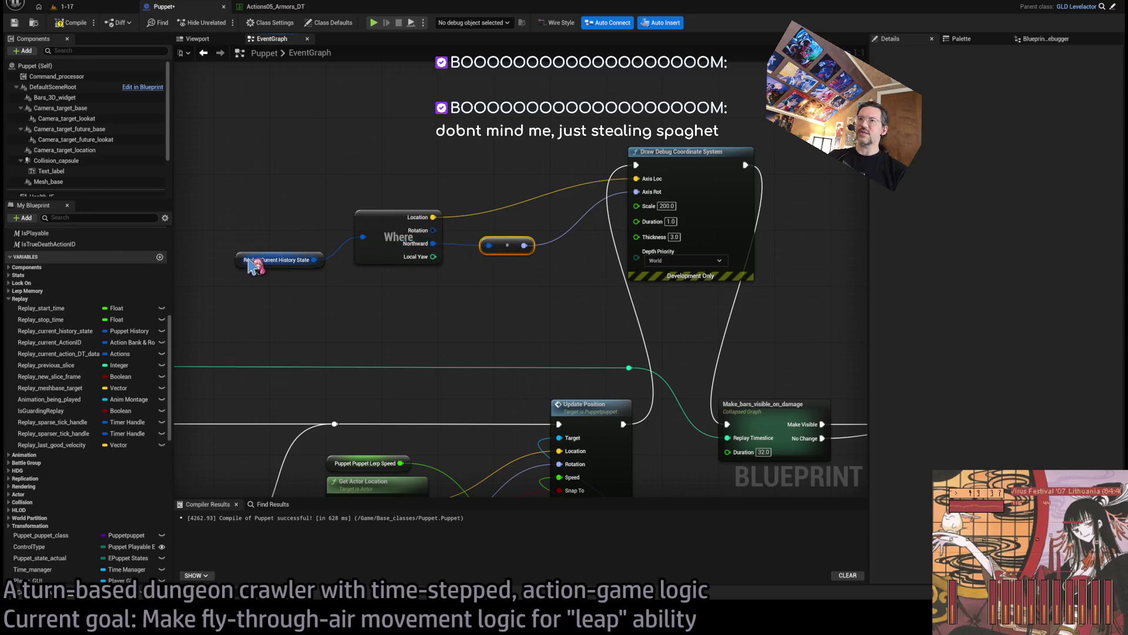
pyautogui.moveTo(261, 260); pyautogui.dragTo(268, 232)
pyautogui.click(73, 23)
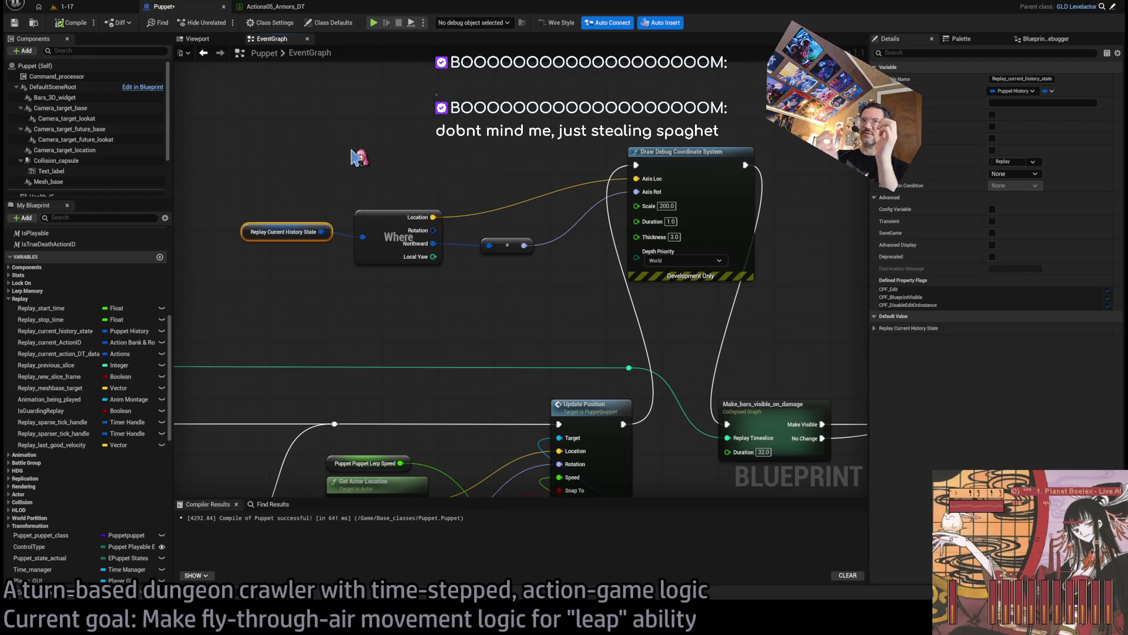
pyautogui.click(89, 11)
pyautogui.click(223, 23)
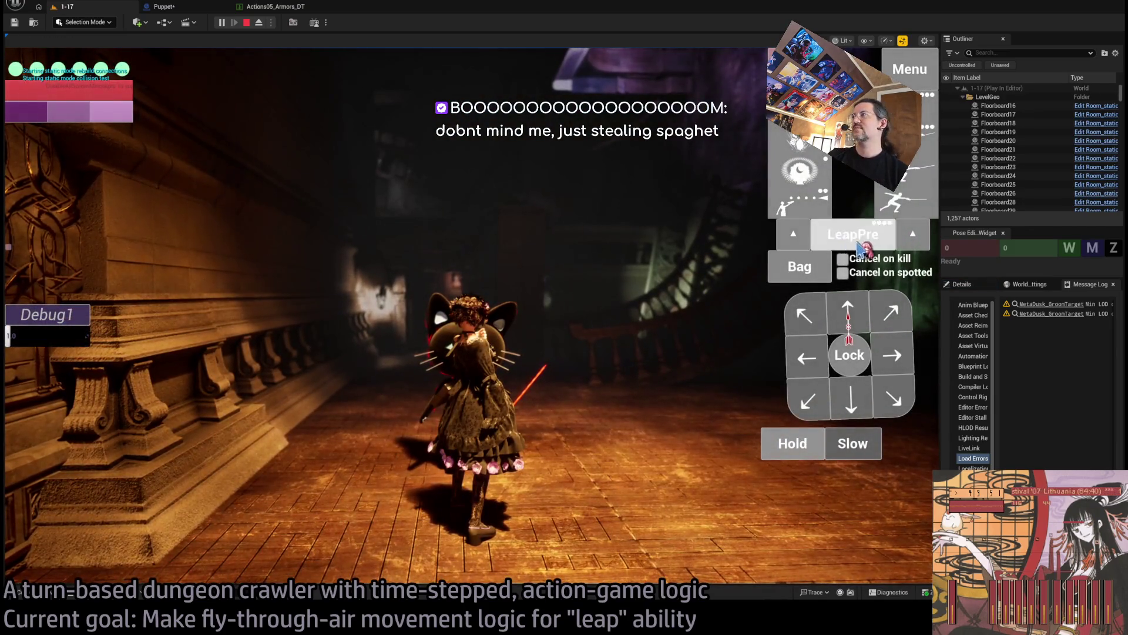
# Step: Trigger LeapPre, eject and orbit to view the Northward-rotated axis trail, then stop and reopen Puppet
pyautogui.click(859, 242)
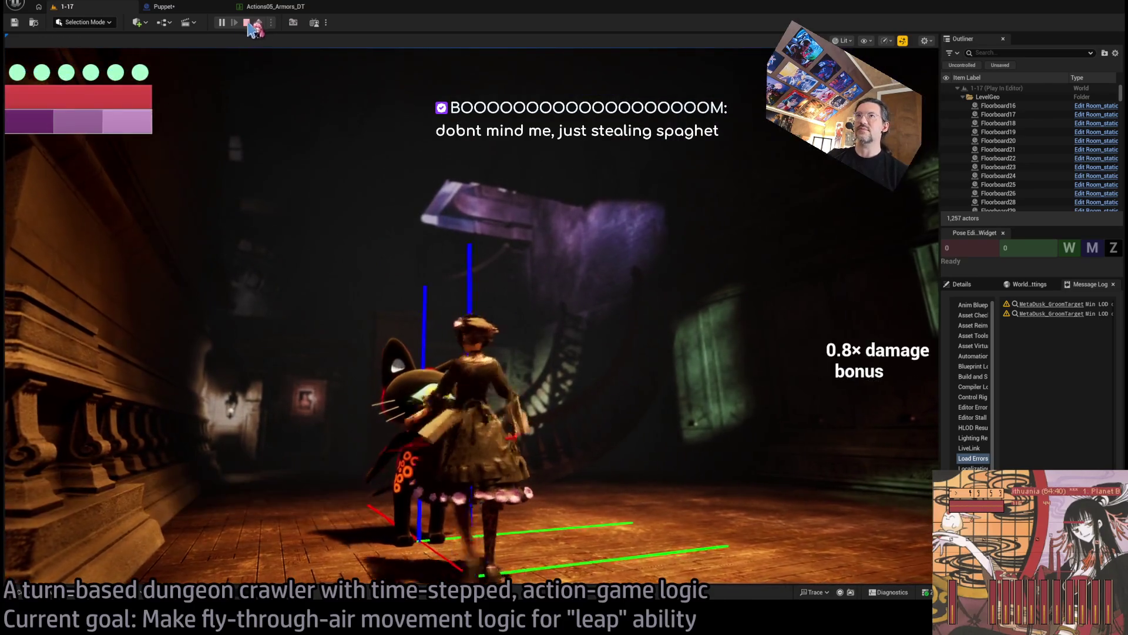
pyautogui.click(259, 24)
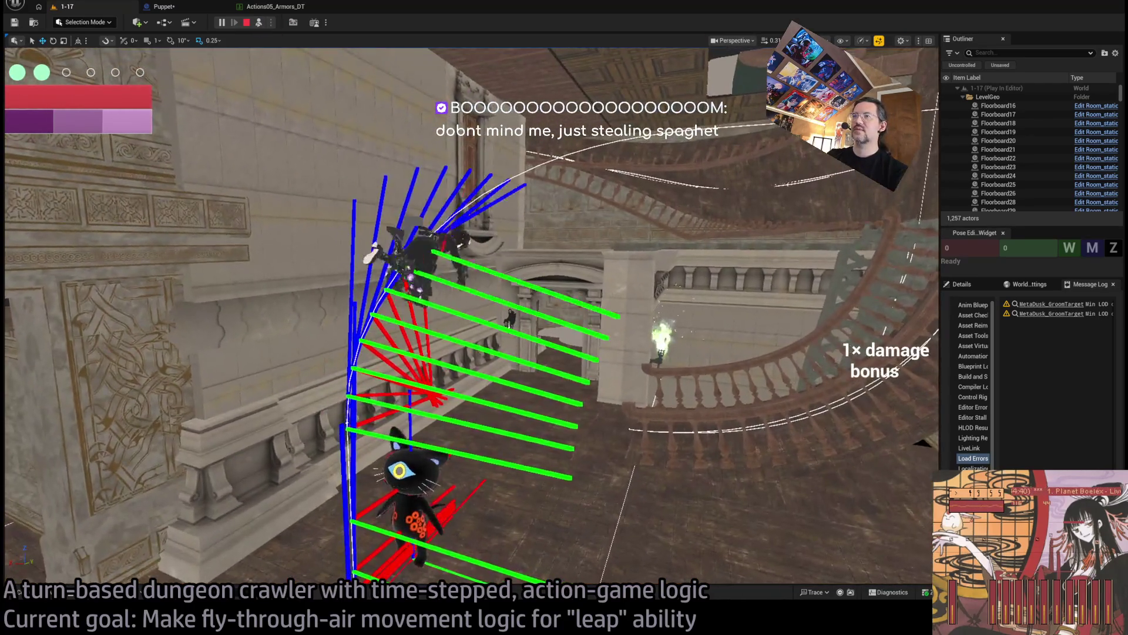
pyautogui.moveTo(505, 264); pyautogui.dragTo(521, 227)
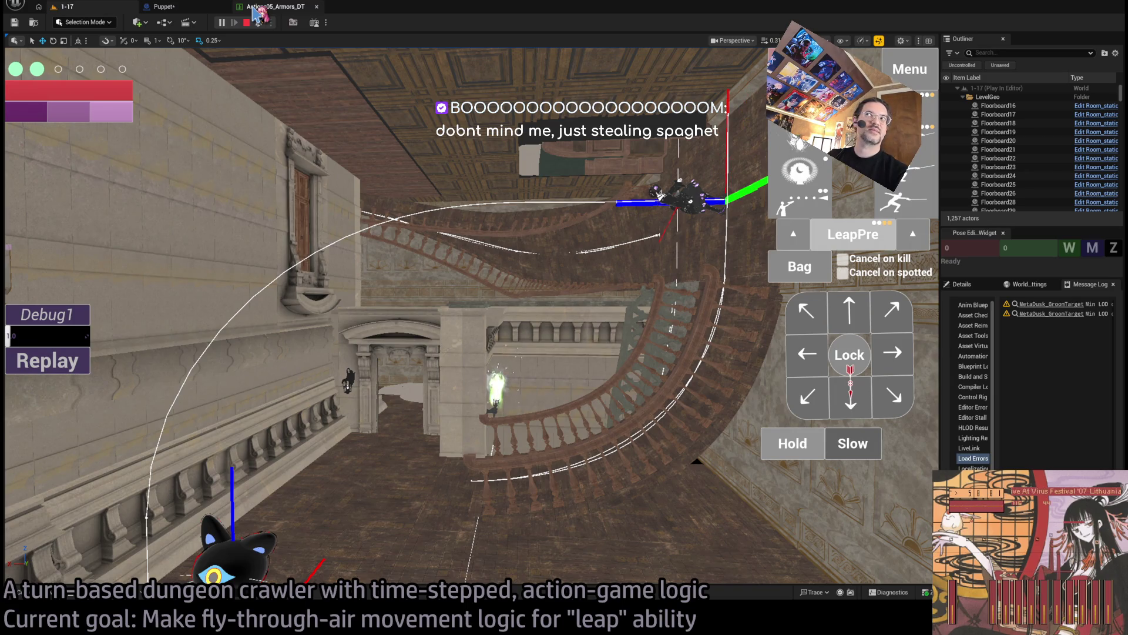
pyautogui.click(246, 23)
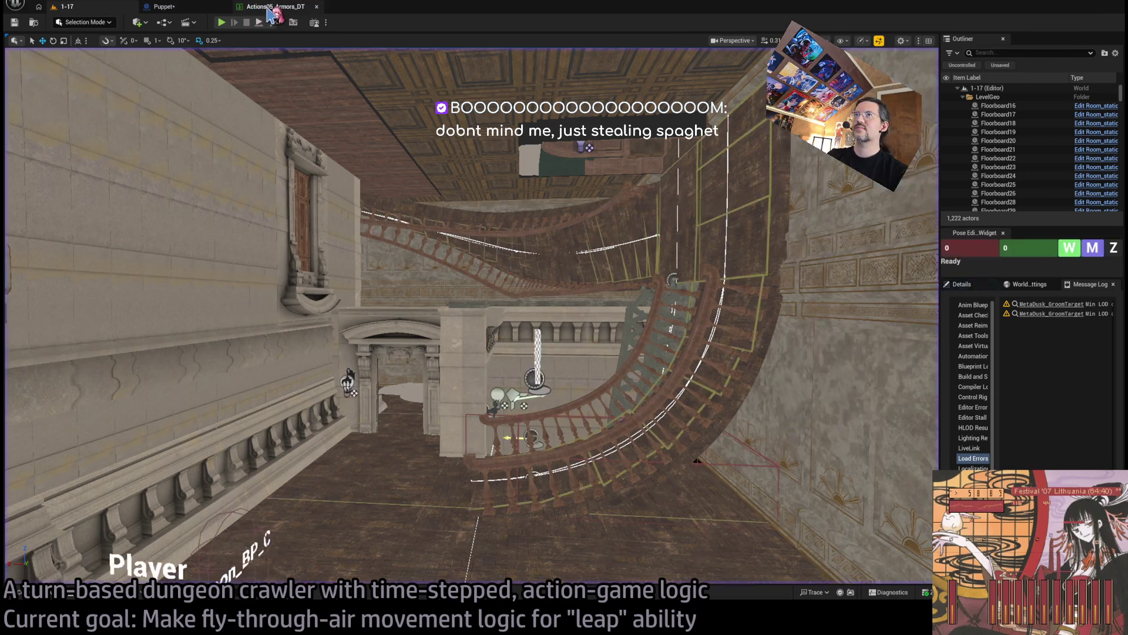
pyautogui.click(203, 9)
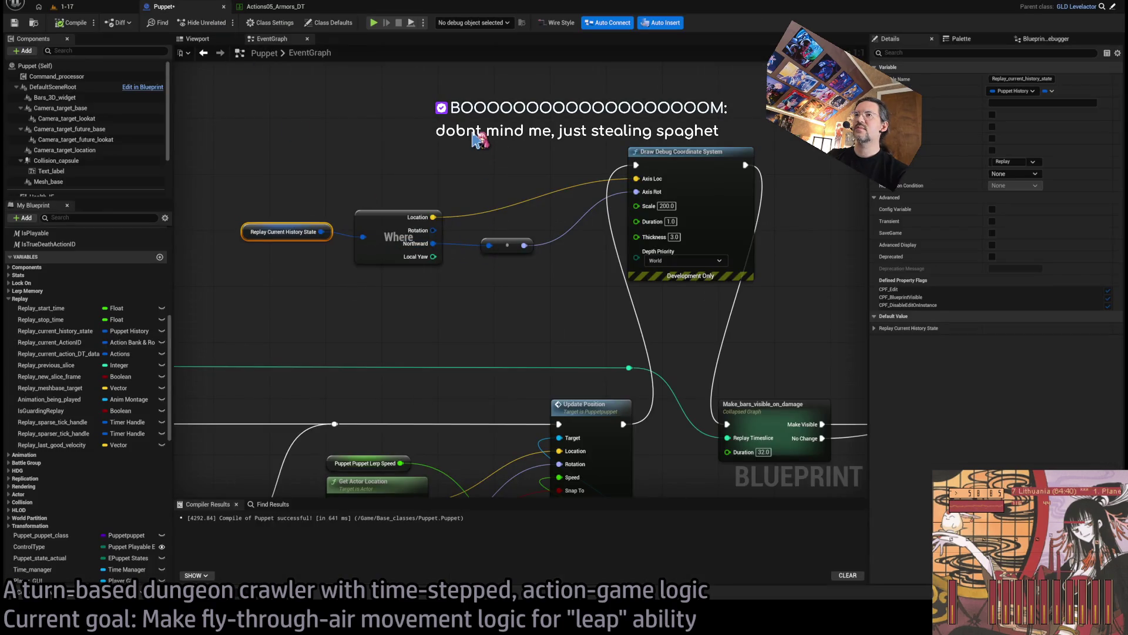
# Step: Pan the Puppet graph, then switch to level 1-17 and frame the Player start area
pyautogui.moveTo(342, 150); pyautogui.dragTo(385, 154)
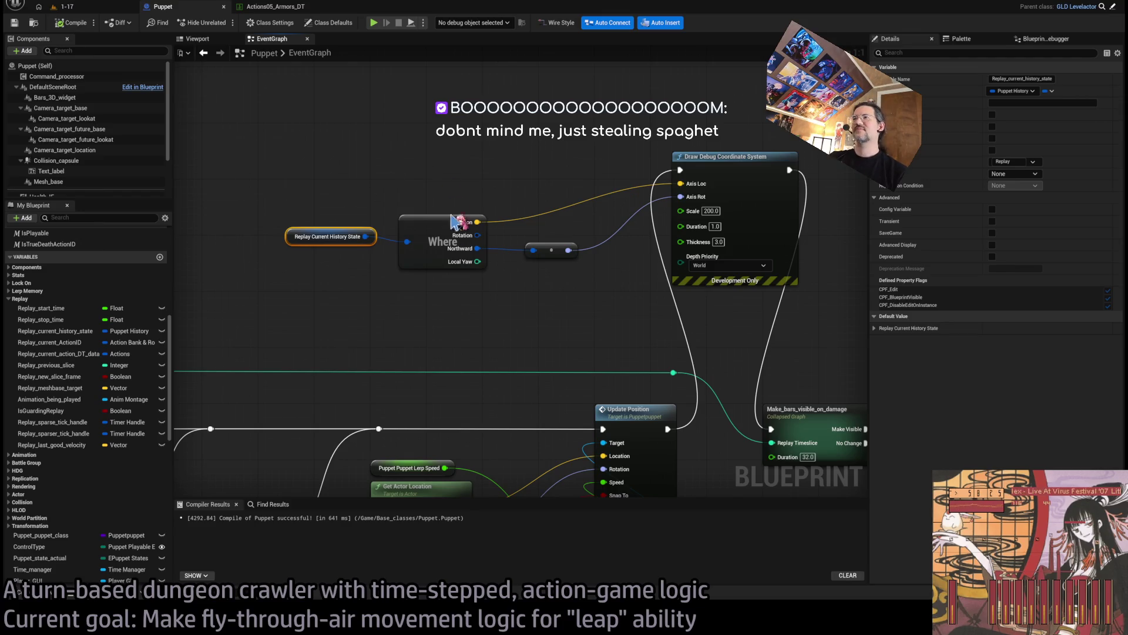
pyautogui.moveTo(566, 301); pyautogui.dragTo(506, 231)
pyautogui.scroll(-2, 515, 221)
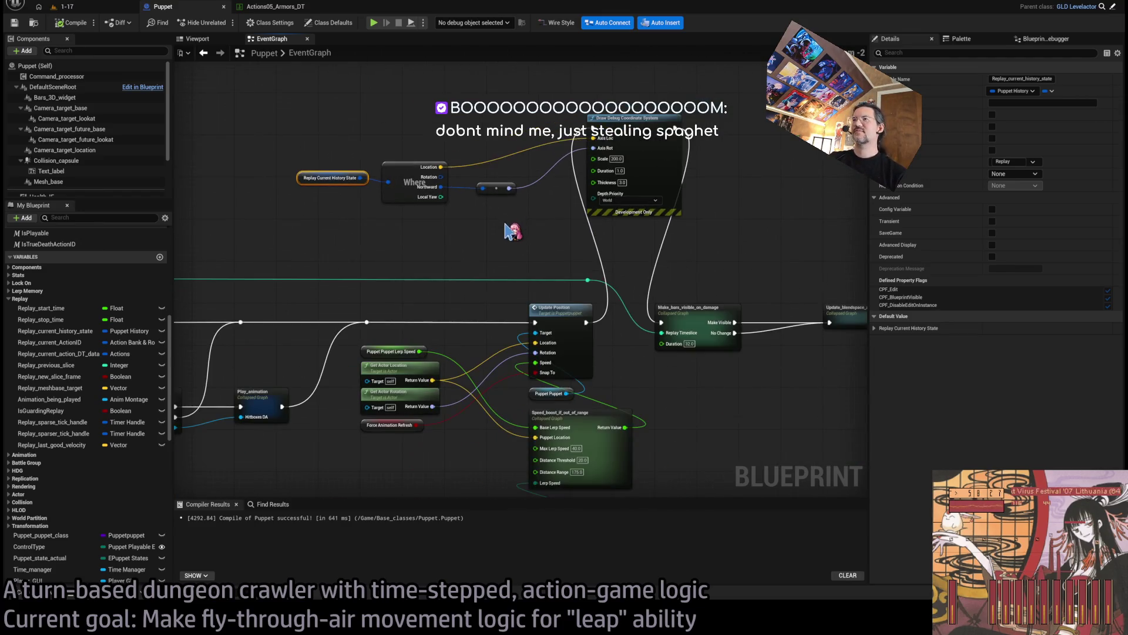
pyautogui.click(103, 7)
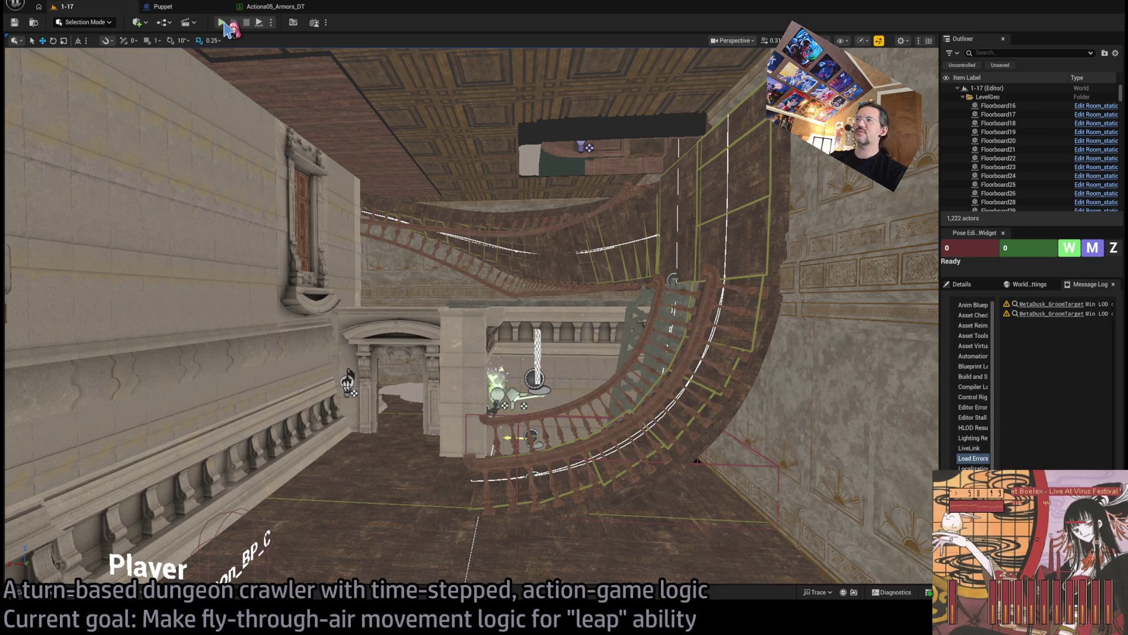
pyautogui.click(225, 25)
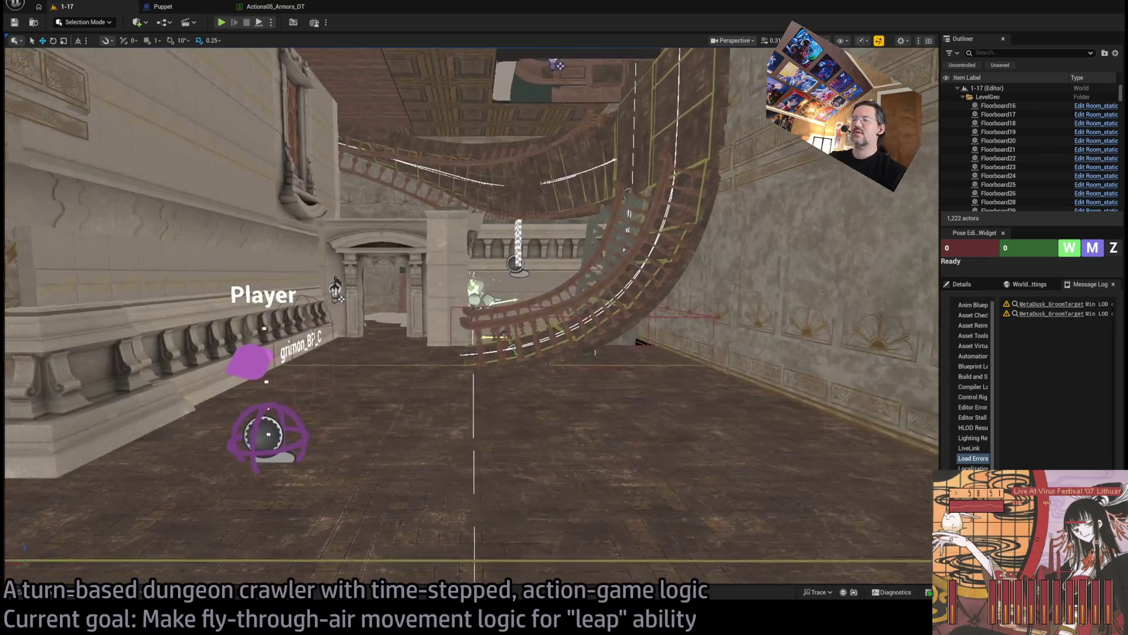
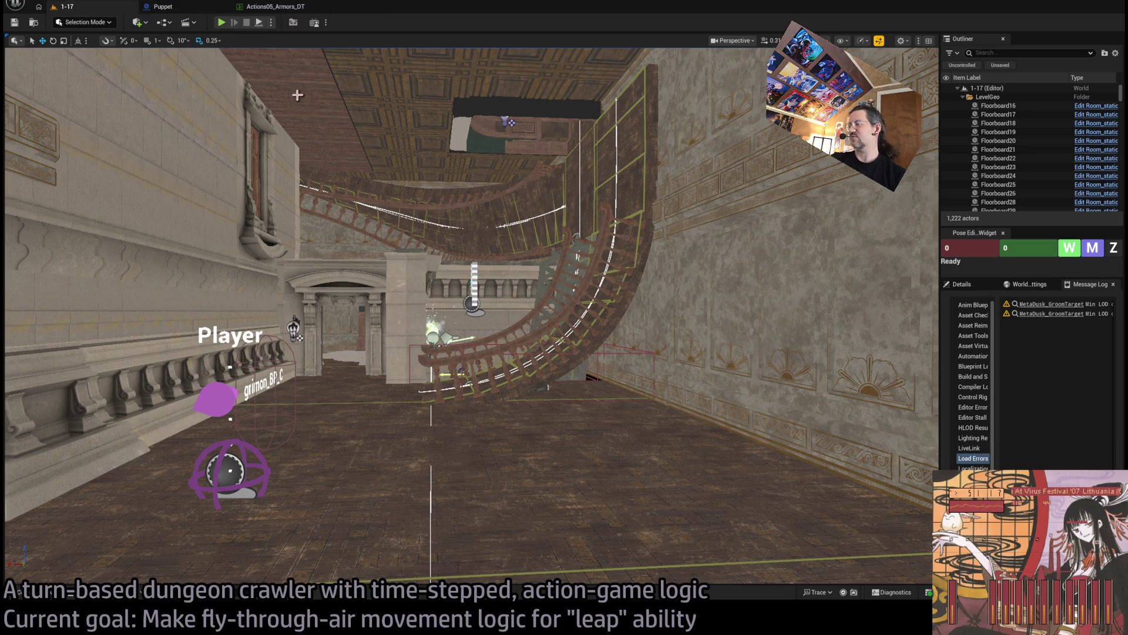
# Step: Open the P_command_processor blueprint through the asset search
pyautogui.click(273, 6)
pyautogui.click(170, 6)
pyautogui.click(103, 8)
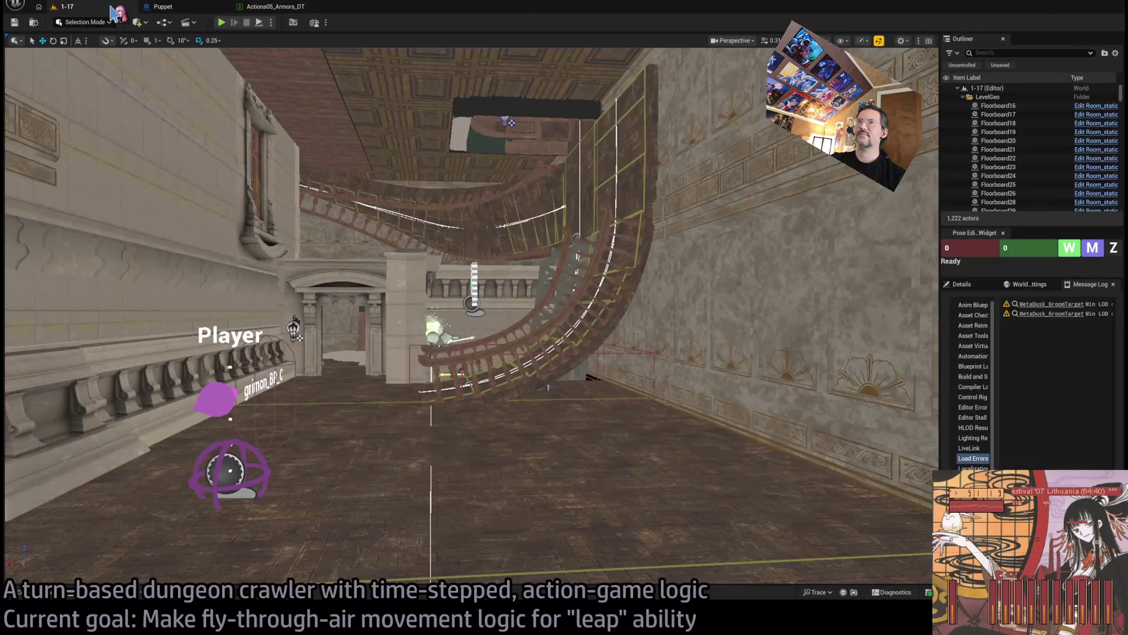
pyautogui.hotkey('ctrl', 'p')
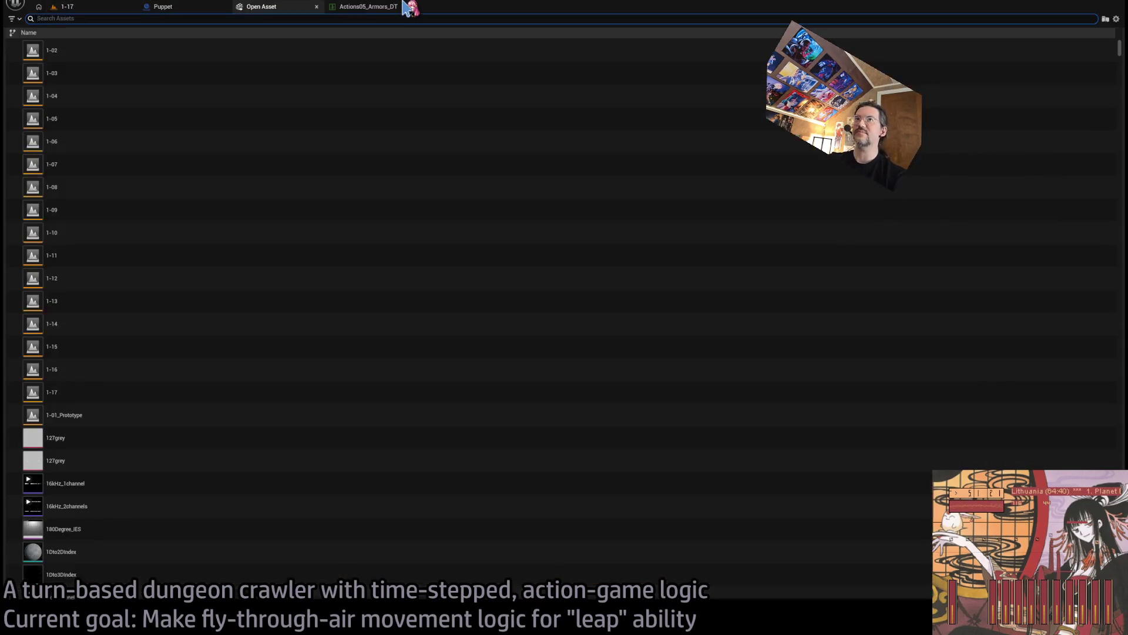
pyautogui.write('command proc')
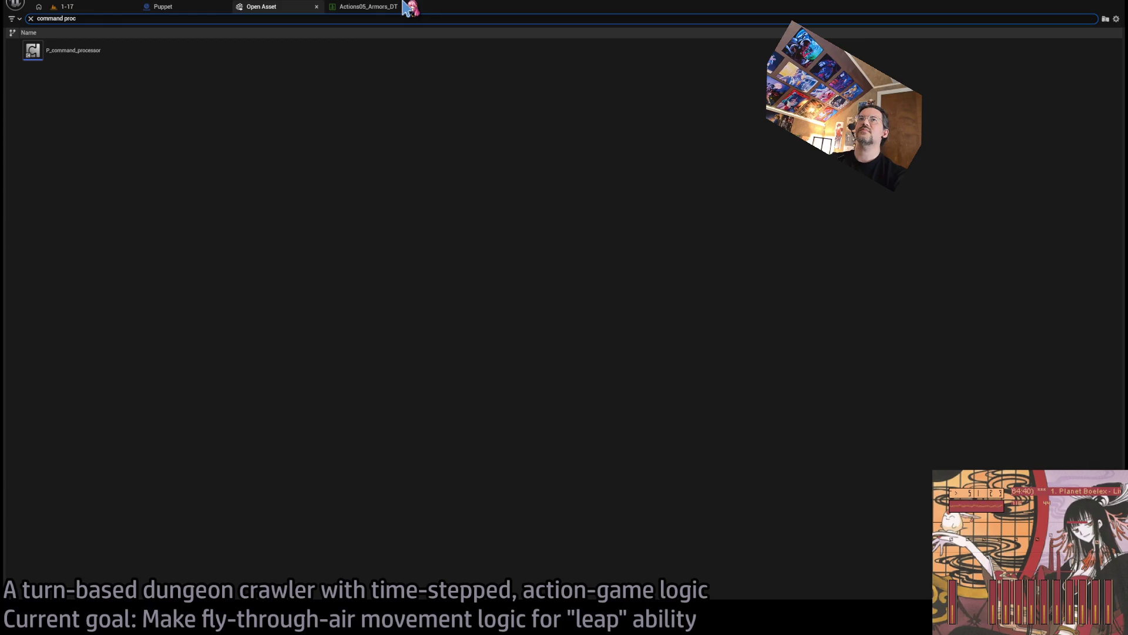
pyautogui.doubleClick(197, 55)
# Step: Bring the SimStep_movement_phase leap spline-sampling logic into view
pyautogui.scroll(6, 620, 318)
pyautogui.scroll(-6, 620, 329)
pyautogui.scroll(6, 618, 341)
pyautogui.moveTo(617, 341)
pyautogui.mouseDown()
pyautogui.moveTo(686, 267)
pyautogui.moveTo(582, 219)
pyautogui.mouseUp()
pyautogui.moveTo(737, 202); pyautogui.dragTo(629, 188)
pyautogui.scroll(3, 652, 259)
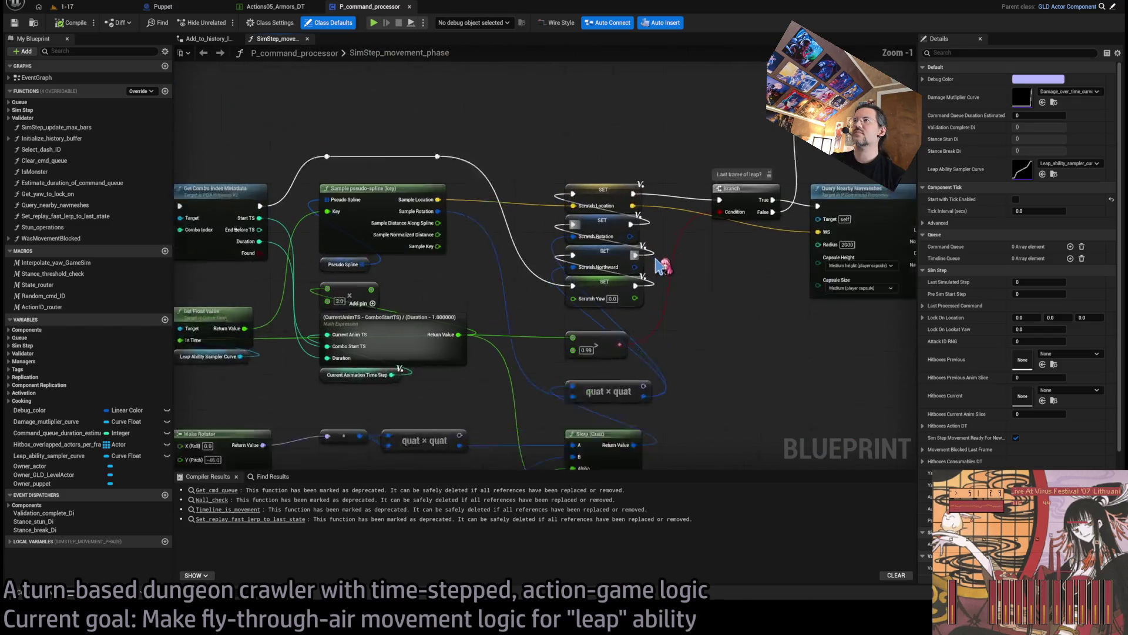
# Step: Move the Get Float Value and Leap Ability Sampler Curve nodes up beside the spline sampling
pyautogui.scroll(1, 646, 347)
pyautogui.scroll(-1, 649, 376)
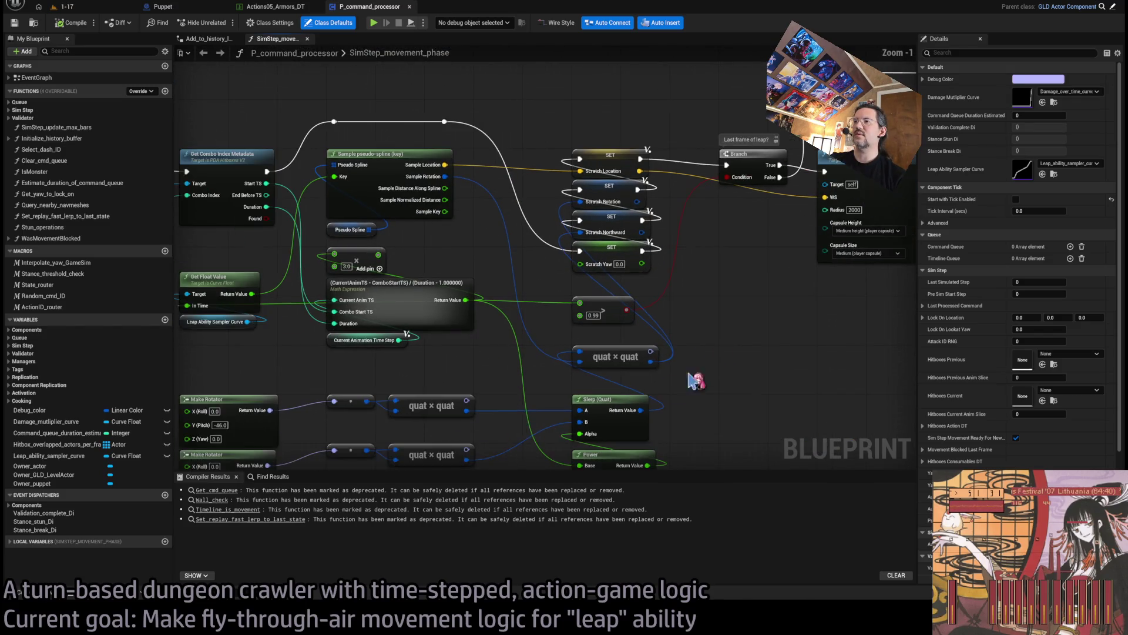
pyautogui.moveTo(705, 370); pyautogui.dragTo(746, 284)
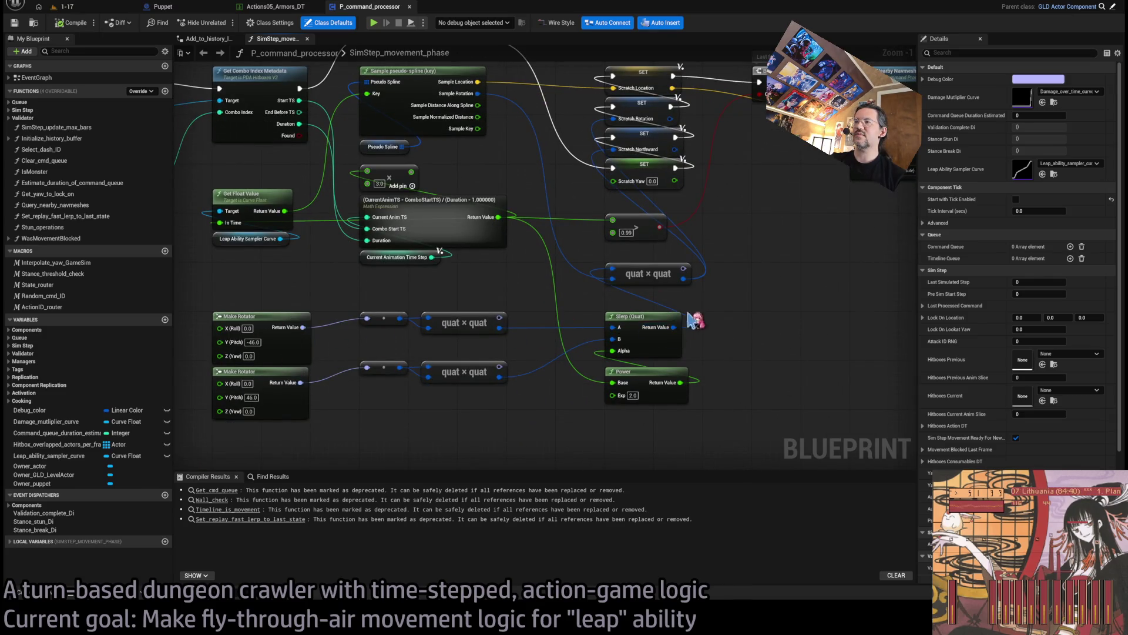
pyautogui.moveTo(691, 324); pyautogui.dragTo(671, 407)
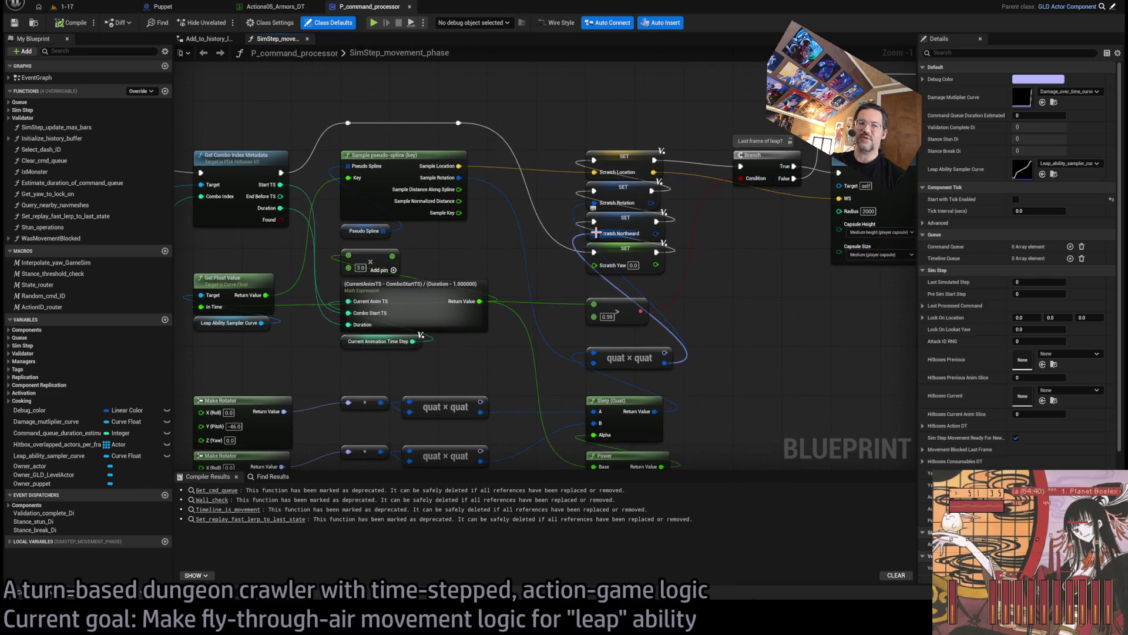
pyautogui.scroll(-4, 589, 210)
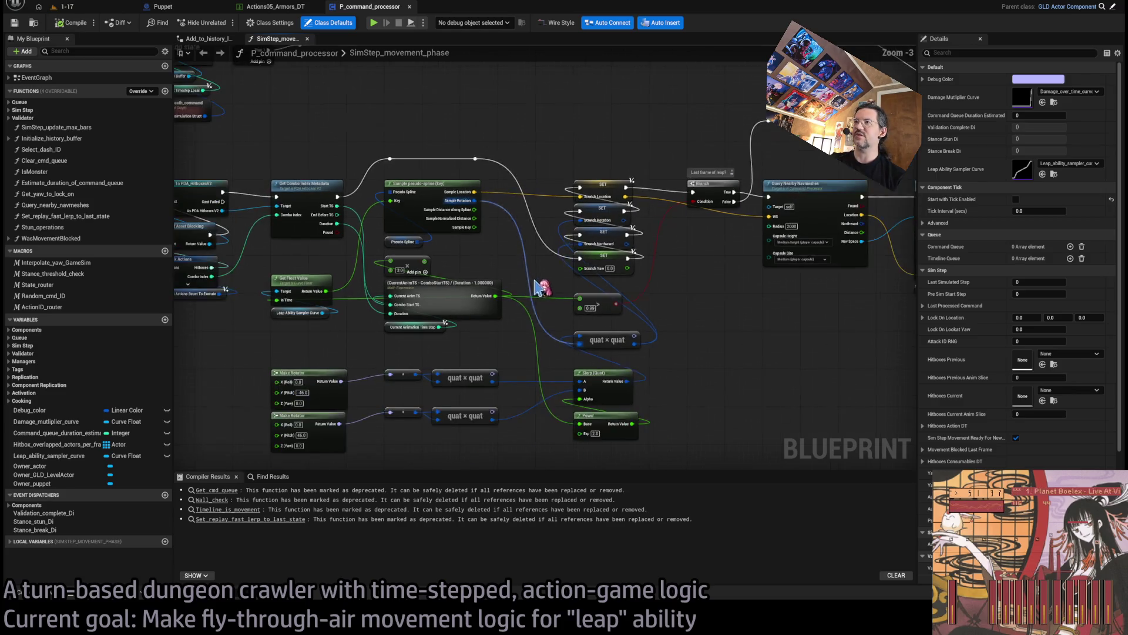
pyautogui.moveTo(607, 254); pyautogui.dragTo(607, 396)
pyautogui.scroll(4, 607, 396)
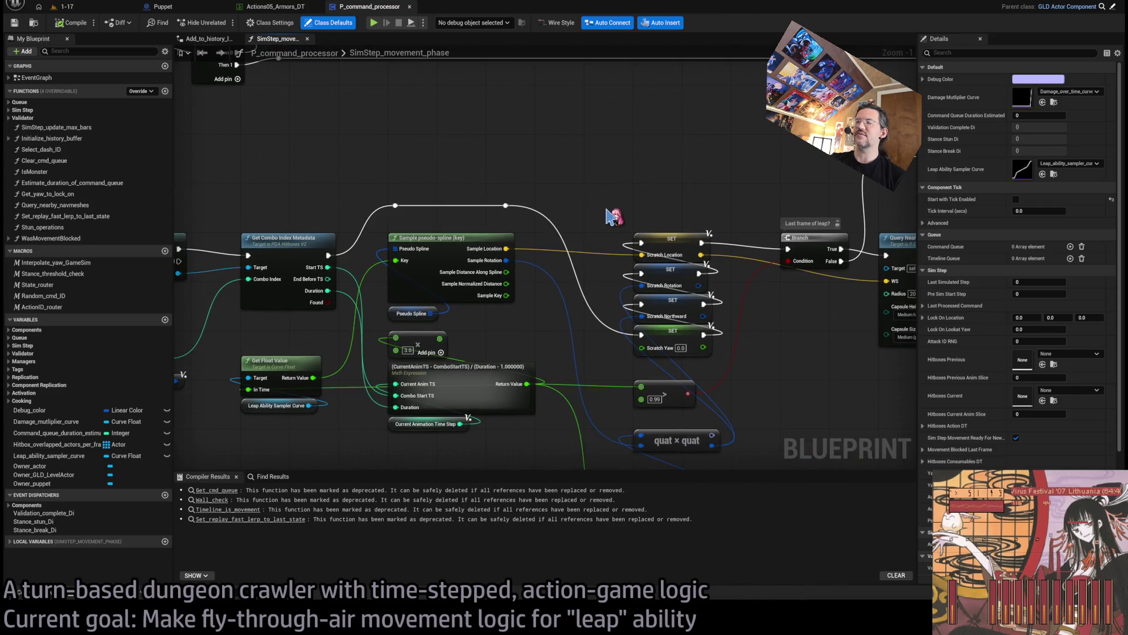
pyautogui.moveTo(258, 347)
pyautogui.mouseDown()
pyautogui.moveTo(274, 393)
pyautogui.moveTo(285, 347)
pyautogui.mouseUp()
pyautogui.moveTo(315, 448); pyautogui.dragTo(352, 340)
pyautogui.click(351, 340)
# Step: Select the movement-phase node block and inspect the Query Nearby Navmeshes node
pyautogui.scroll(-2, 611, 213)
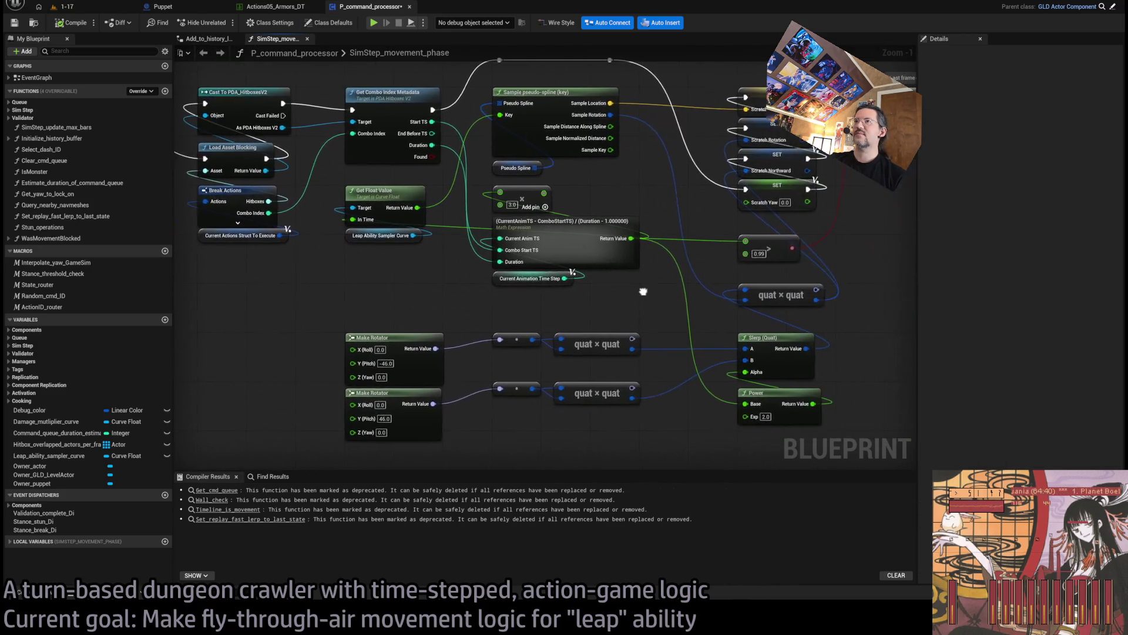
pyautogui.moveTo(253, 111)
pyautogui.mouseDown()
pyautogui.moveTo(869, 464)
pyautogui.moveTo(908, 411)
pyautogui.moveTo(680, 385)
pyautogui.moveTo(669, 395)
pyautogui.mouseUp()
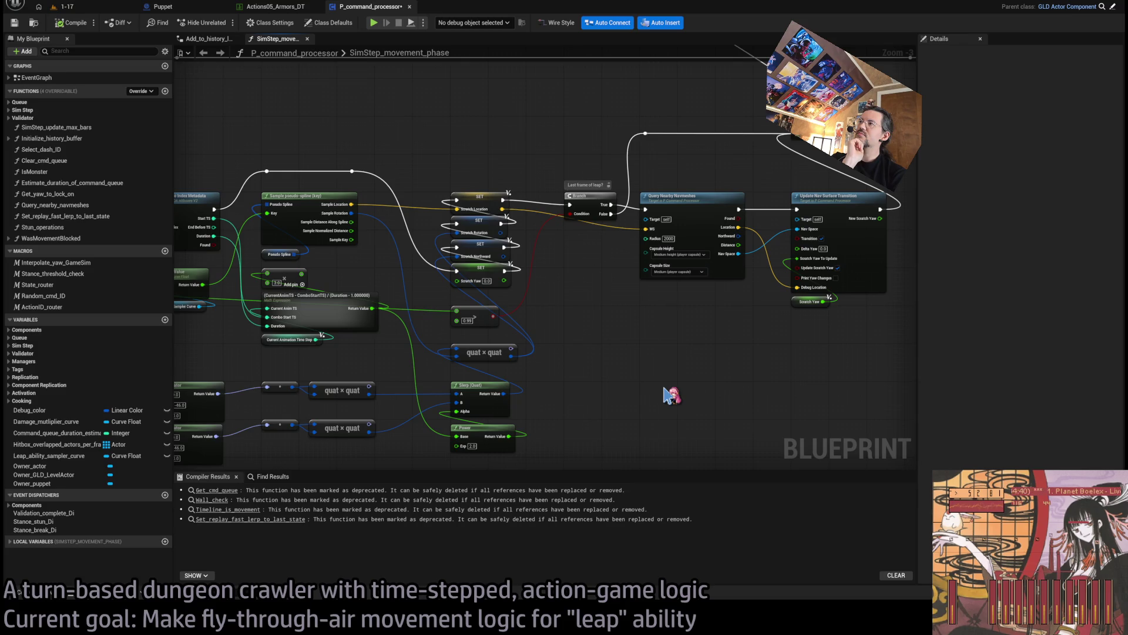
pyautogui.scroll(1, 670, 394)
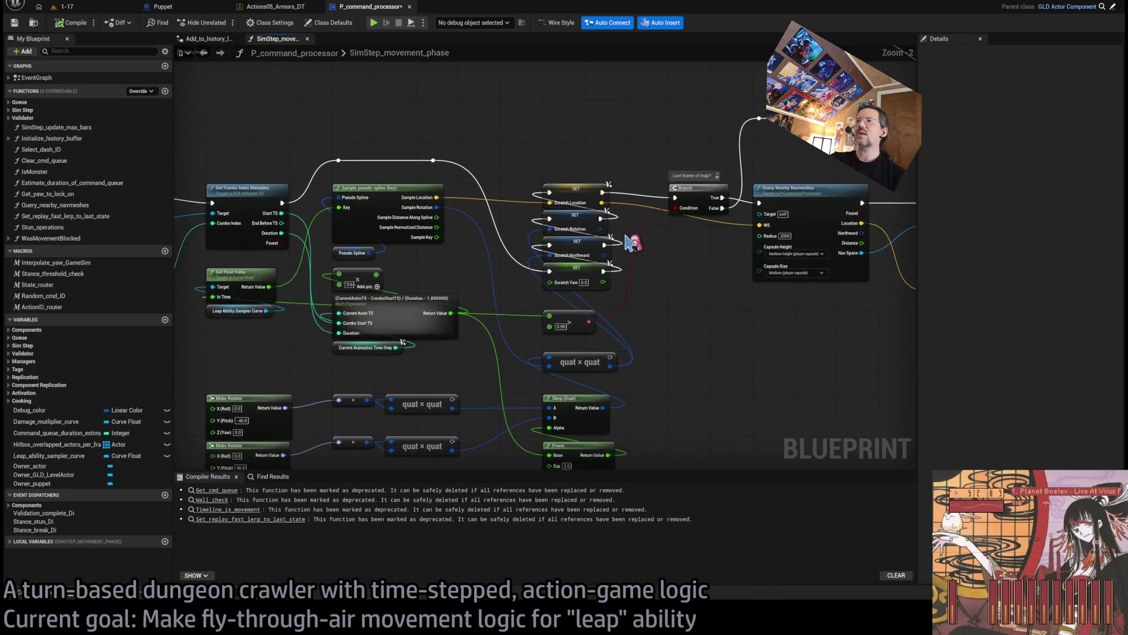
pyautogui.scroll(1, 667, 339)
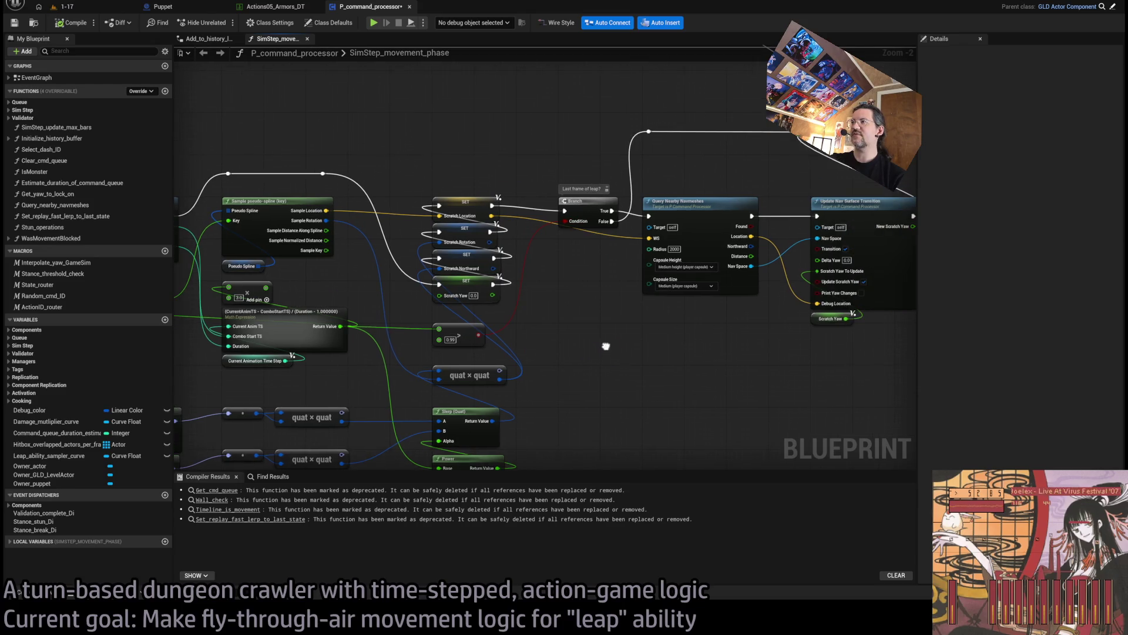
pyautogui.scroll(1, 717, 187)
pyautogui.click(606, 252)
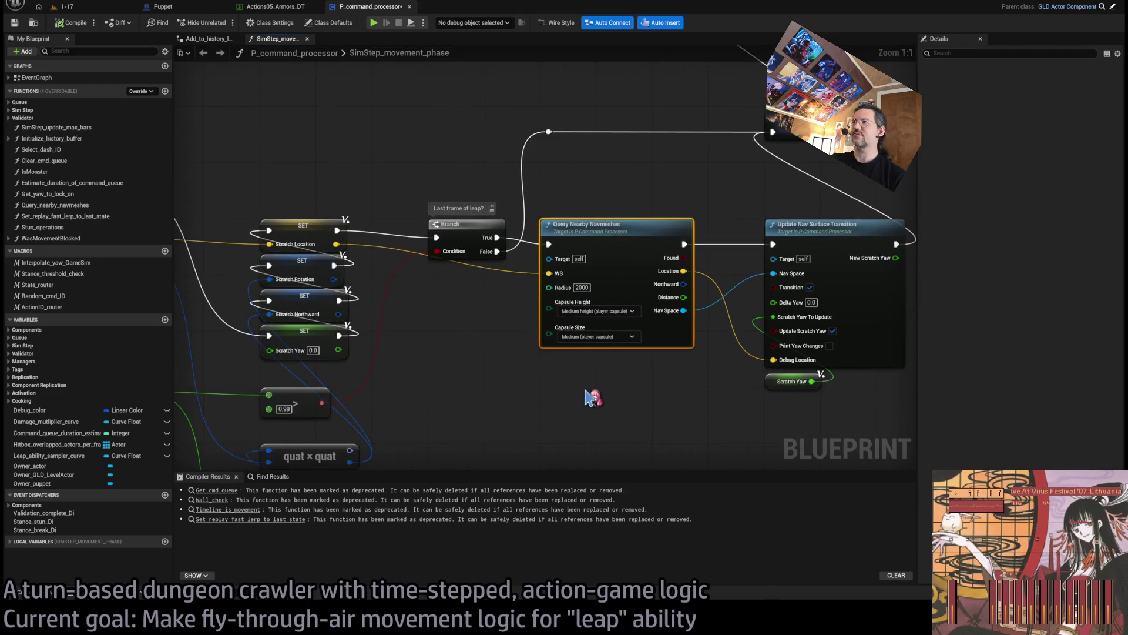
pyautogui.moveTo(547, 399); pyautogui.dragTo(410, 371)
pyautogui.moveTo(617, 164); pyautogui.dragTo(821, 411)
pyautogui.click(831, 361)
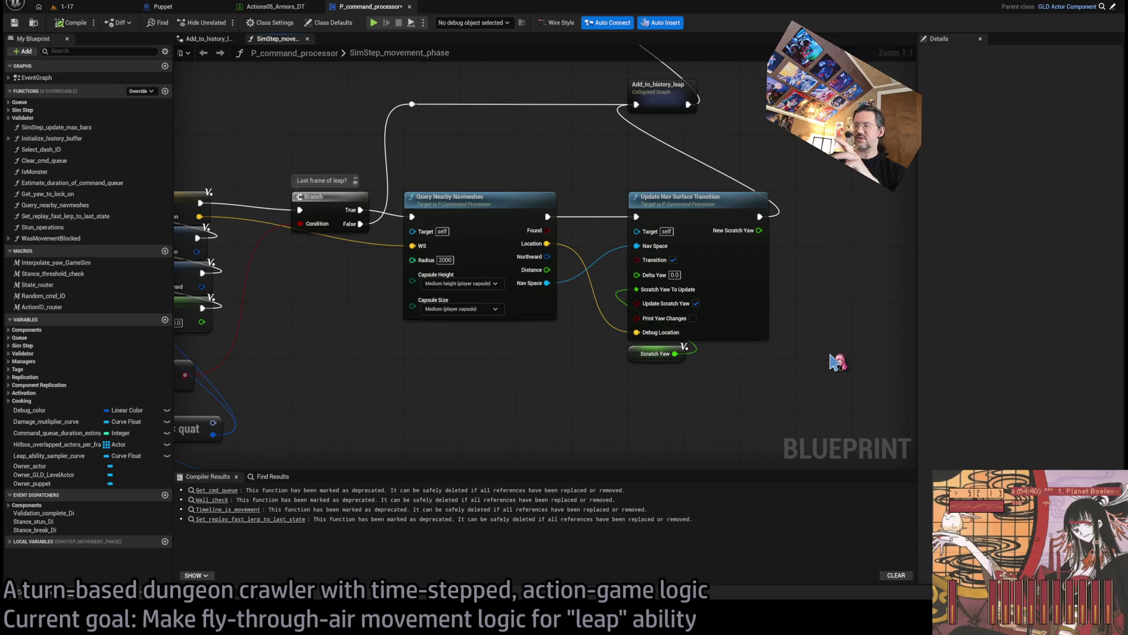
pyautogui.scroll(-4, 523, 360)
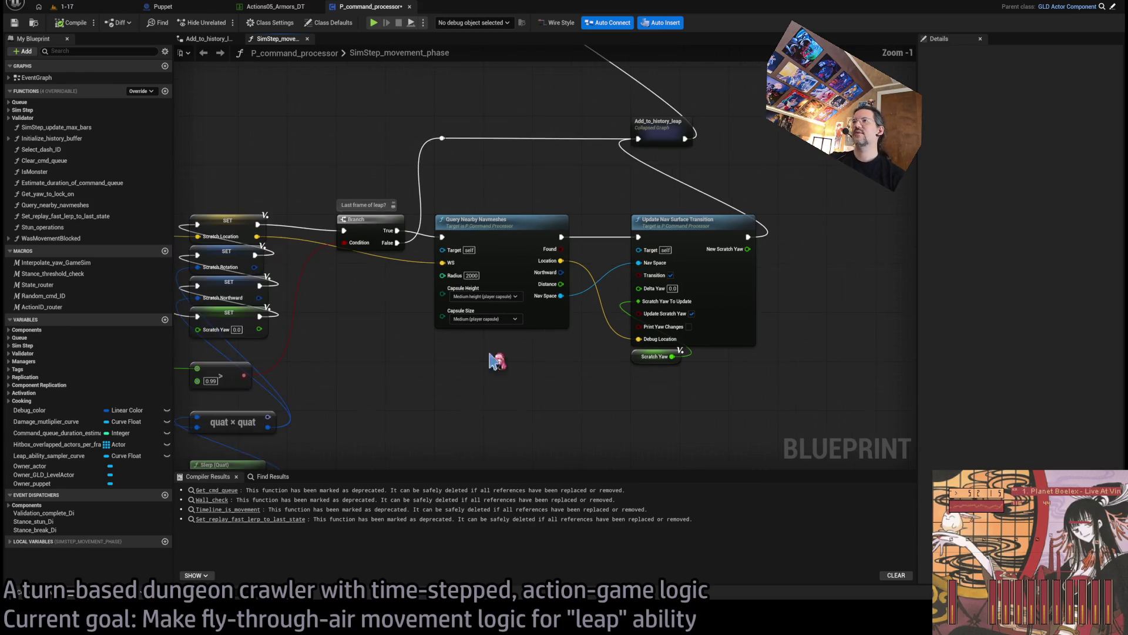
pyautogui.moveTo(726, 294); pyautogui.dragTo(456, 290)
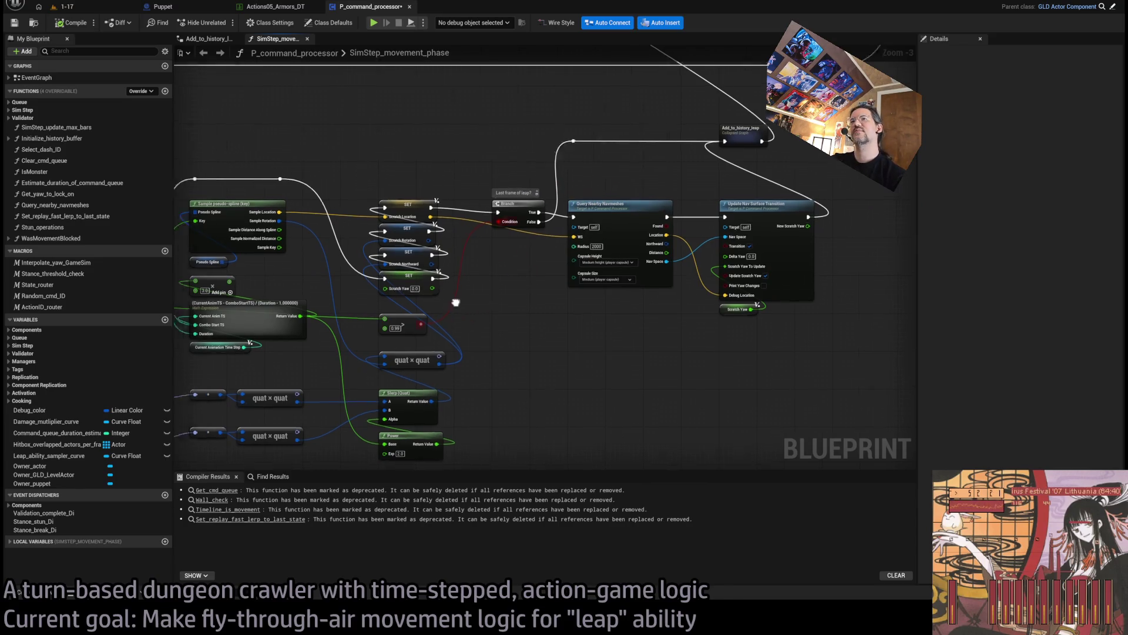
pyautogui.moveTo(441, 302); pyautogui.dragTo(613, 260)
pyautogui.scroll(1, 517, 260)
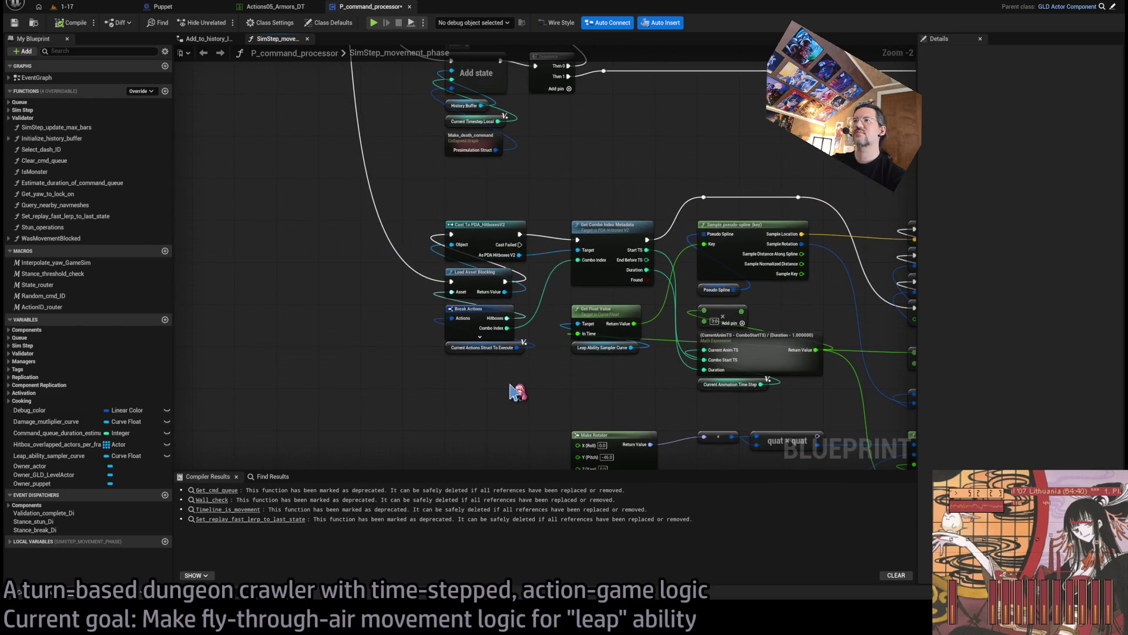
pyautogui.scroll(-1, 517, 393)
pyautogui.moveTo(805, 330); pyautogui.dragTo(316, 330)
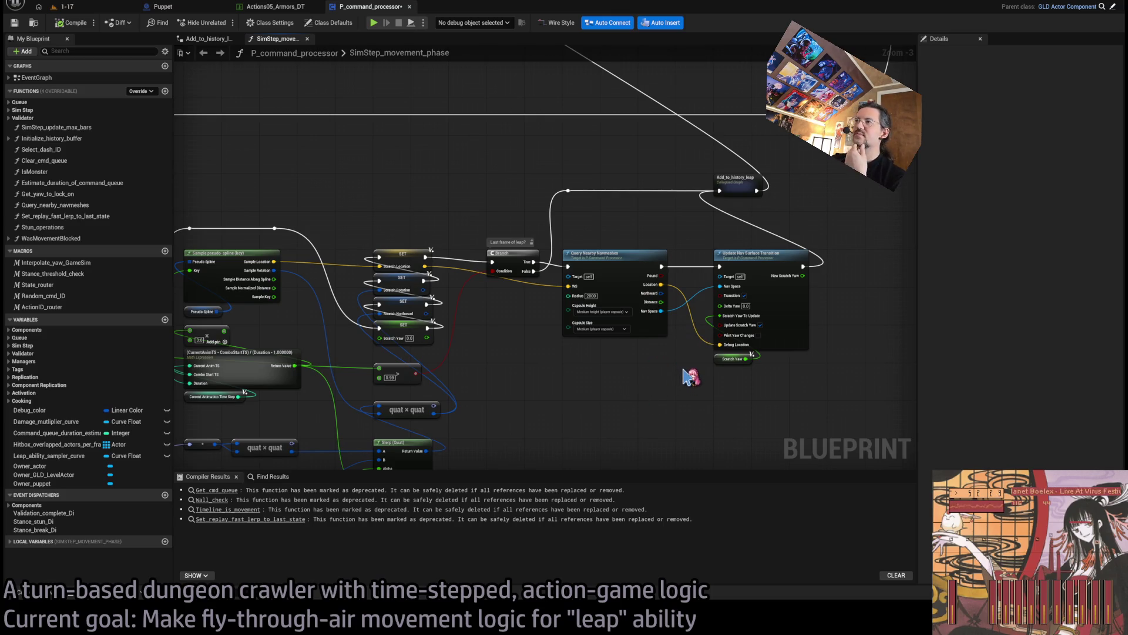
pyautogui.moveTo(686, 370); pyautogui.dragTo(527, 367)
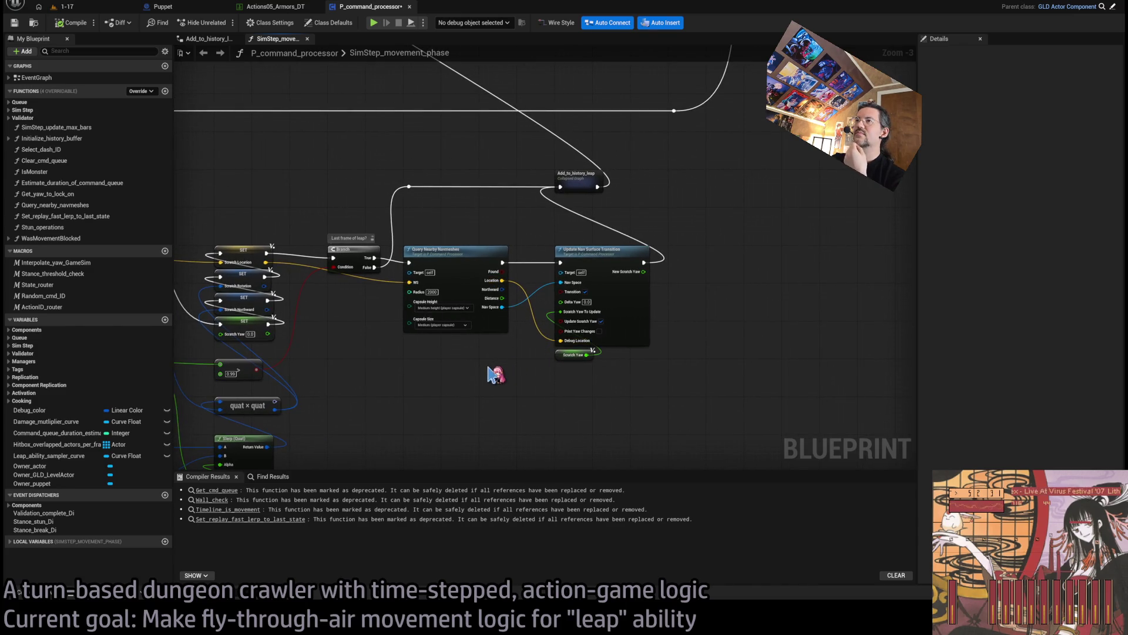
pyautogui.scroll(2, 495, 375)
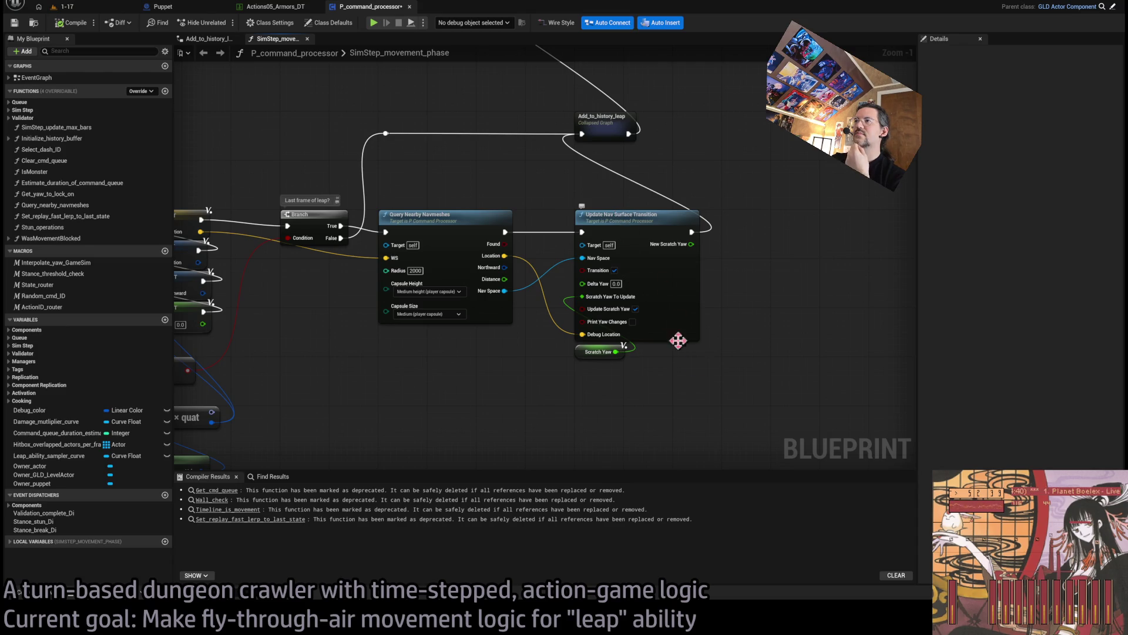
pyautogui.moveTo(436, 360); pyautogui.dragTo(587, 334)
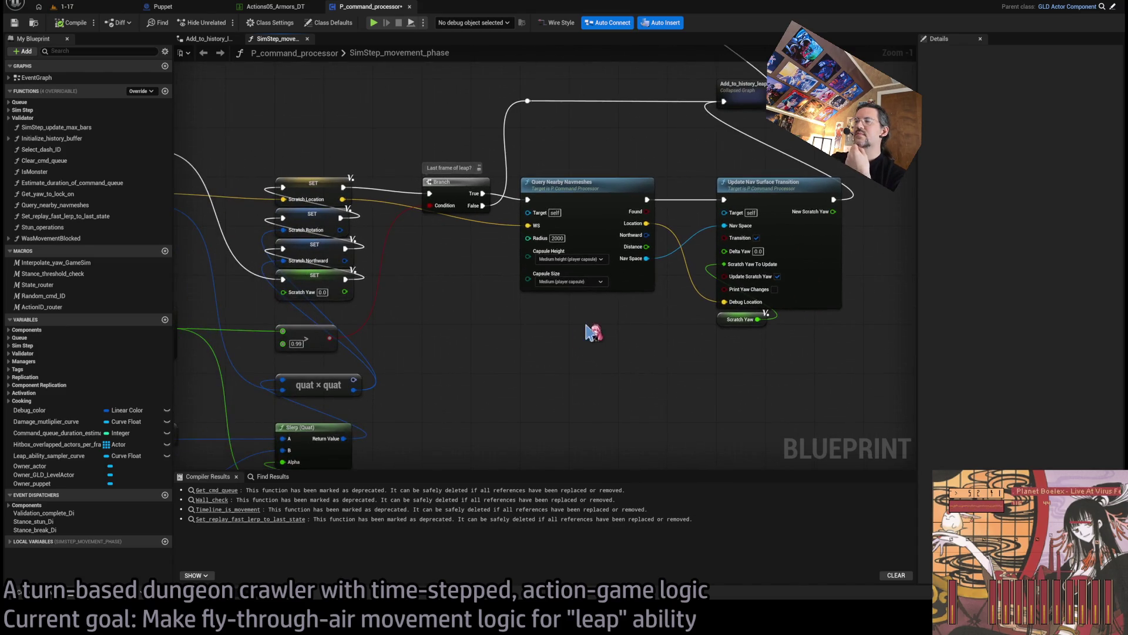
pyautogui.scroll(-3, 567, 322)
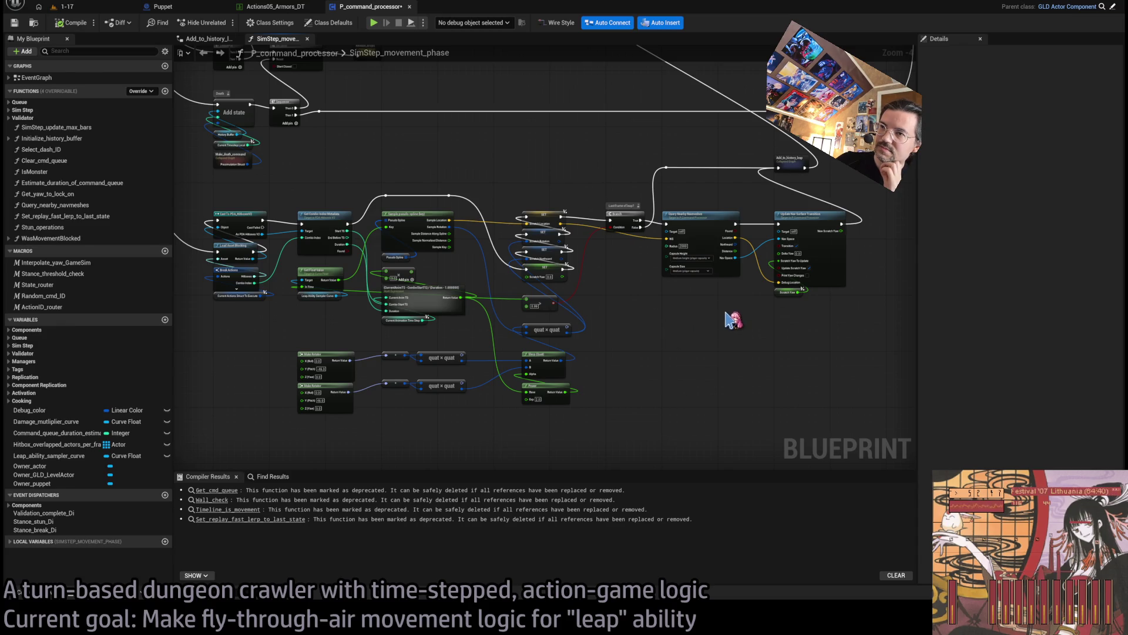
pyautogui.moveTo(707, 151); pyautogui.dragTo(717, 309)
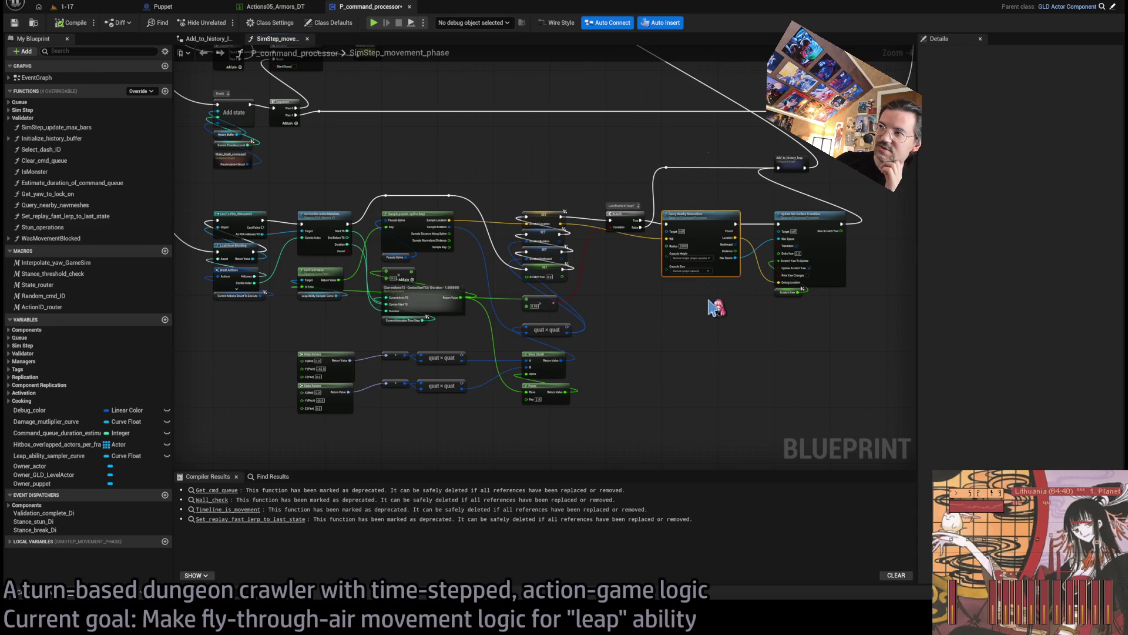
pyautogui.click(715, 309)
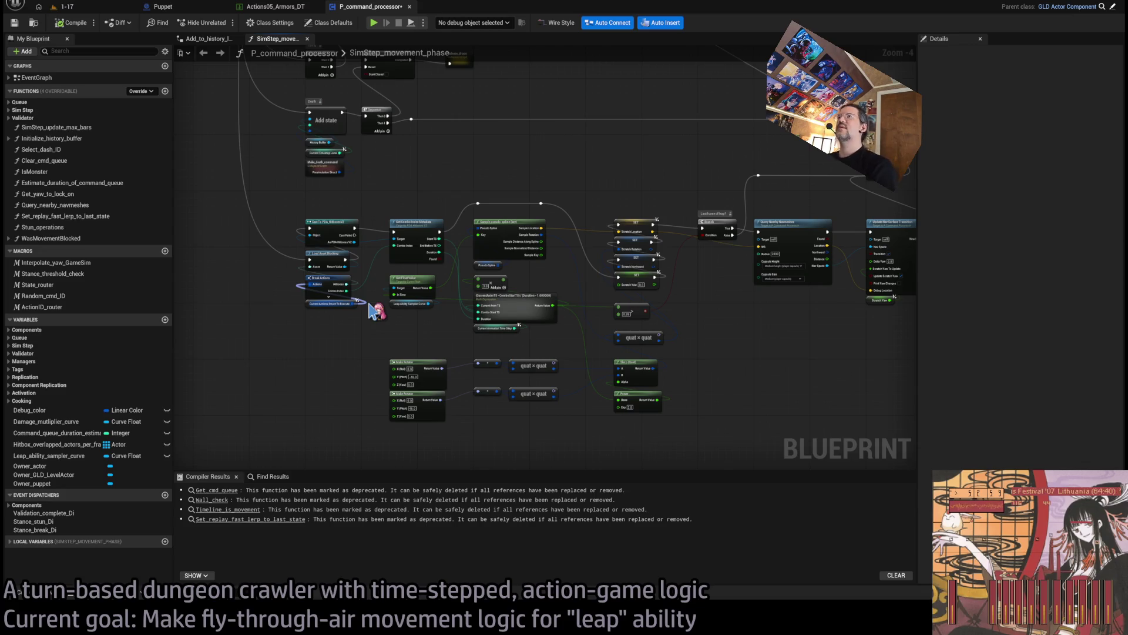
pyautogui.moveTo(294, 230); pyautogui.dragTo(486, 479)
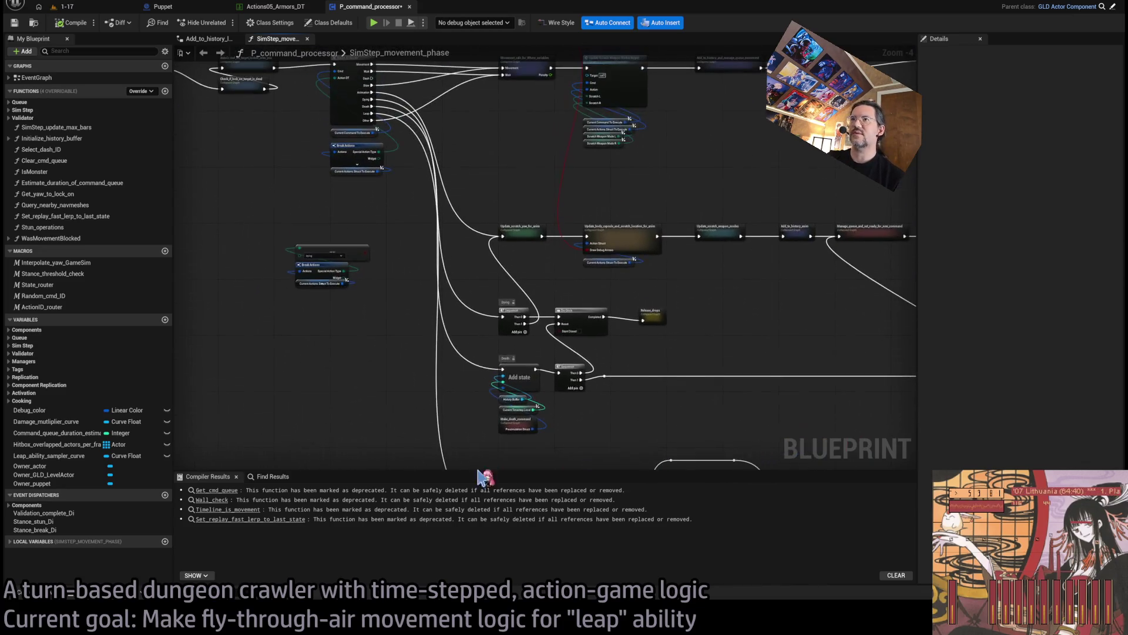
pyautogui.scroll(2, 467, 353)
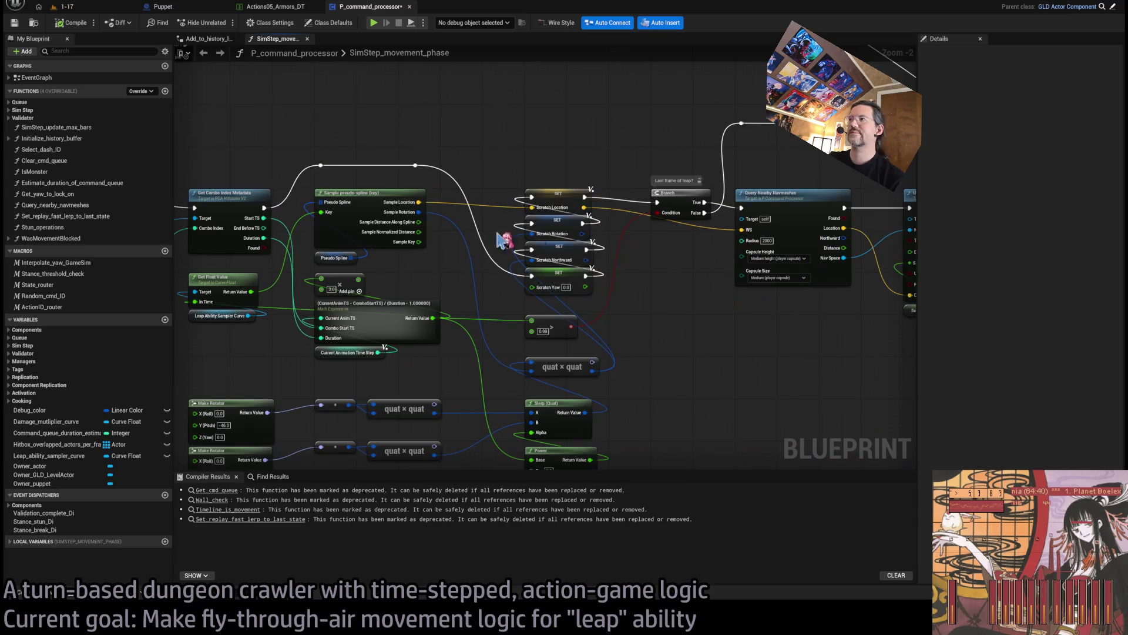
pyautogui.moveTo(741, 222); pyautogui.dragTo(630, 256)
pyautogui.click(623, 195)
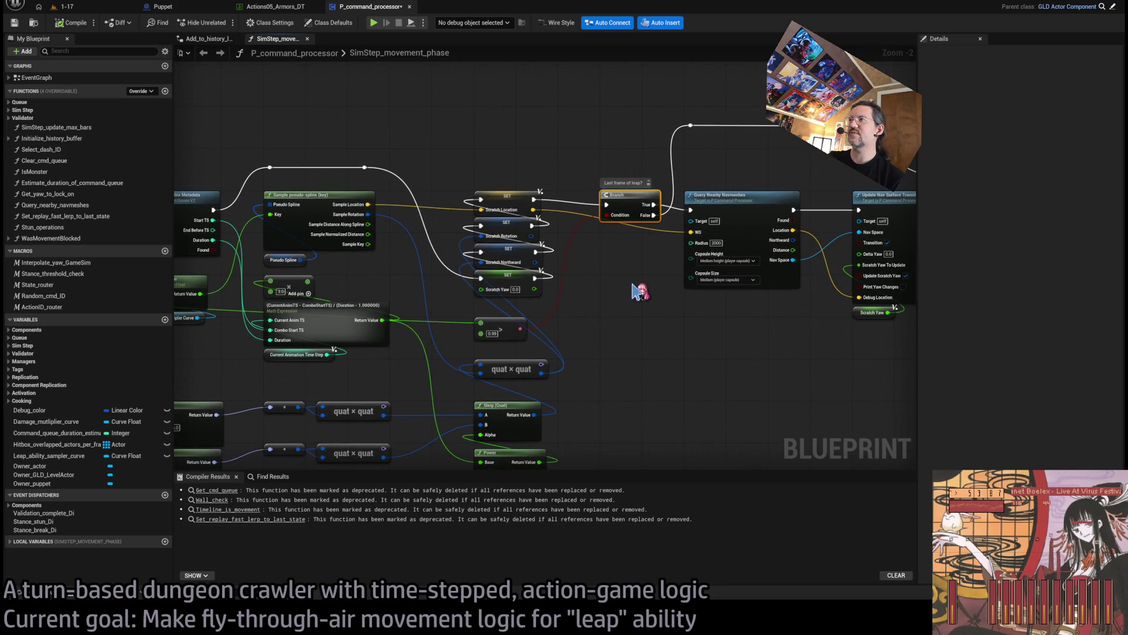
pyautogui.scroll(-1, 601, 270)
pyautogui.moveTo(602, 270); pyautogui.dragTo(801, 274)
pyautogui.scroll(1, 717, 258)
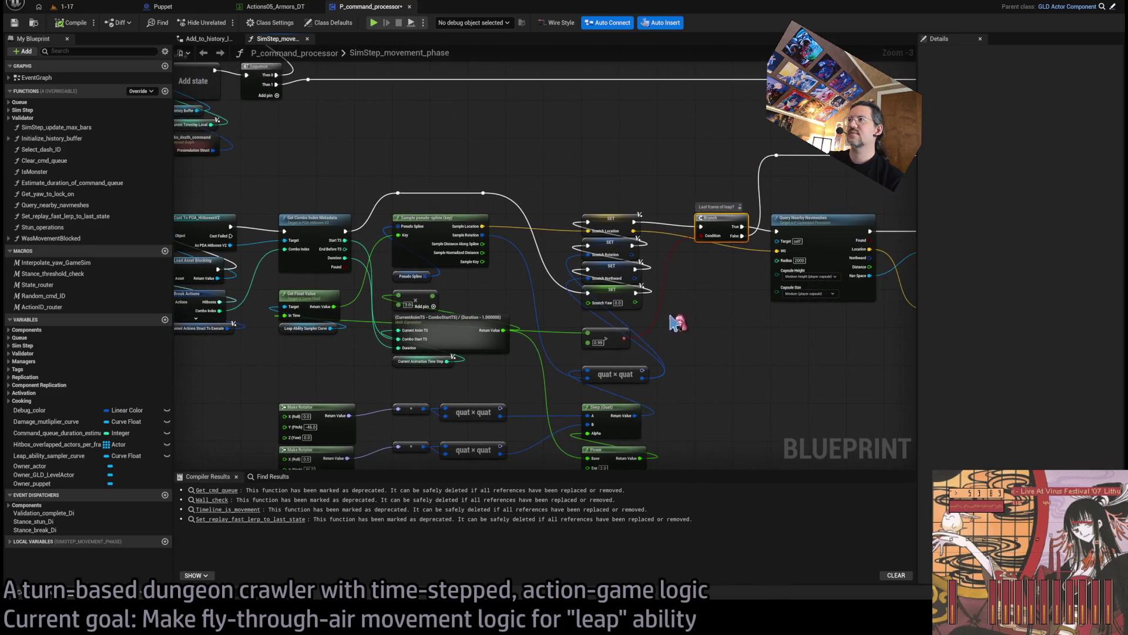
pyautogui.scroll(-1, 547, 358)
pyautogui.scroll(1, 579, 368)
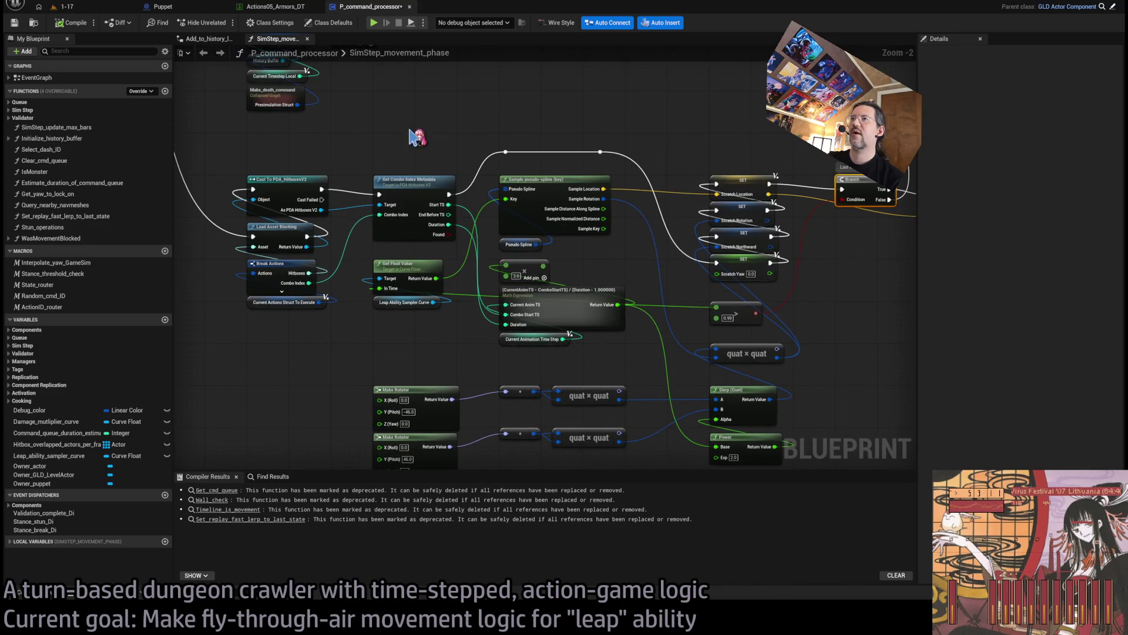
pyautogui.moveTo(273, 142); pyautogui.dragTo(276, 326)
pyautogui.click(405, 188)
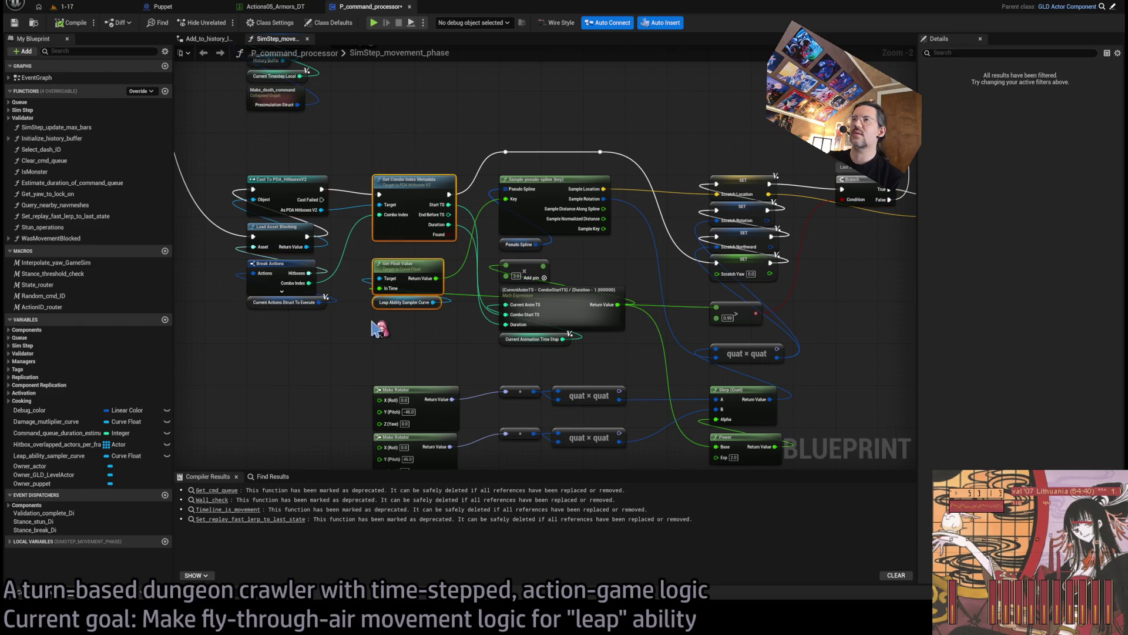
# Step: Select and review the Math Expression, time step, SET, Branch and navmesh query nodes
pyautogui.moveTo(425, 273); pyautogui.dragTo(401, 273)
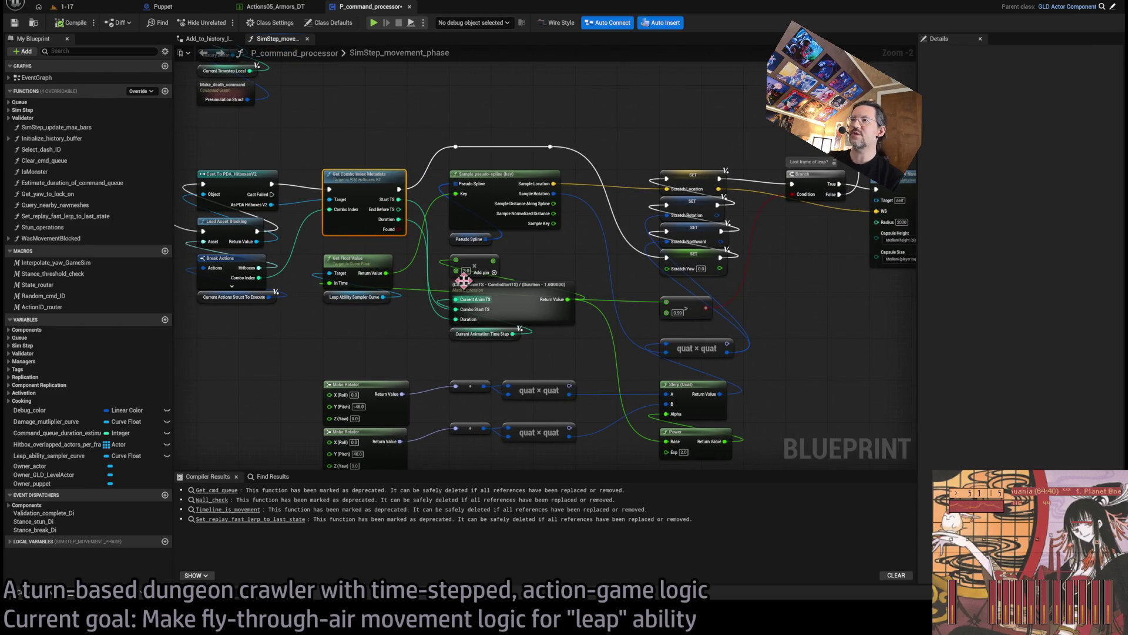
pyautogui.moveTo(384, 135)
pyautogui.mouseDown()
pyautogui.moveTo(365, 233)
pyautogui.moveTo(428, 131)
pyautogui.moveTo(496, 382)
pyautogui.moveTo(582, 377)
pyautogui.moveTo(549, 311)
pyautogui.mouseUp()
pyautogui.click(549, 311)
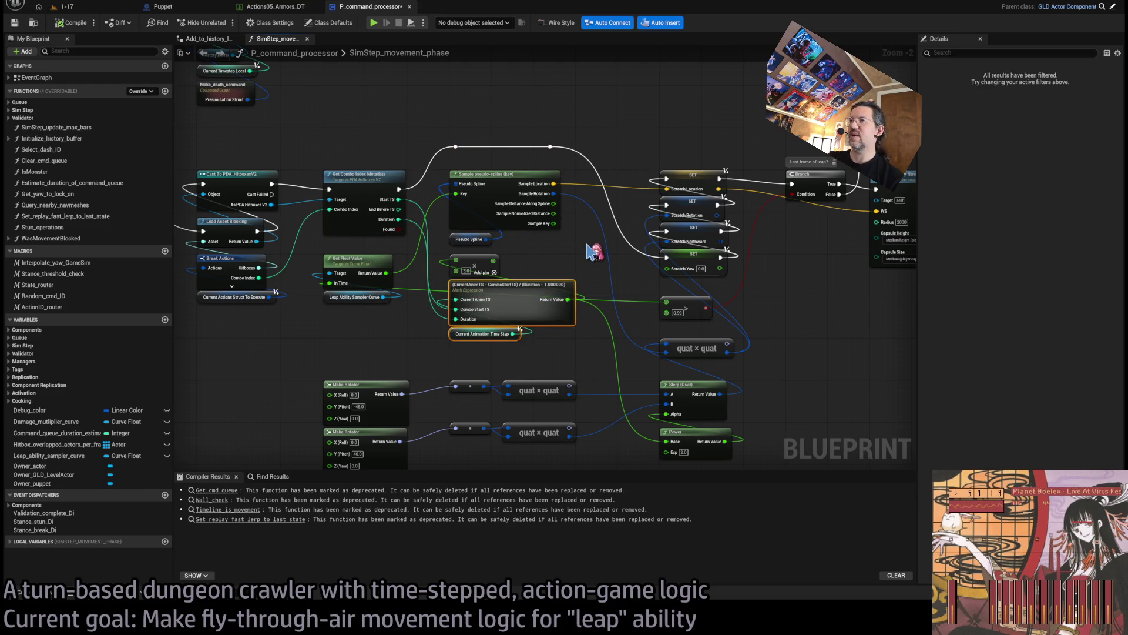
pyautogui.scroll(-1, 593, 254)
pyautogui.scroll(-3, 665, 254)
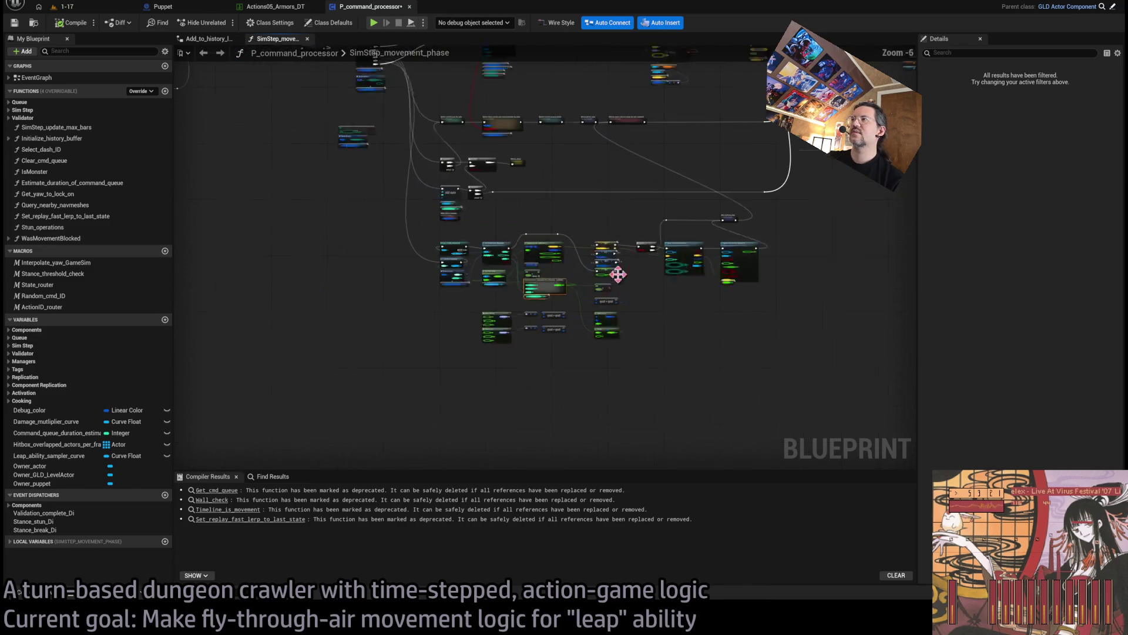
pyautogui.moveTo(686, 240)
pyautogui.mouseDown()
pyautogui.moveTo(534, 416)
pyautogui.moveTo(466, 416)
pyautogui.mouseUp()
pyautogui.scroll(2, 457, 277)
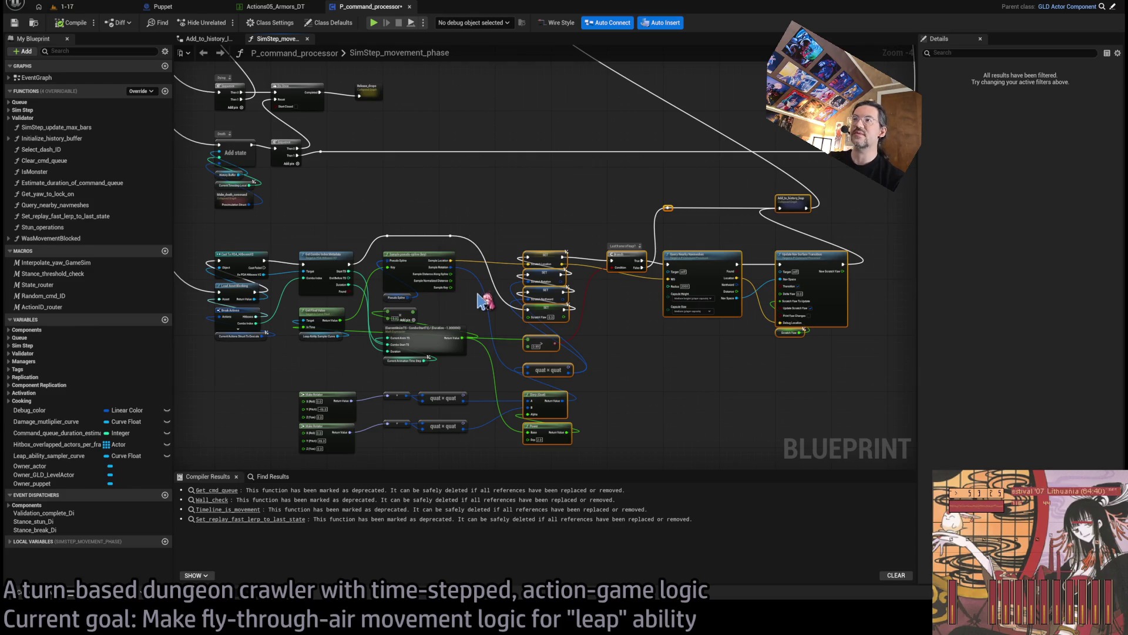
pyautogui.scroll(1, 486, 297)
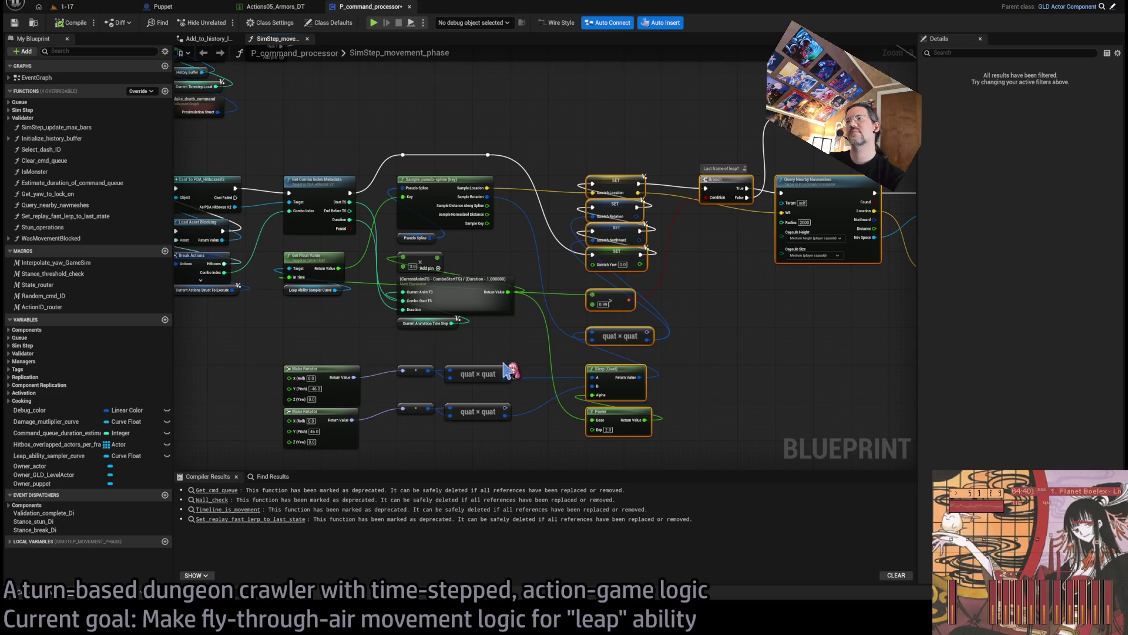
pyautogui.click(523, 353)
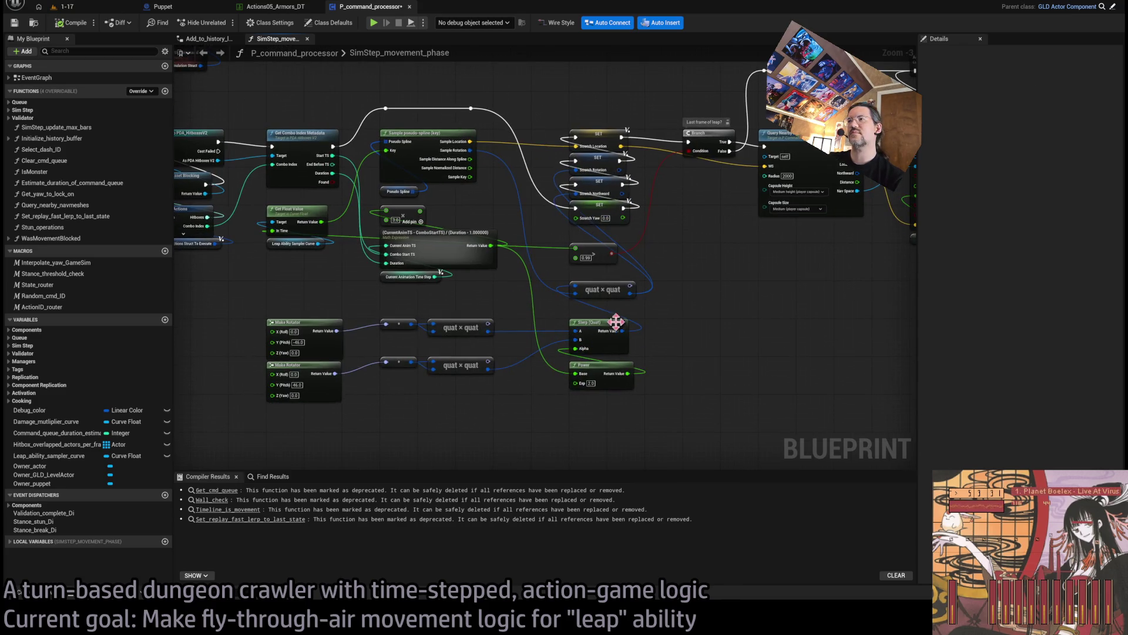
# Step: Collapse the Make Rotator, quat × quat, Slerp and Power nodes into Apply_roll_during_leap
pyautogui.scroll(1, 512, 369)
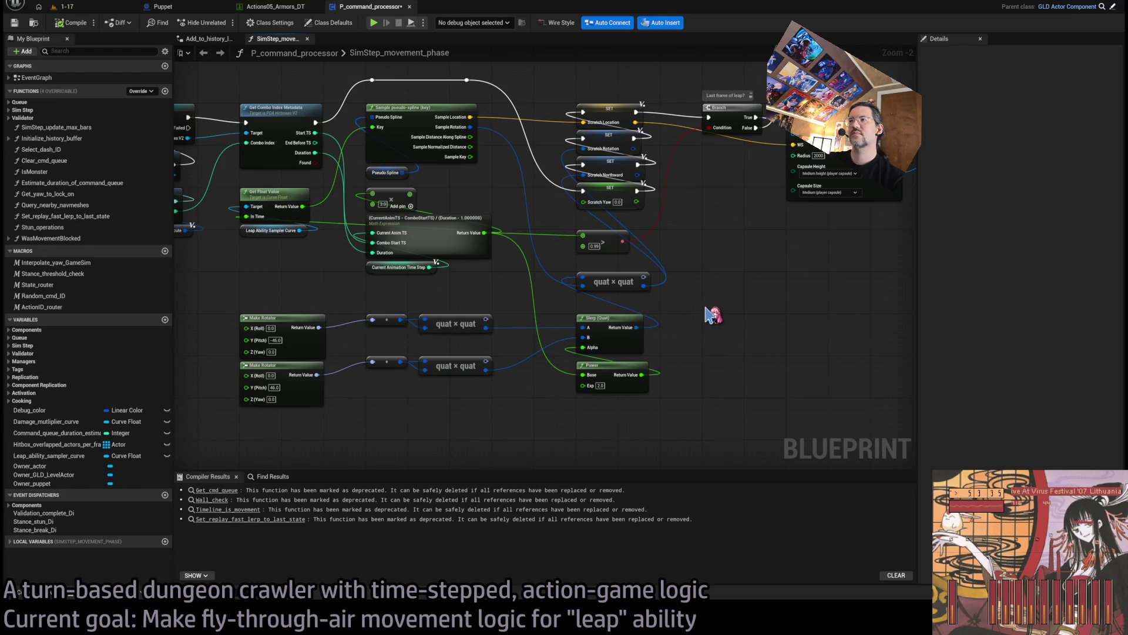
pyautogui.moveTo(708, 305)
pyautogui.mouseDown()
pyautogui.moveTo(670, 333)
pyautogui.moveTo(269, 431)
pyautogui.mouseUp()
pyautogui.keyDown('ctrl'); pyautogui.click(629, 284); pyautogui.keyUp('ctrl')
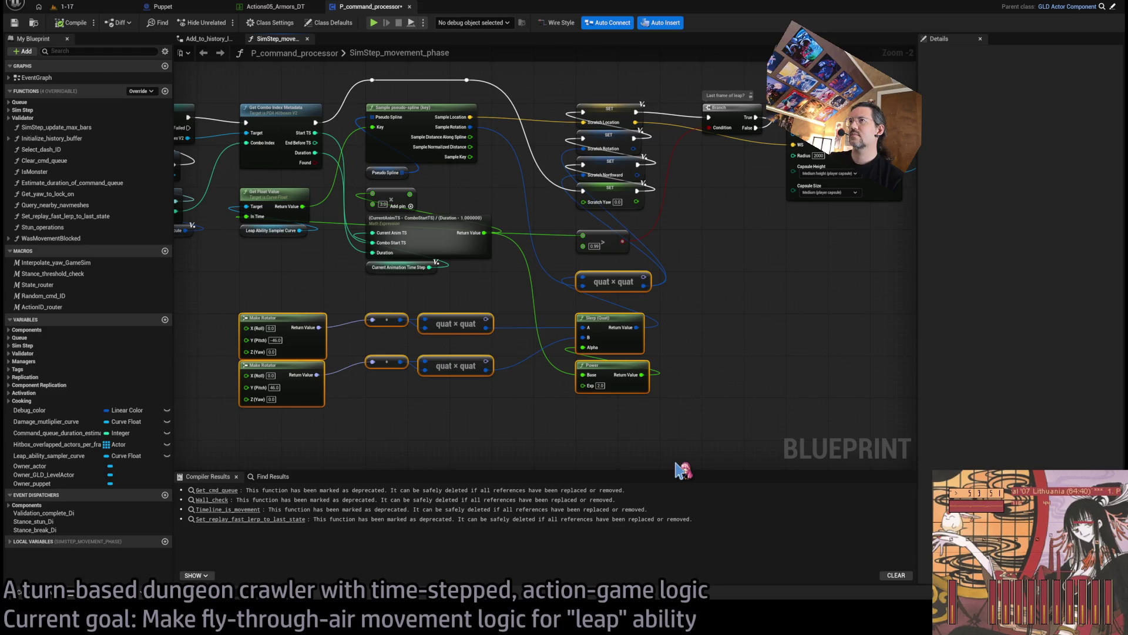
pyautogui.hotkey('ctrl', 'g')
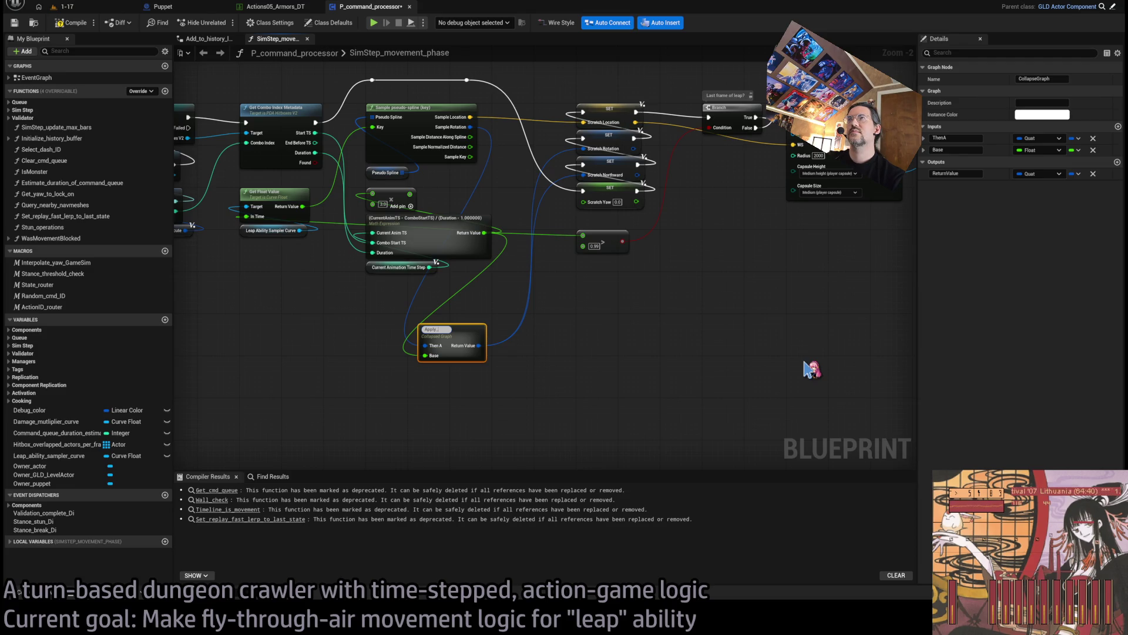
pyautogui.write('Apply_roll_during_leap')
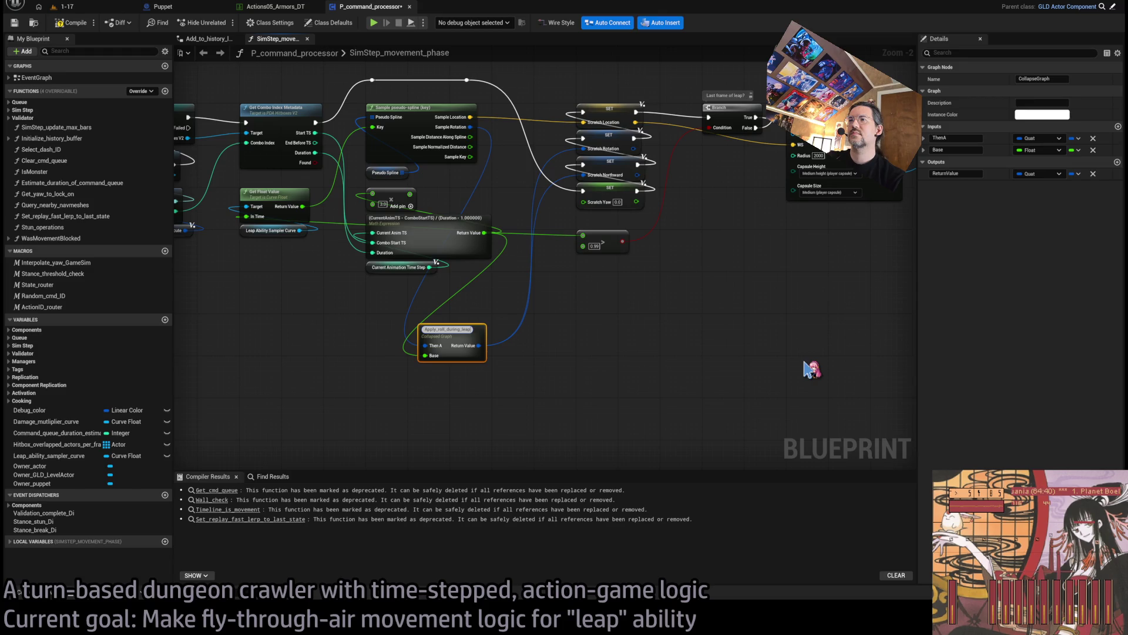
pyautogui.press('Return')
# Step: Move the collapsed node beside the 0.99 comparison and rename it Apply_pitch_change_during_leap
pyautogui.moveTo(451, 328); pyautogui.dragTo(608, 276)
pyautogui.doubleClick(599, 275)
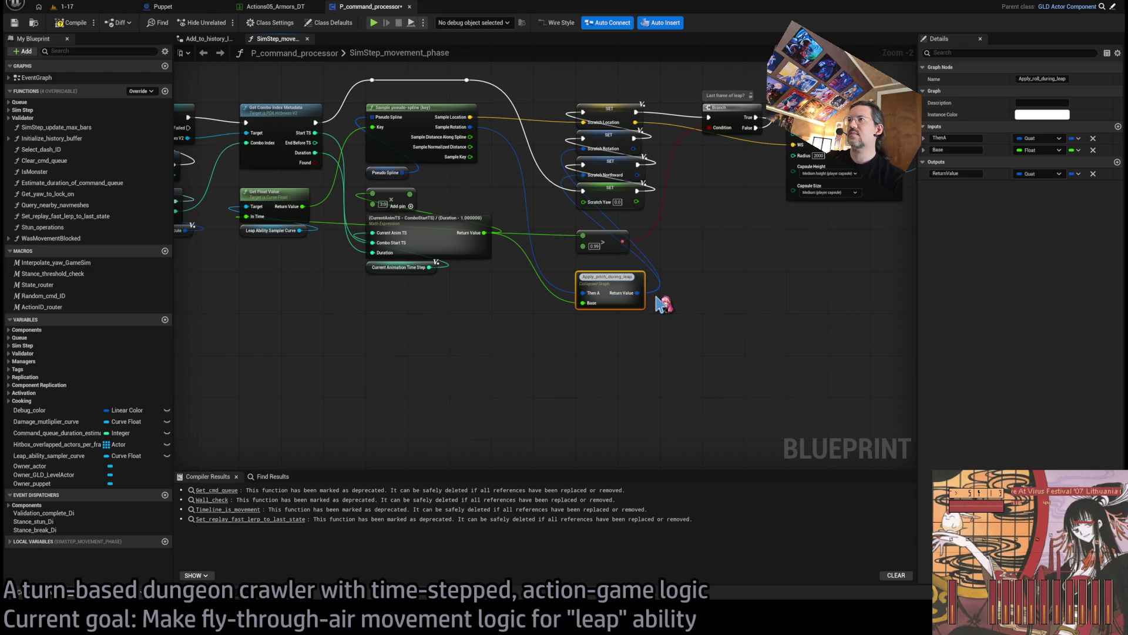
pyautogui.write('change_')
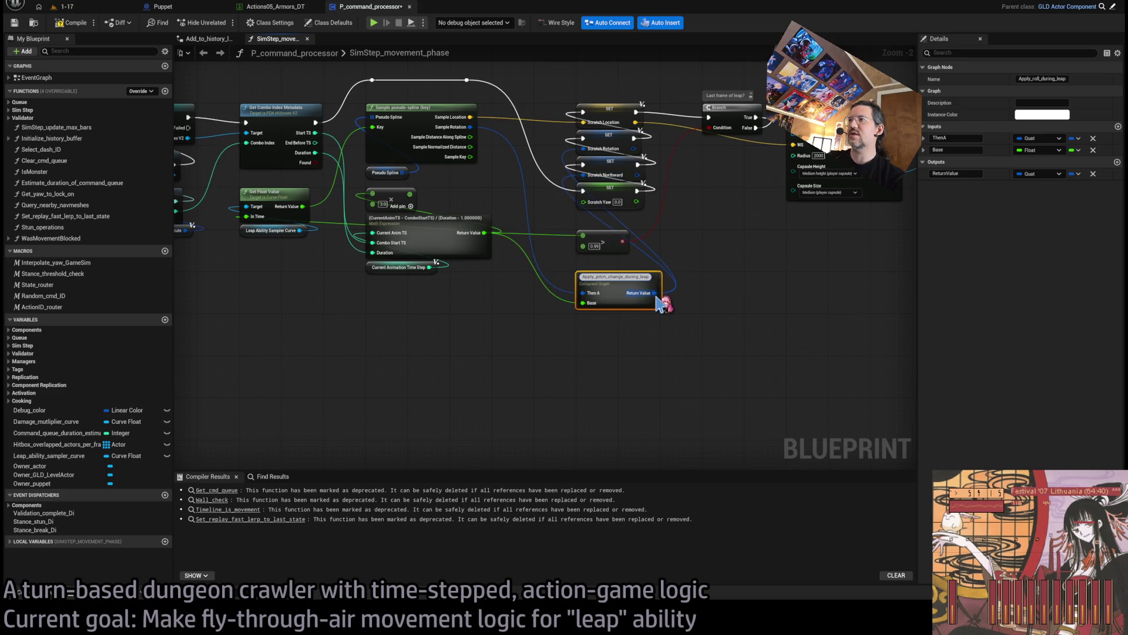
pyautogui.press('Return')
# Step: Rename the pins to Sampled Rotation, Normalized Leap Pos and PitchAdj_applied
pyautogui.scroll(2, 635, 306)
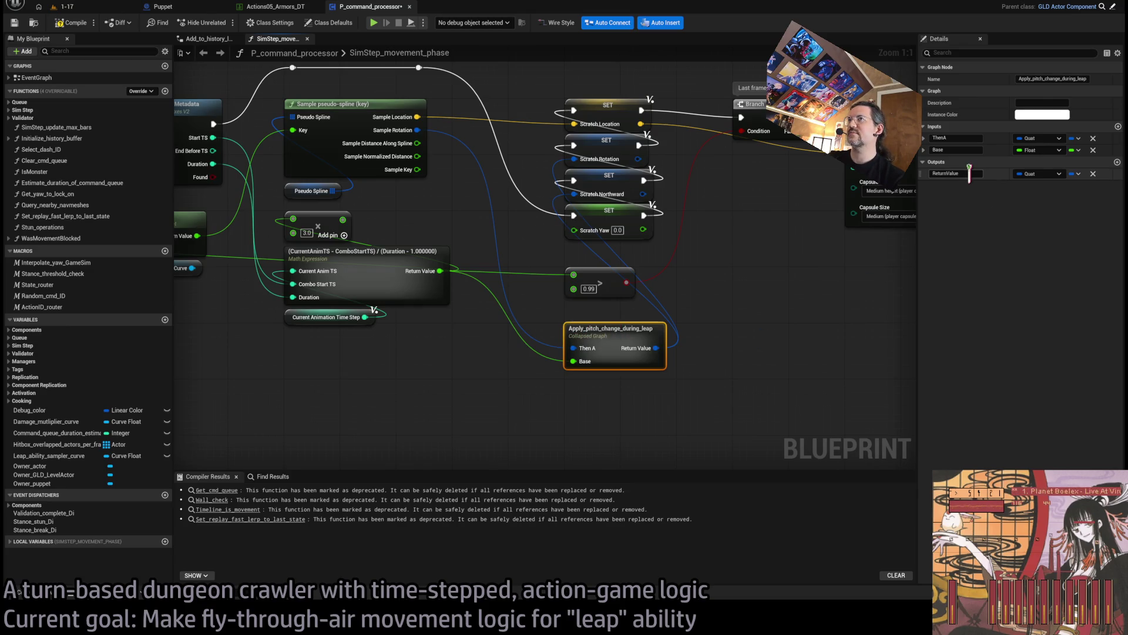
pyautogui.click(963, 137)
pyautogui.write('Sampled_rotation')
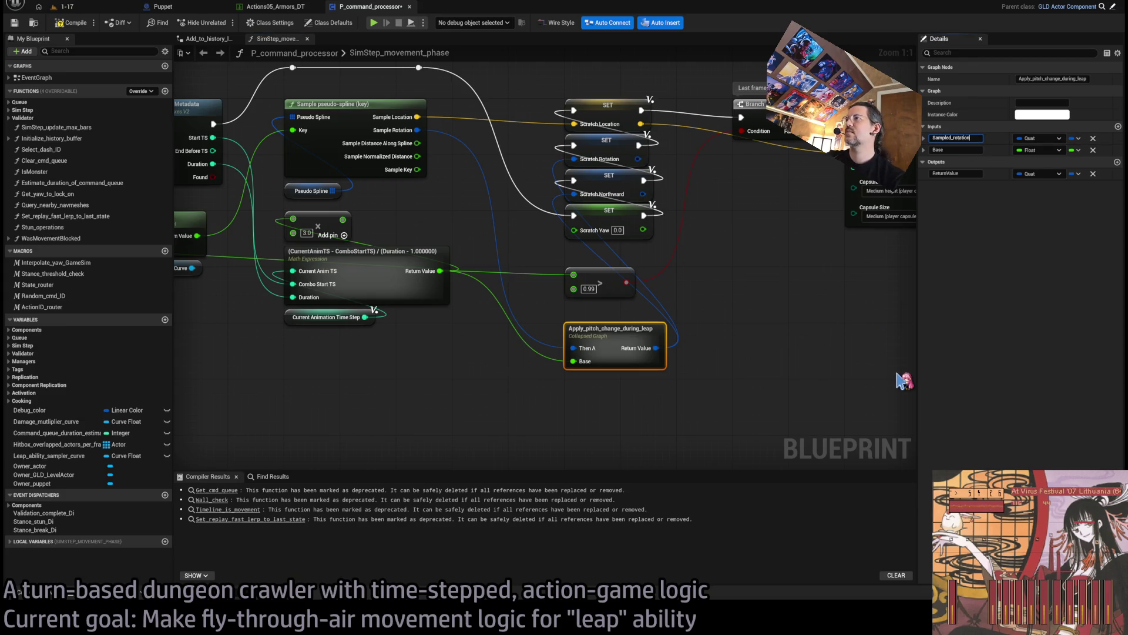
pyautogui.press('Tab')
pyautogui.write('Normalized_leap_po')
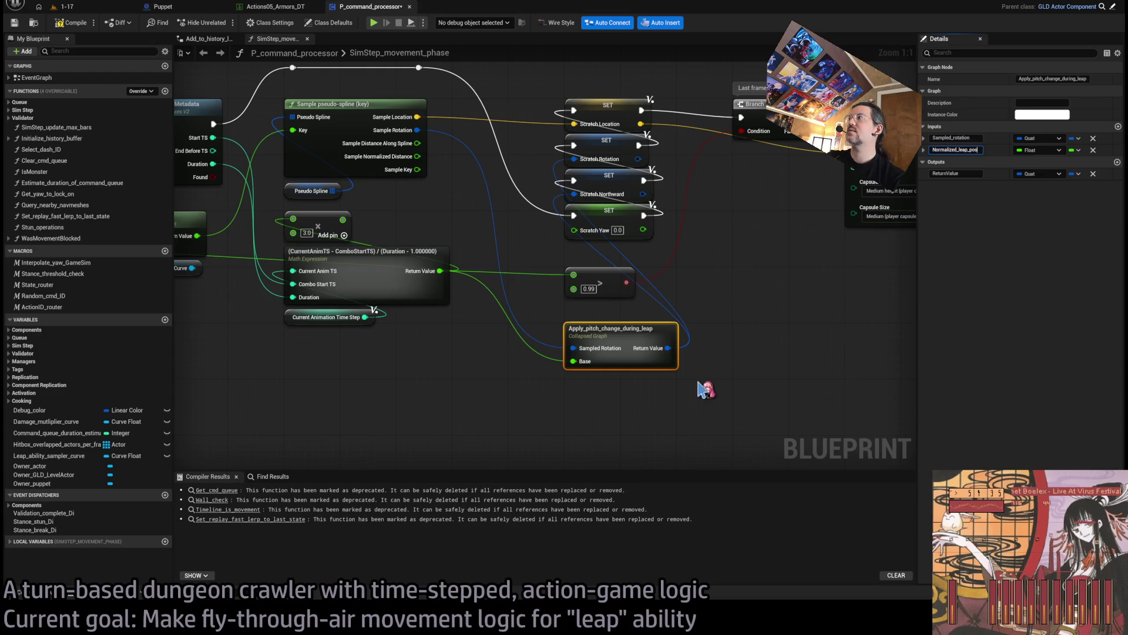
pyautogui.press('Return')
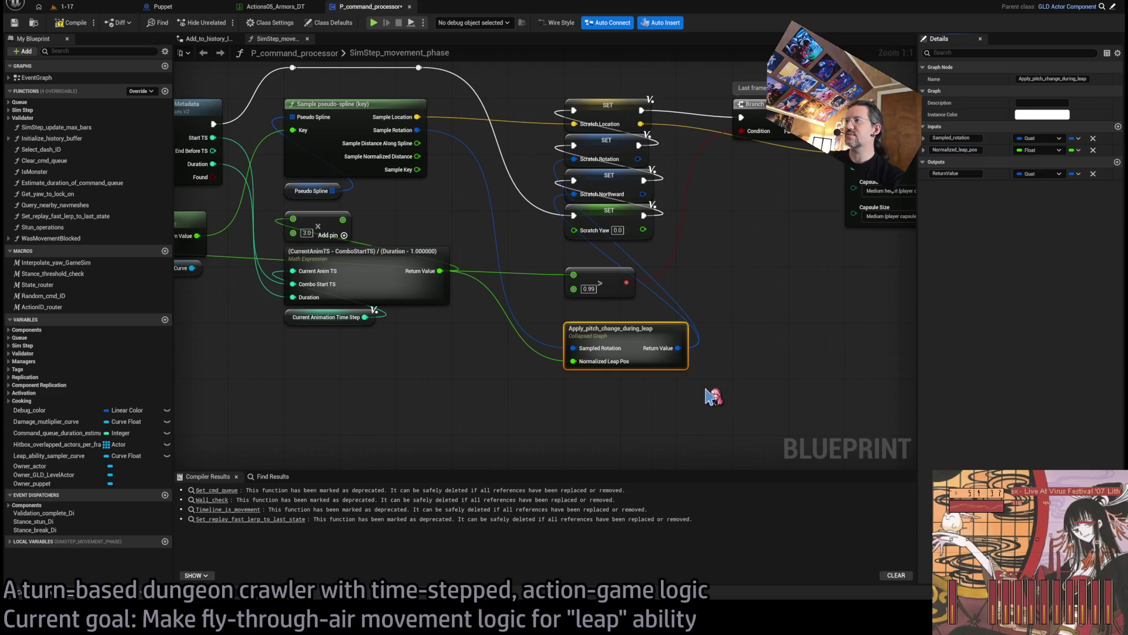
pyautogui.moveTo(939, 173); pyautogui.dragTo(867, 328)
pyautogui.write('PitchAdj_appl')
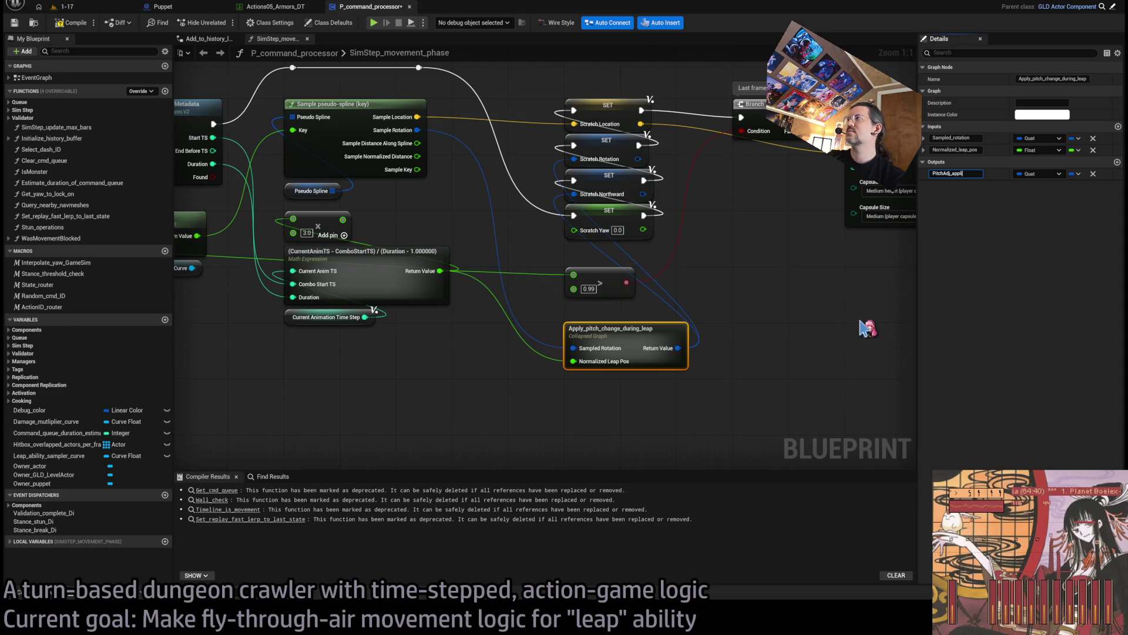
pyautogui.write('ed')
pyautogui.press('Return')
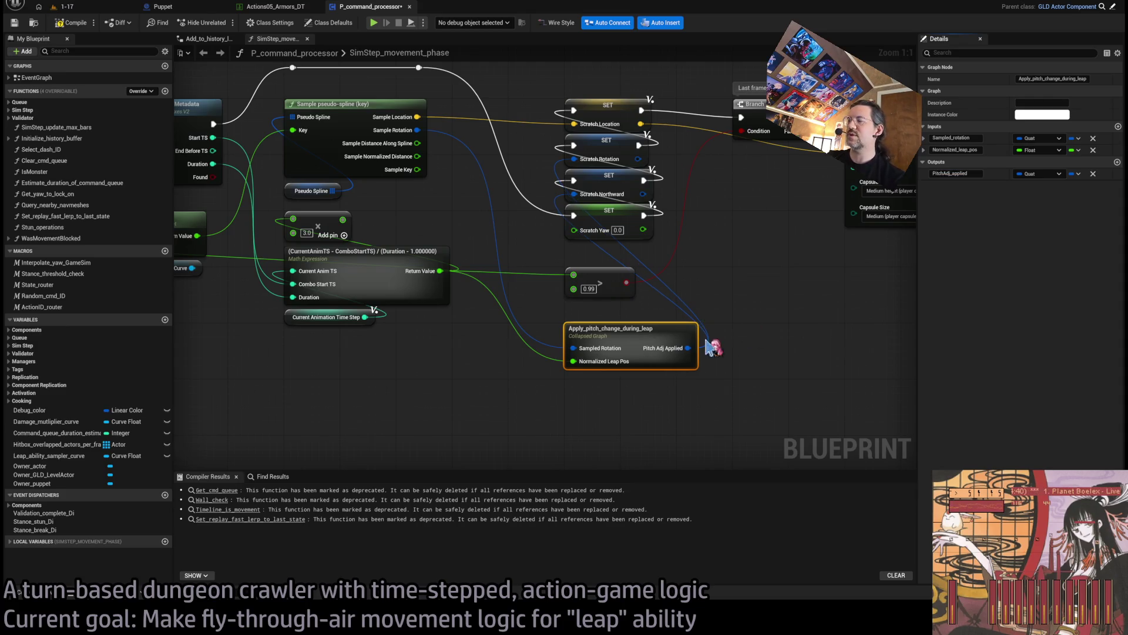
# Step: Rename the node Apply_pitch_adjustment_during_leap and open its inner graph
pyautogui.click(636, 438)
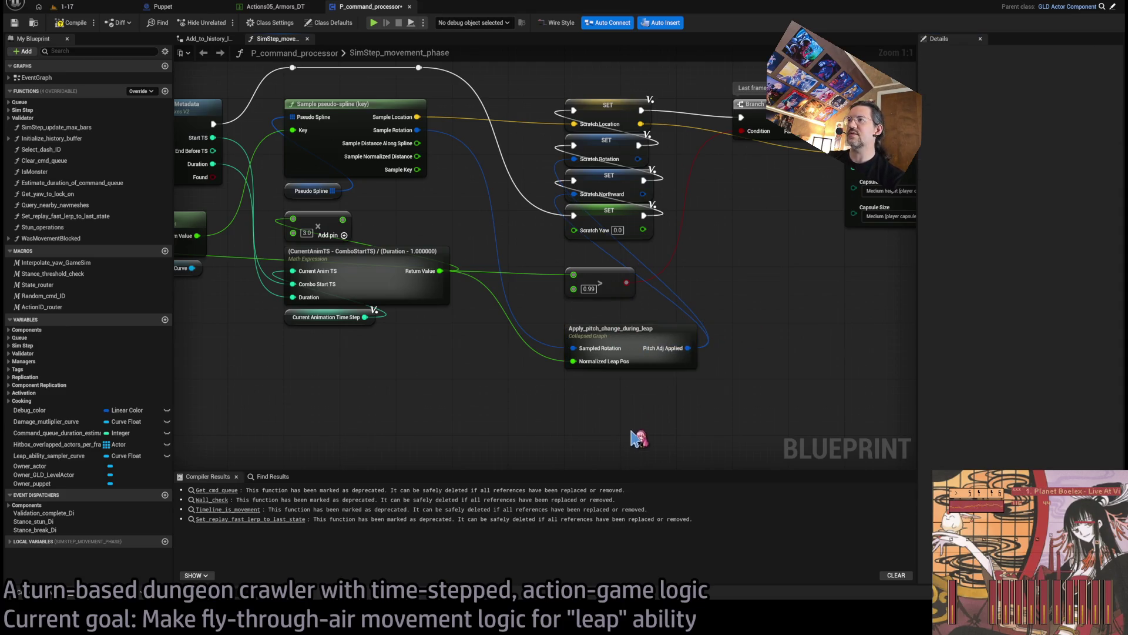
pyautogui.click(612, 329)
pyautogui.click(608, 329)
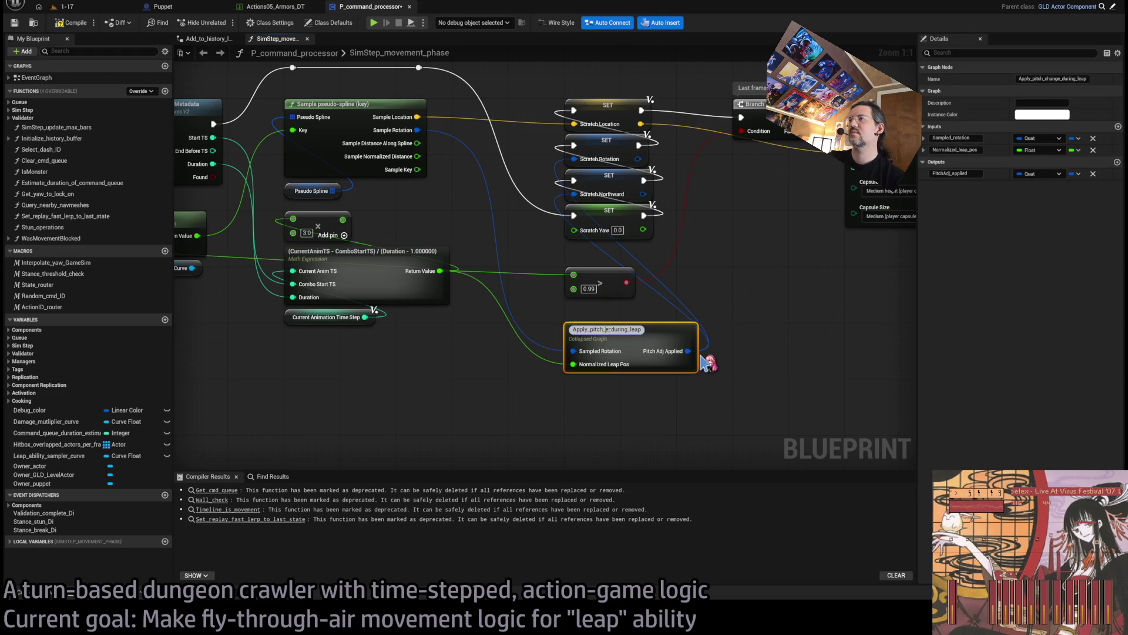
pyautogui.write('adjustment_')
pyautogui.press('Return')
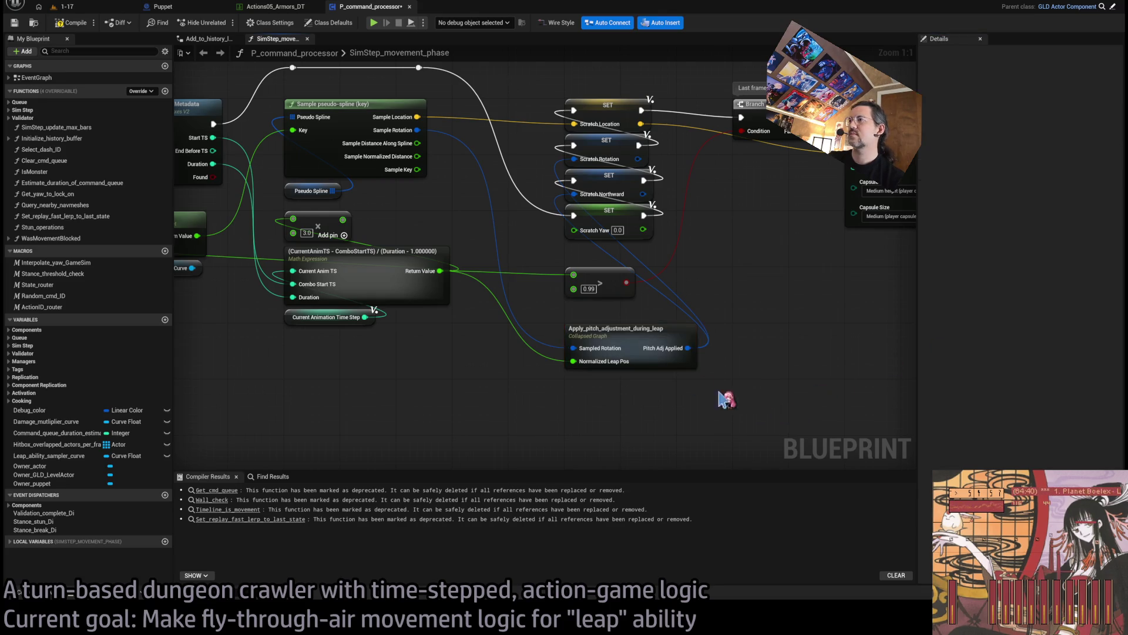
pyautogui.doubleClick(604, 349)
pyautogui.click(355, 311)
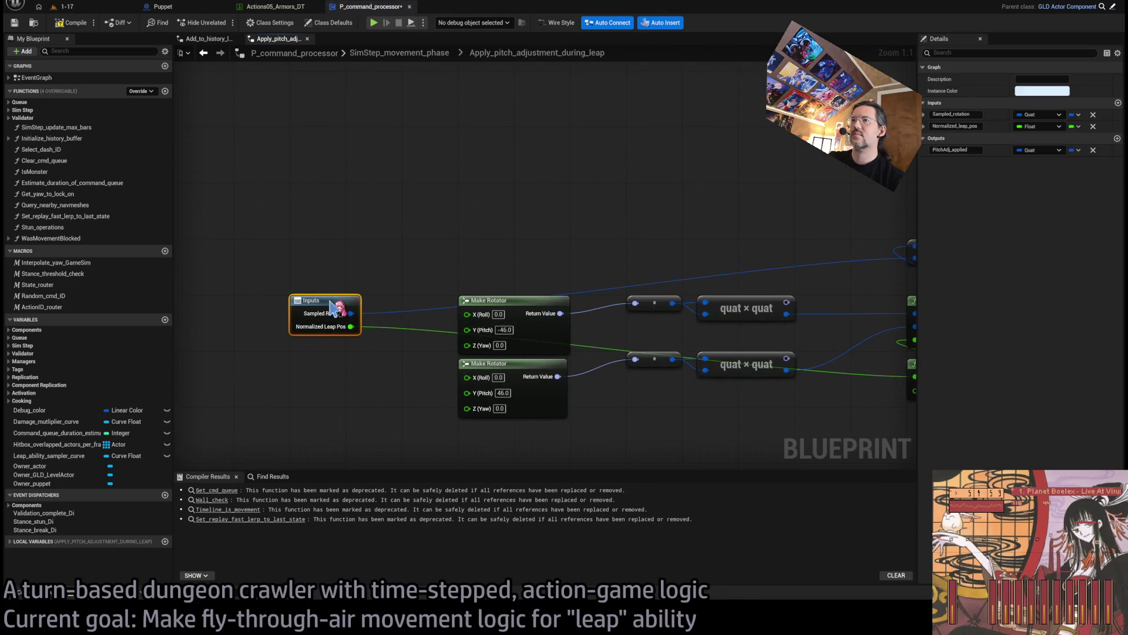
# Step: Align the quat × quat, Slerp, Power and Outputs nodes in a line
pyautogui.scroll(-2, 441, 283)
pyautogui.moveTo(329, 185); pyautogui.dragTo(743, 429)
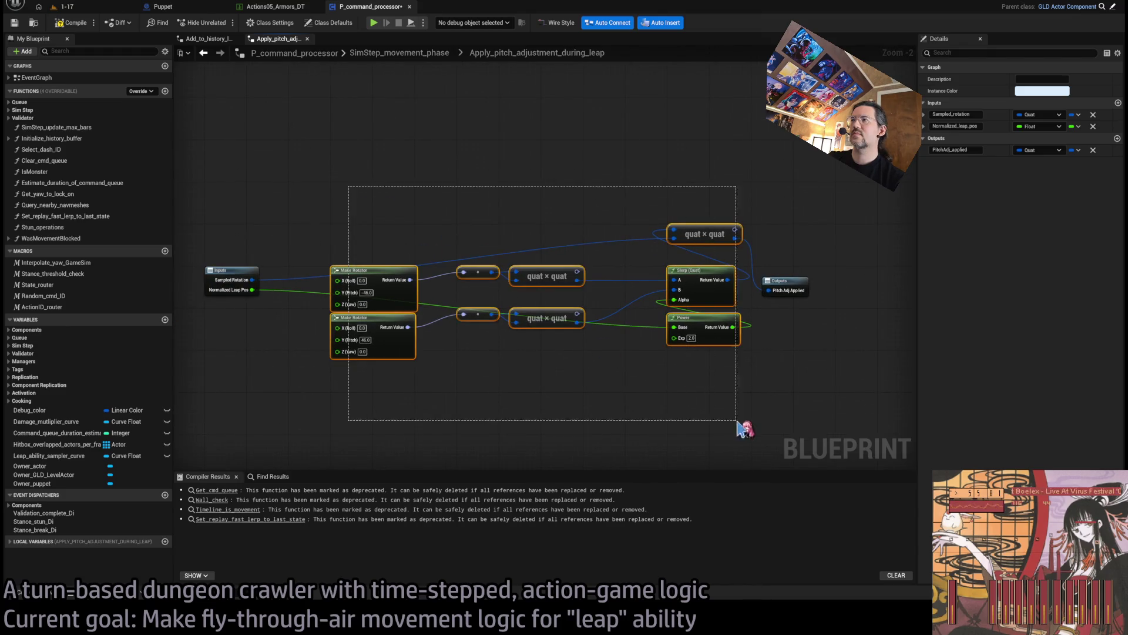
pyautogui.moveTo(657, 187); pyautogui.dragTo(722, 398)
pyautogui.moveTo(711, 239)
pyautogui.mouseDown()
pyautogui.moveTo(712, 281)
pyautogui.moveTo(801, 273)
pyautogui.mouseUp()
pyautogui.click(787, 357)
pyautogui.moveTo(607, 280)
pyautogui.mouseDown()
pyautogui.moveTo(829, 312)
pyautogui.moveTo(818, 305)
pyautogui.mouseUp()
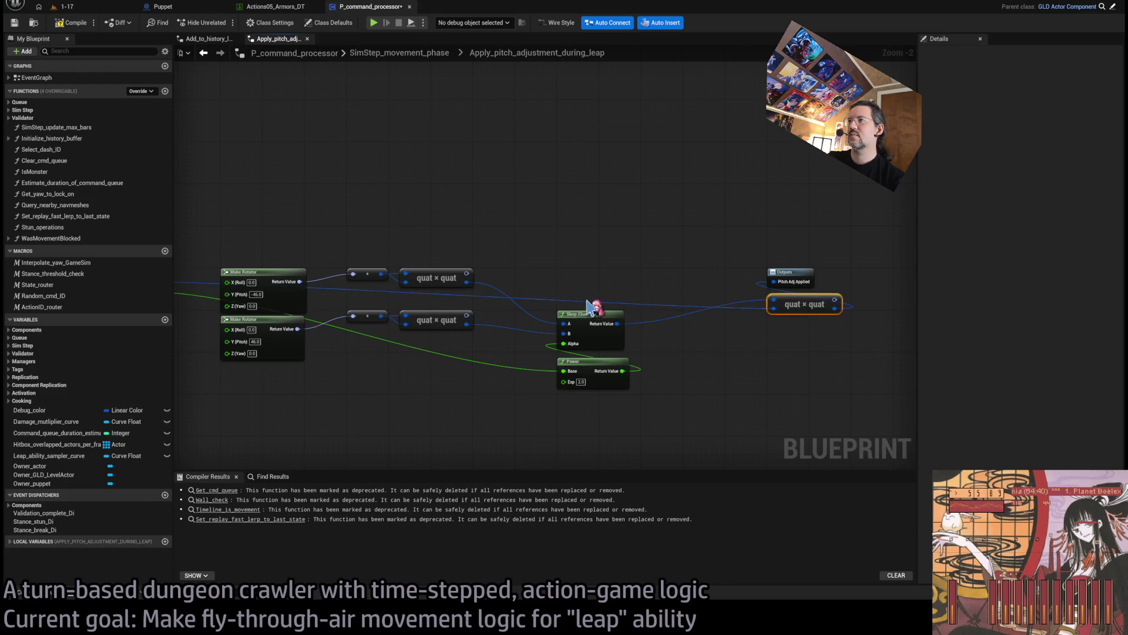
# Step: Route the Sampled Rotation and Normalized Leap Pos wires through reroute points above the rotators
pyautogui.doubleClick(377, 269)
pyautogui.moveTo(381, 276); pyautogui.dragTo(364, 269)
pyautogui.click(382, 272)
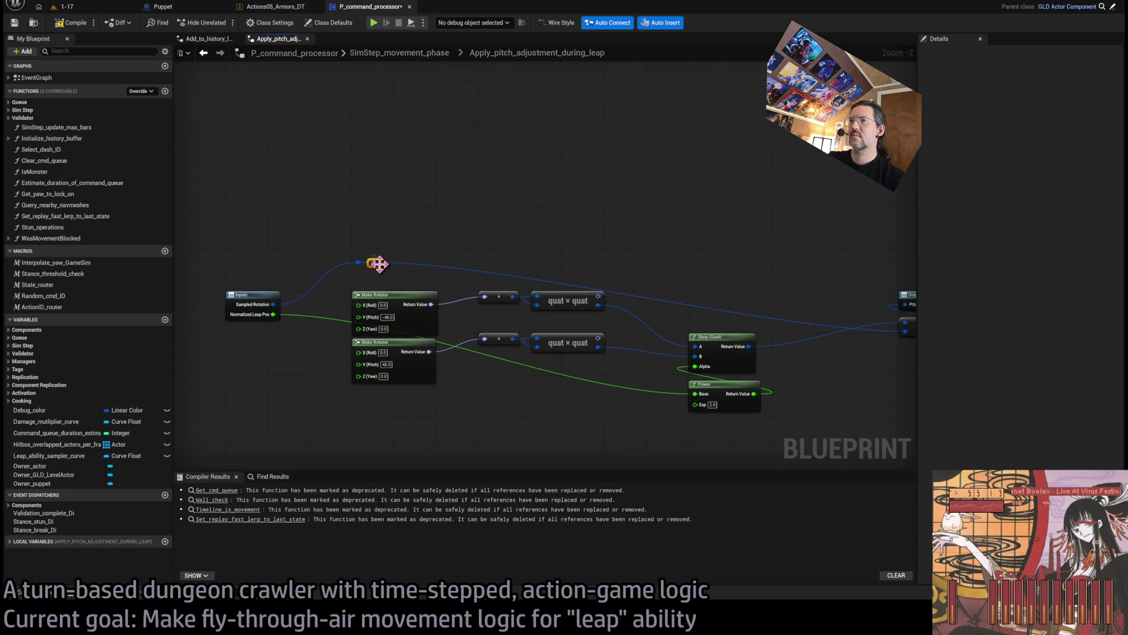
pyautogui.doubleClick(757, 263)
pyautogui.moveTo(773, 269)
pyautogui.mouseDown()
pyautogui.moveTo(753, 403)
pyautogui.moveTo(752, 360)
pyautogui.mouseUp()
pyautogui.scroll(2, 779, 308)
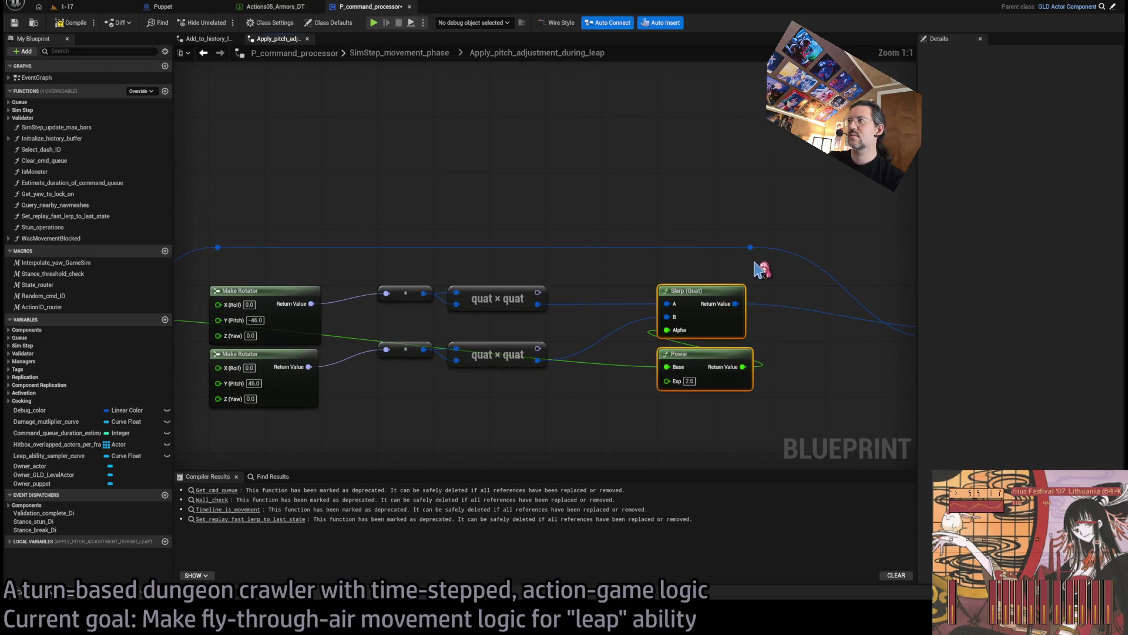
pyautogui.moveTo(751, 247); pyautogui.dragTo(736, 250)
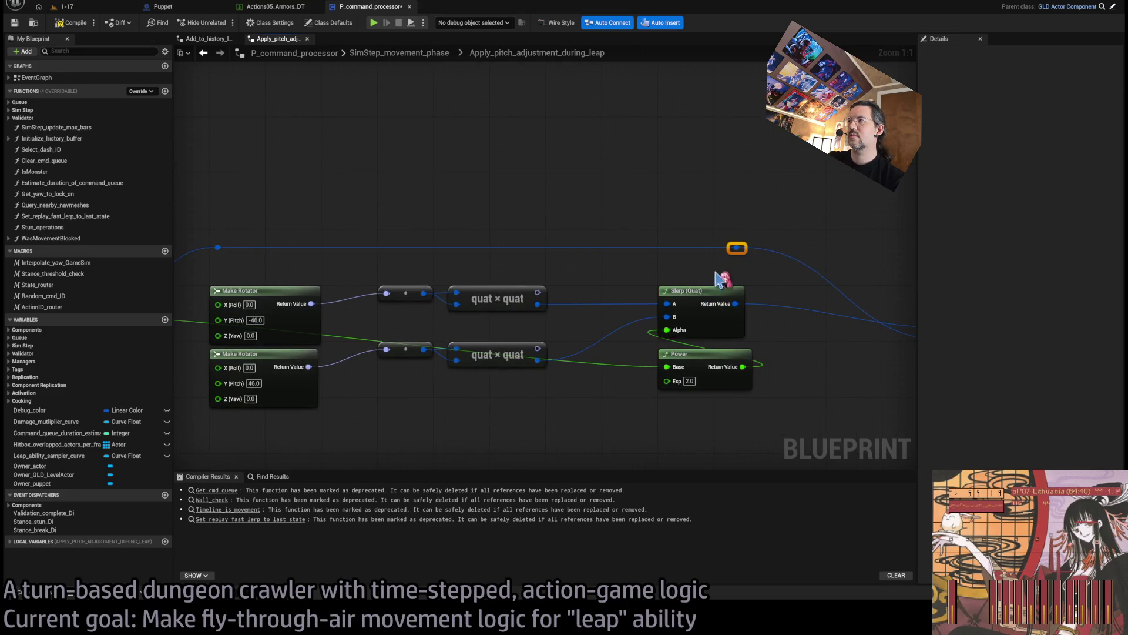
pyautogui.doubleClick(465, 317)
pyautogui.moveTo(471, 321)
pyautogui.mouseDown()
pyautogui.moveTo(359, 263)
pyautogui.moveTo(384, 247)
pyautogui.moveTo(685, 247)
pyautogui.mouseUp()
pyautogui.click(741, 398)
pyautogui.scroll(-1, 742, 398)
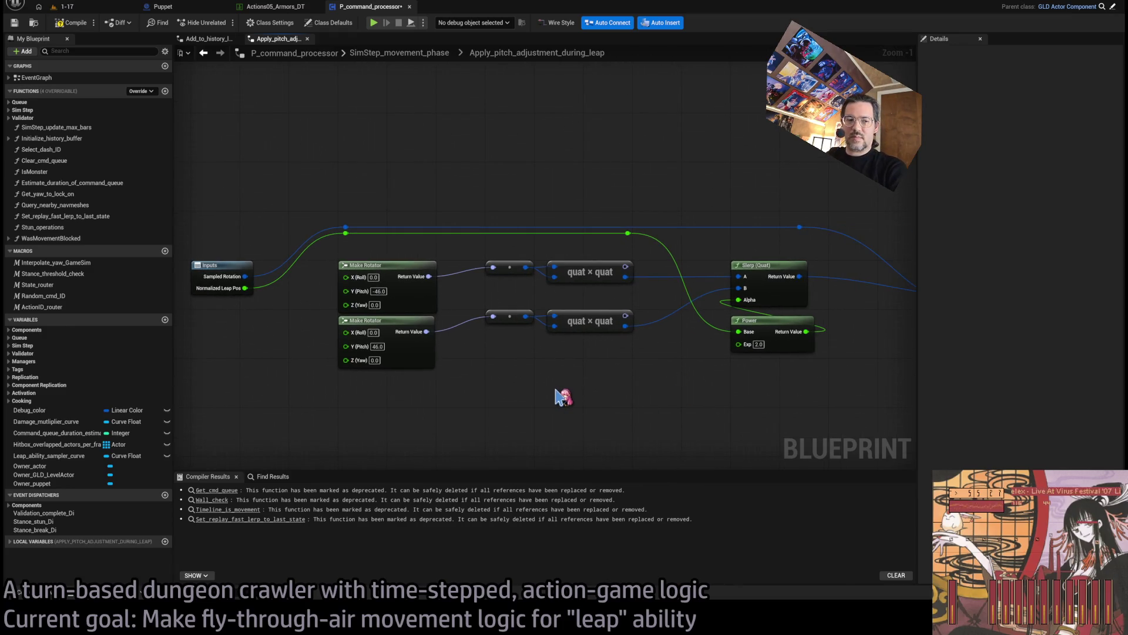
pyautogui.moveTo(235, 219); pyautogui.dragTo(292, 320)
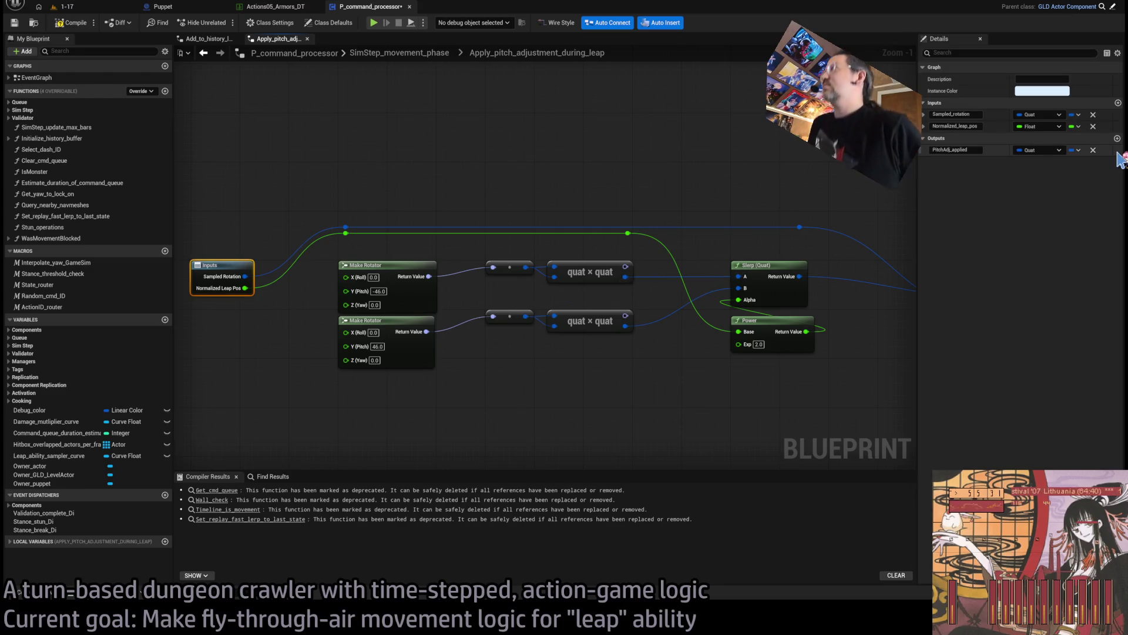
# Step: Add a new Exponent input wired through reroute points to the Power node's exponent
pyautogui.click(1119, 103)
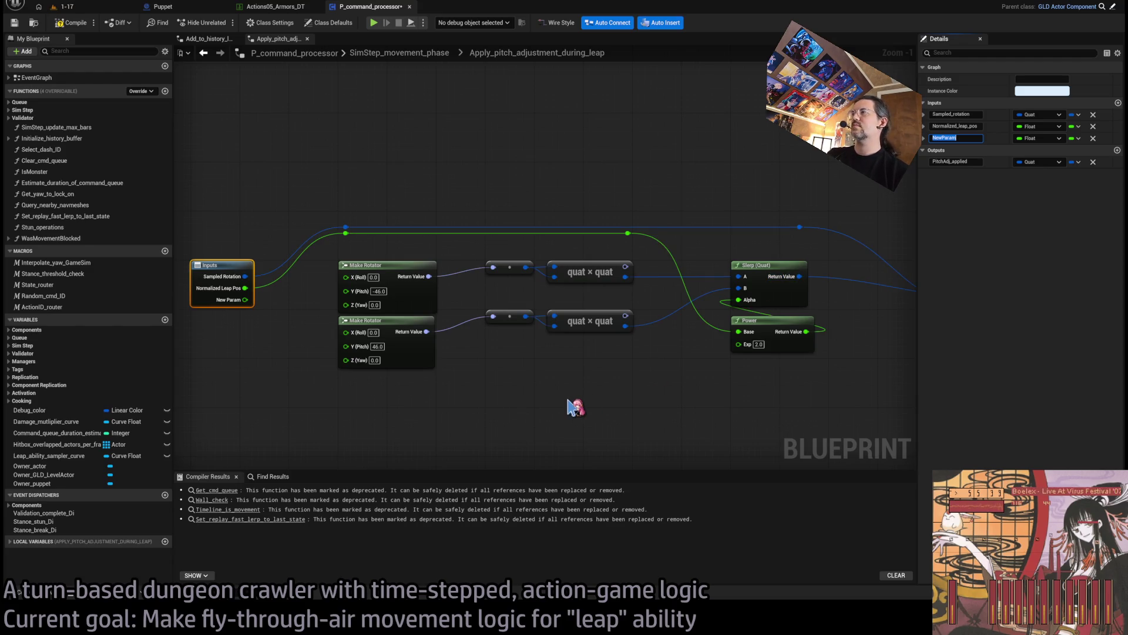
pyautogui.write('Exponent')
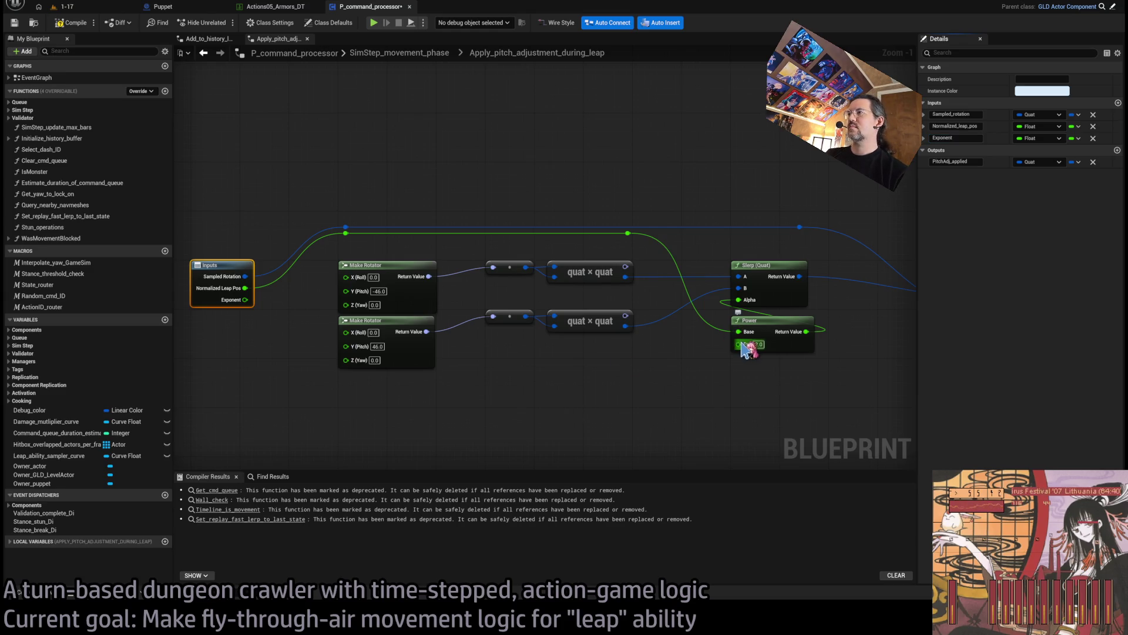
pyautogui.moveTo(739, 344)
pyautogui.mouseDown()
pyautogui.moveTo(284, 315)
pyautogui.moveTo(245, 299)
pyautogui.moveTo(373, 254)
pyautogui.moveTo(366, 241)
pyautogui.moveTo(638, 244)
pyautogui.moveTo(628, 239)
pyautogui.mouseUp()
pyautogui.doubleClick(272, 302)
pyautogui.doubleClick(374, 244)
# Step: Rename the input Tumbling Exponent and tidy the quat multiply nodes
pyautogui.click(222, 266)
pyautogui.click(955, 137)
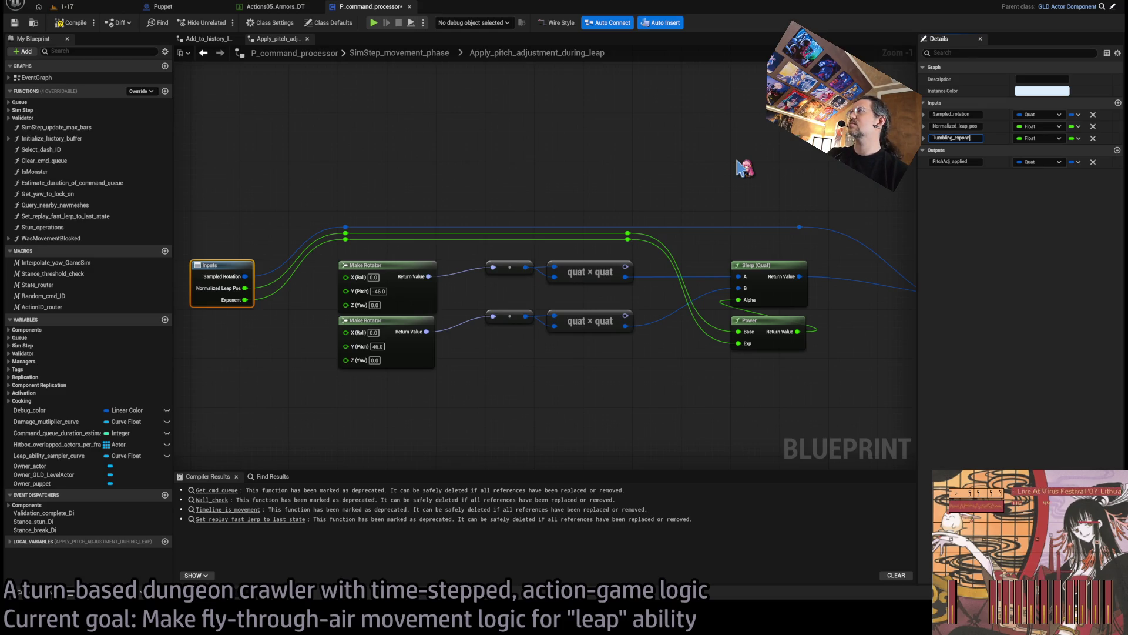
pyautogui.press('Return')
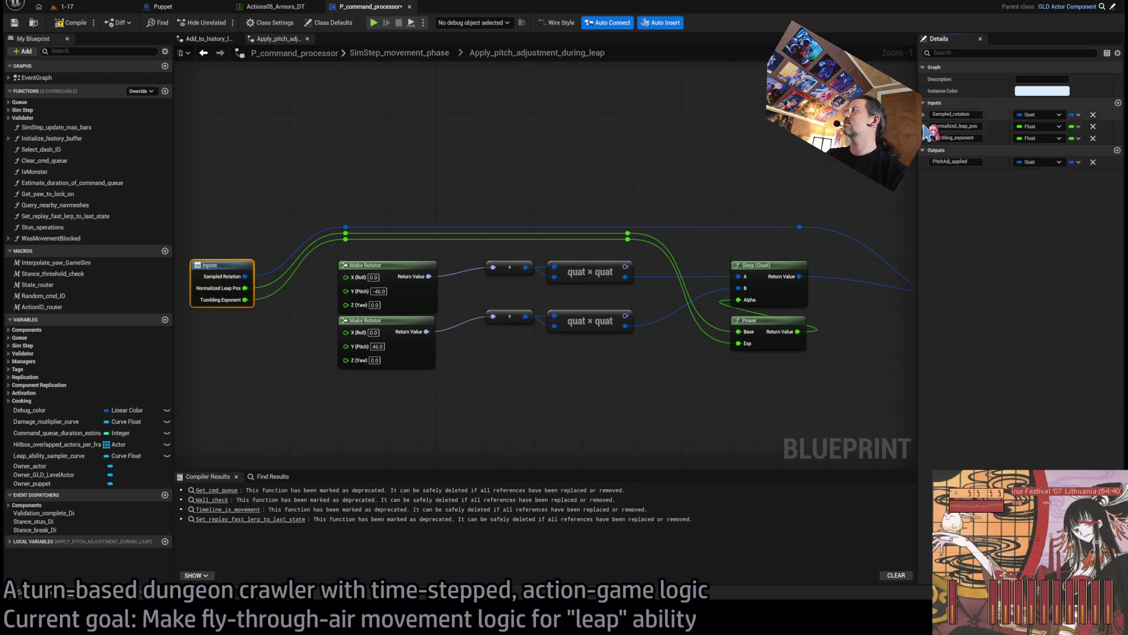
pyautogui.click(1085, 139)
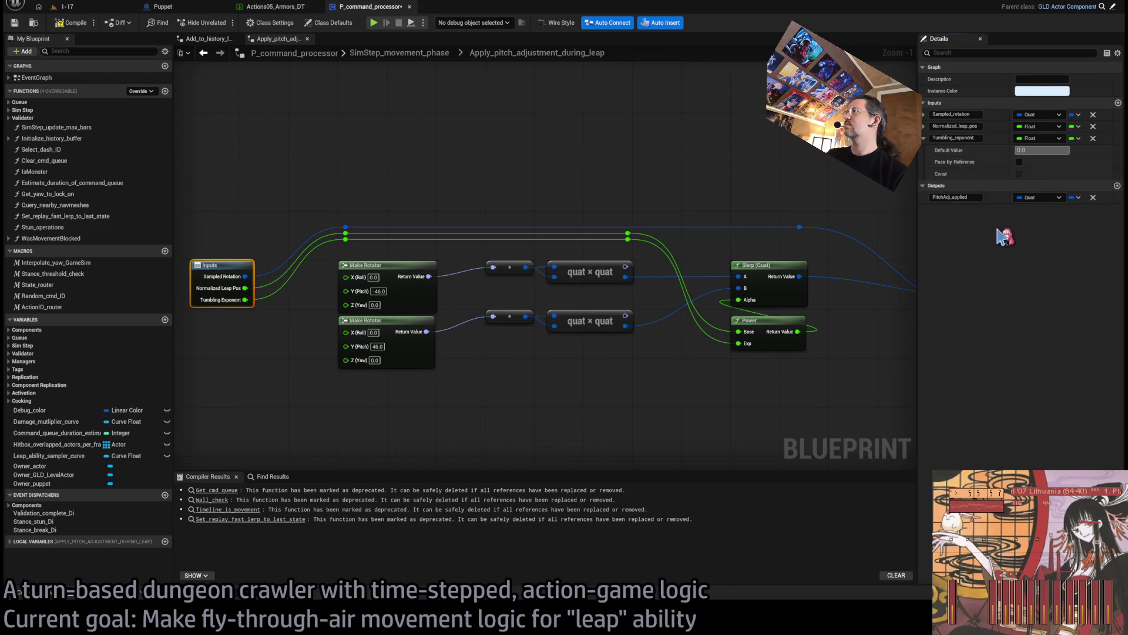
pyautogui.click(635, 171)
pyautogui.moveTo(758, 182)
pyautogui.mouseDown()
pyautogui.moveTo(647, 177)
pyautogui.moveTo(746, 256)
pyautogui.mouseUp()
pyautogui.moveTo(826, 258)
pyautogui.mouseDown()
pyautogui.moveTo(831, 318)
pyautogui.moveTo(726, 275)
pyautogui.mouseUp()
# Step: Return to SimStep_movement_phase and check the collapsed Apply_pitch node
pyautogui.click(405, 53)
pyautogui.scroll(2, 679, 337)
pyautogui.moveTo(820, 355)
pyautogui.mouseDown()
pyautogui.moveTo(700, 310)
pyautogui.moveTo(565, 297)
pyautogui.moveTo(433, 244)
pyautogui.moveTo(469, 281)
pyautogui.mouseUp()
pyautogui.click(655, 347)
pyautogui.click(723, 311)
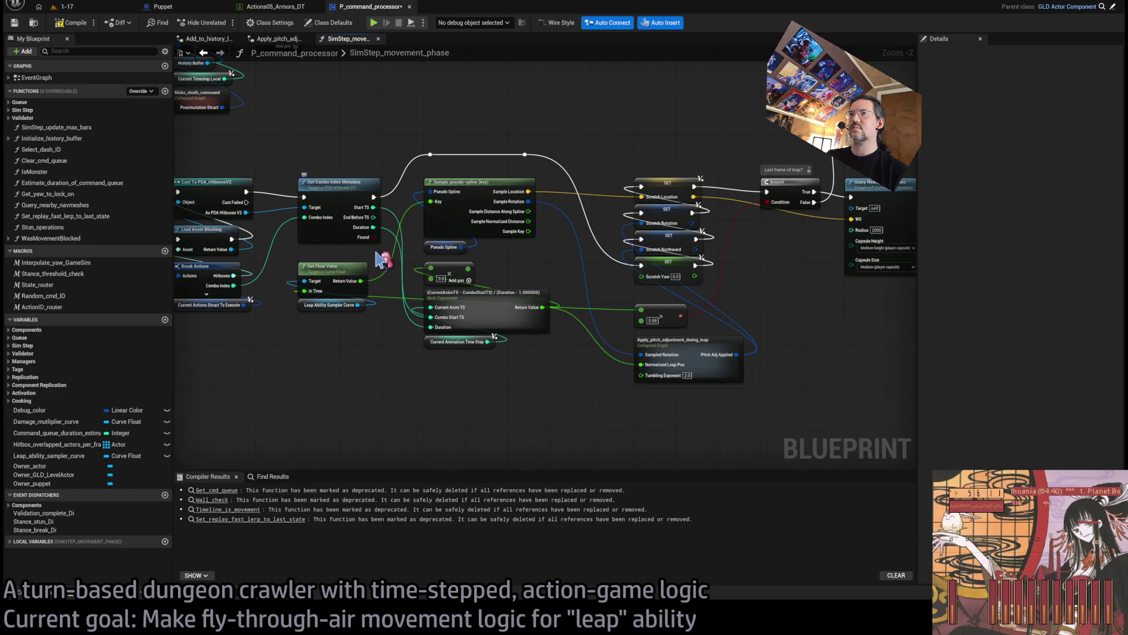
# Step: Rearrange the Sample pseudo-spline and Math Expression node groups
pyautogui.moveTo(376, 257); pyautogui.dragTo(411, 213)
pyautogui.moveTo(486, 279); pyautogui.dragTo(337, 284)
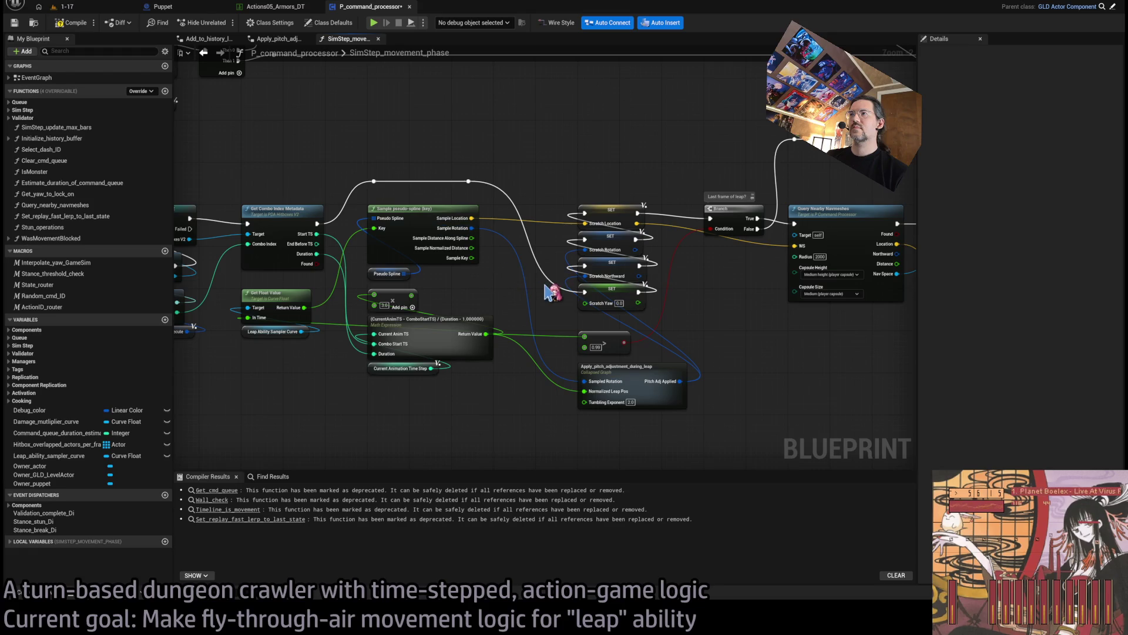
pyautogui.scroll(-1, 495, 256)
pyautogui.scroll(-2, 496, 256)
pyautogui.moveTo(806, 191)
pyautogui.mouseDown()
pyautogui.moveTo(599, 345)
pyautogui.moveTo(448, 395)
pyautogui.moveTo(461, 399)
pyautogui.mouseUp()
pyautogui.scroll(-1, 448, 395)
pyautogui.scroll(6, 461, 399)
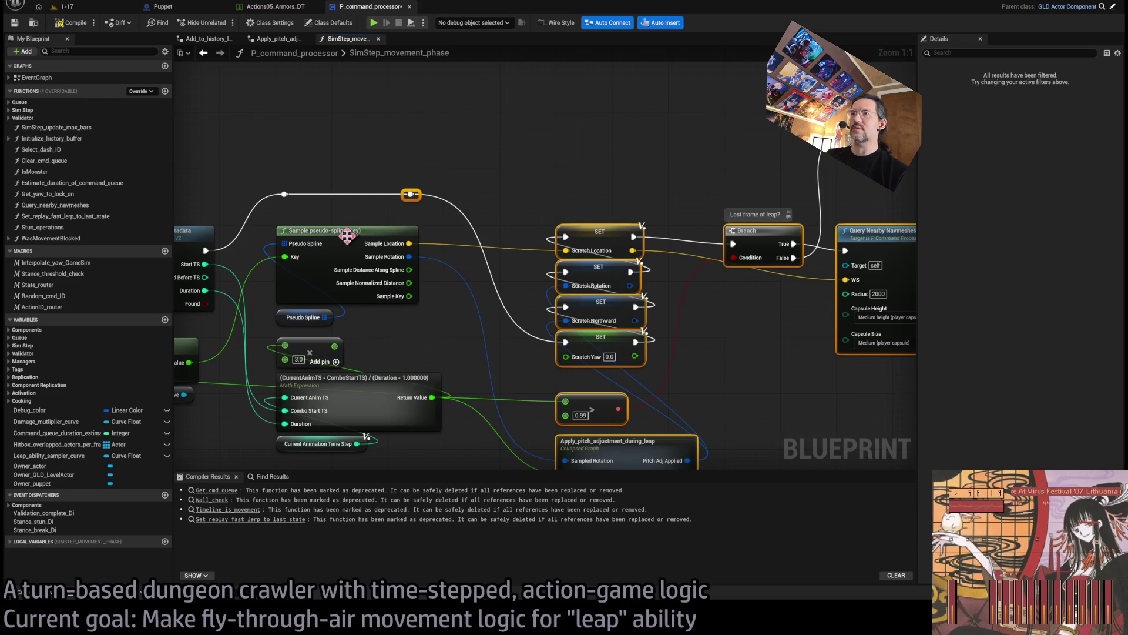
pyautogui.moveTo(350, 232); pyautogui.dragTo(388, 241)
pyautogui.scroll(-4, 247, 226)
pyautogui.moveTo(823, 151); pyautogui.dragTo(421, 436)
pyautogui.moveTo(372, 181)
pyautogui.mouseDown()
pyautogui.moveTo(334, 277)
pyautogui.moveTo(317, 272)
pyautogui.mouseUp()
pyautogui.scroll(5, 306, 235)
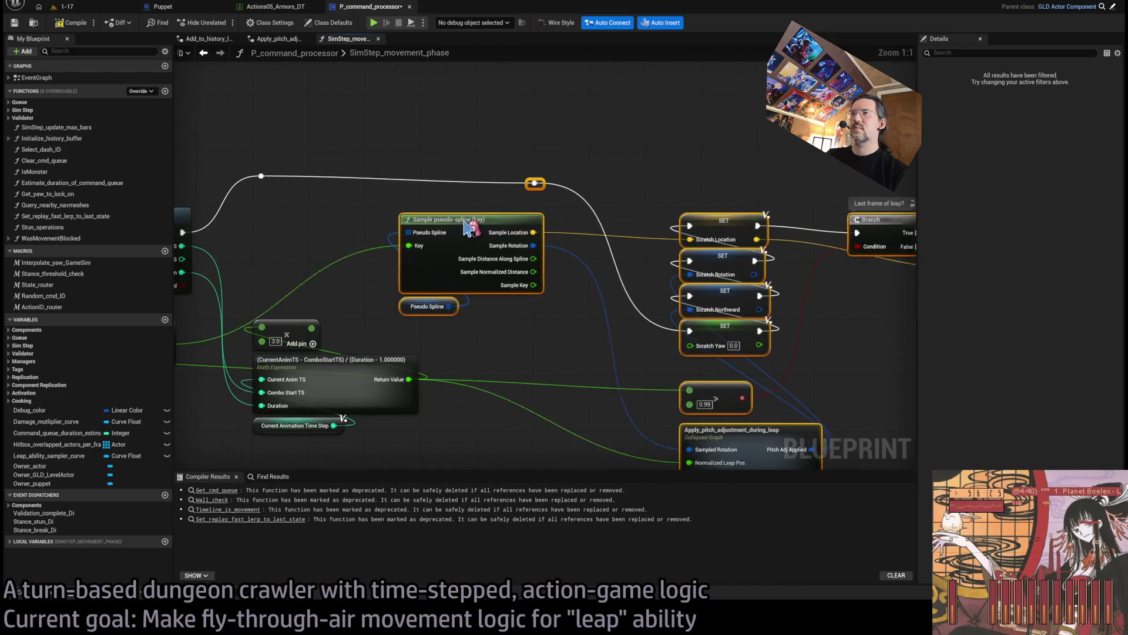
pyautogui.moveTo(623, 272); pyautogui.dragTo(422, 410)
pyautogui.moveTo(474, 284)
pyautogui.mouseDown()
pyautogui.moveTo(477, 335)
pyautogui.moveTo(543, 389)
pyautogui.moveTo(494, 375)
pyautogui.moveTo(475, 342)
pyautogui.mouseUp()
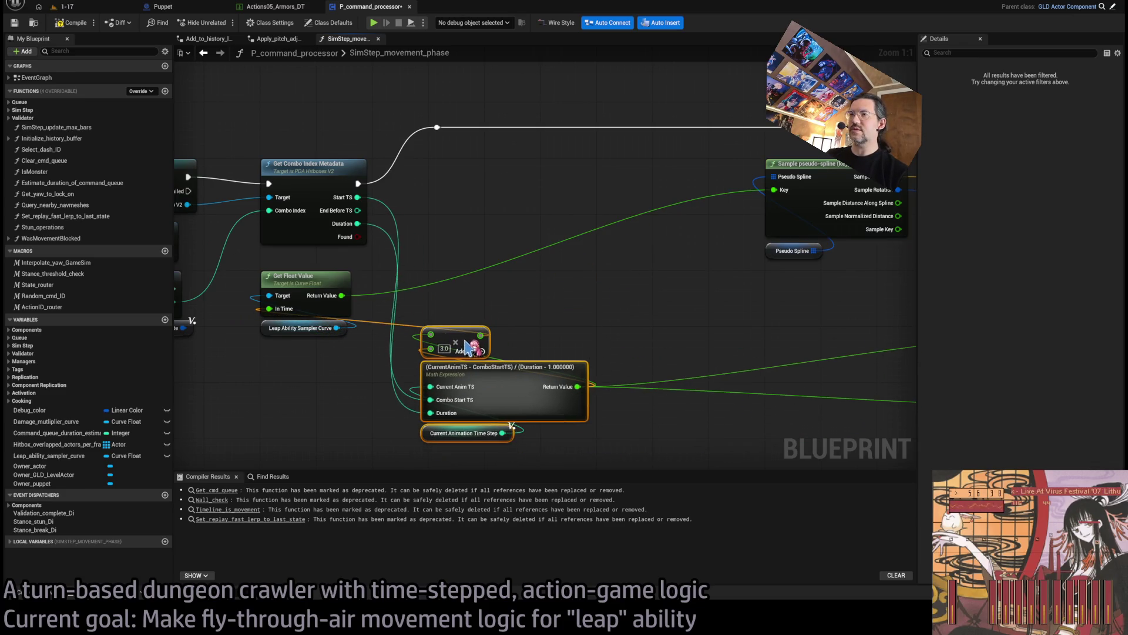
pyautogui.click(499, 310)
# Step: Wire the Math Expression result into the curve's In Time and delete the old add node
pyautogui.keyDown('alt'); pyautogui.click(295, 299); pyautogui.keyUp('alt')
pyautogui.moveTo(566, 320); pyautogui.dragTo(524, 332)
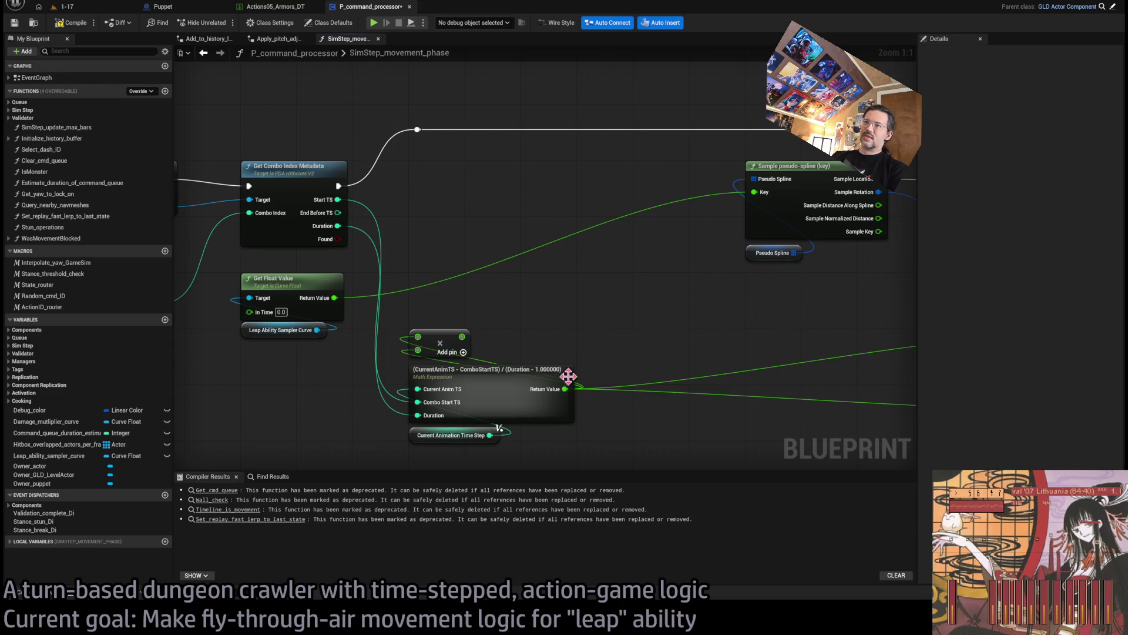
pyautogui.moveTo(565, 388); pyautogui.dragTo(251, 312)
pyautogui.moveTo(429, 338); pyautogui.dragTo(660, 278)
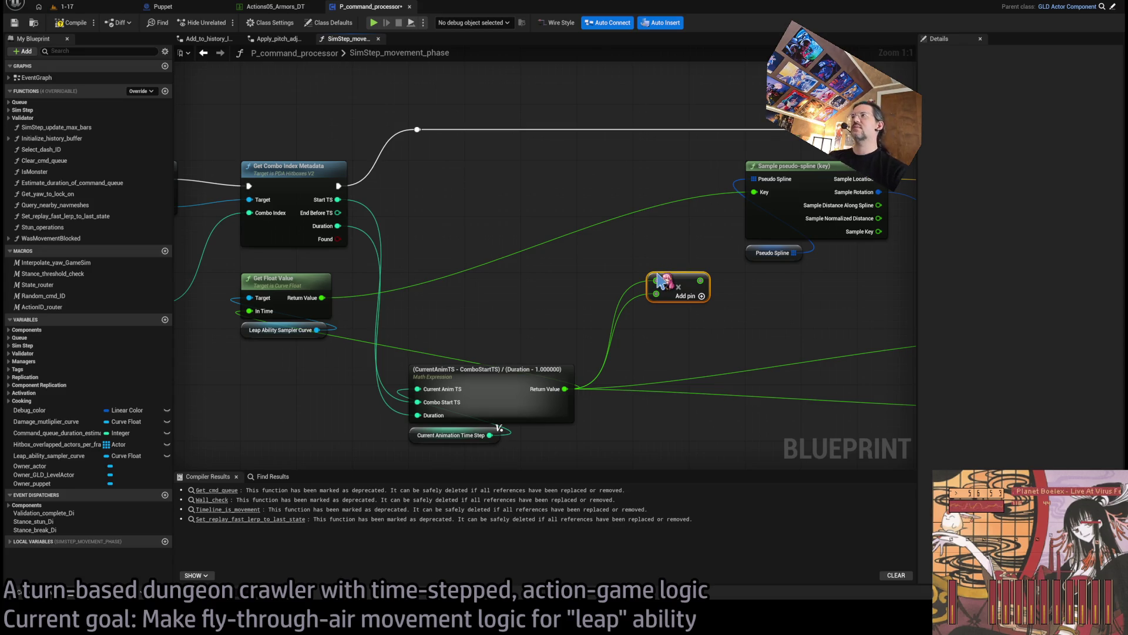
pyautogui.press('Delete')
# Step: Move the curve sampling nodes right and the Math Expression and Time Step nodes up
pyautogui.click(318, 262)
pyautogui.moveTo(316, 260); pyautogui.dragTo(821, 262)
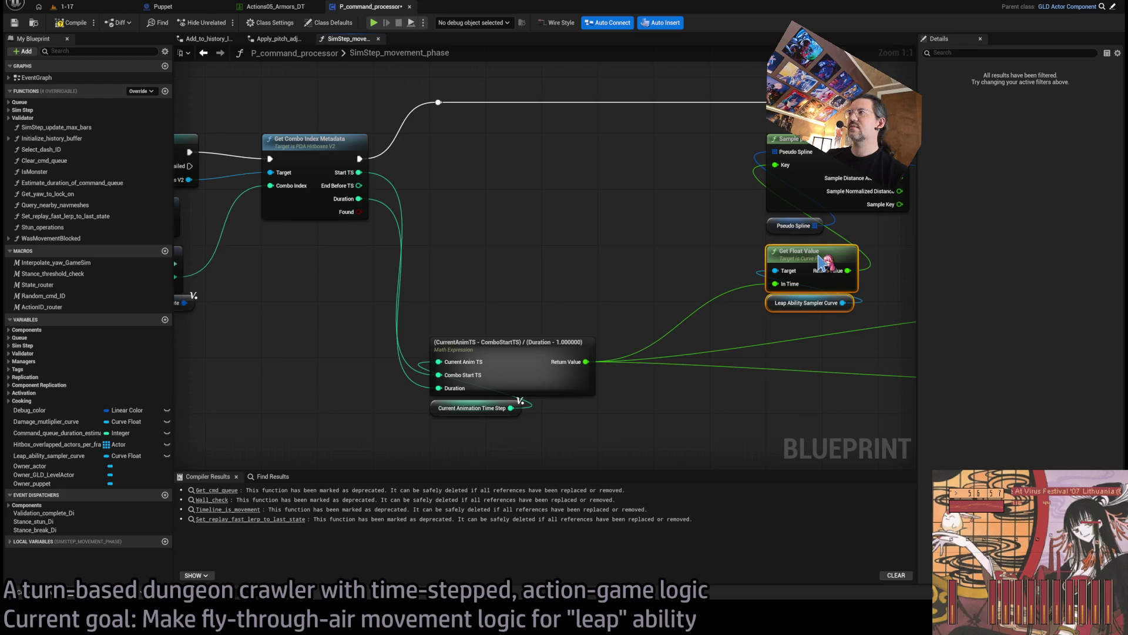
pyautogui.moveTo(500, 306); pyautogui.dragTo(516, 440)
pyautogui.moveTo(531, 394); pyautogui.dragTo(531, 191)
pyautogui.moveTo(629, 264)
pyautogui.mouseDown()
pyautogui.moveTo(269, 328)
pyautogui.moveTo(487, 320)
pyautogui.moveTo(502, 253)
pyautogui.mouseUp()
pyautogui.scroll(-2, 533, 285)
pyautogui.scroll(2, 573, 297)
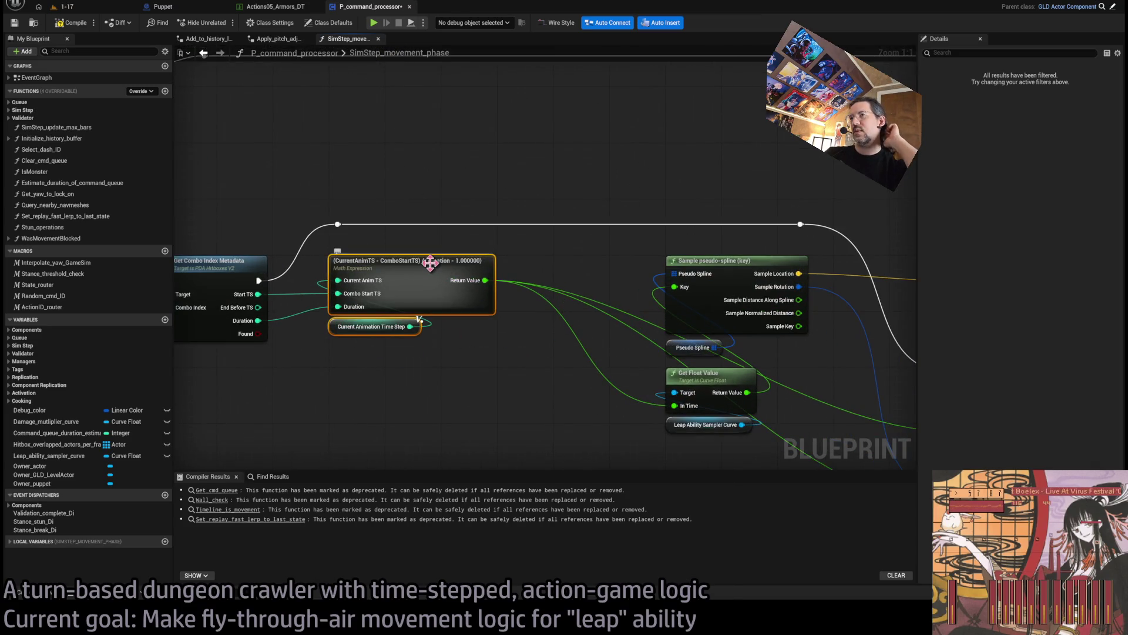
pyautogui.click(415, 297)
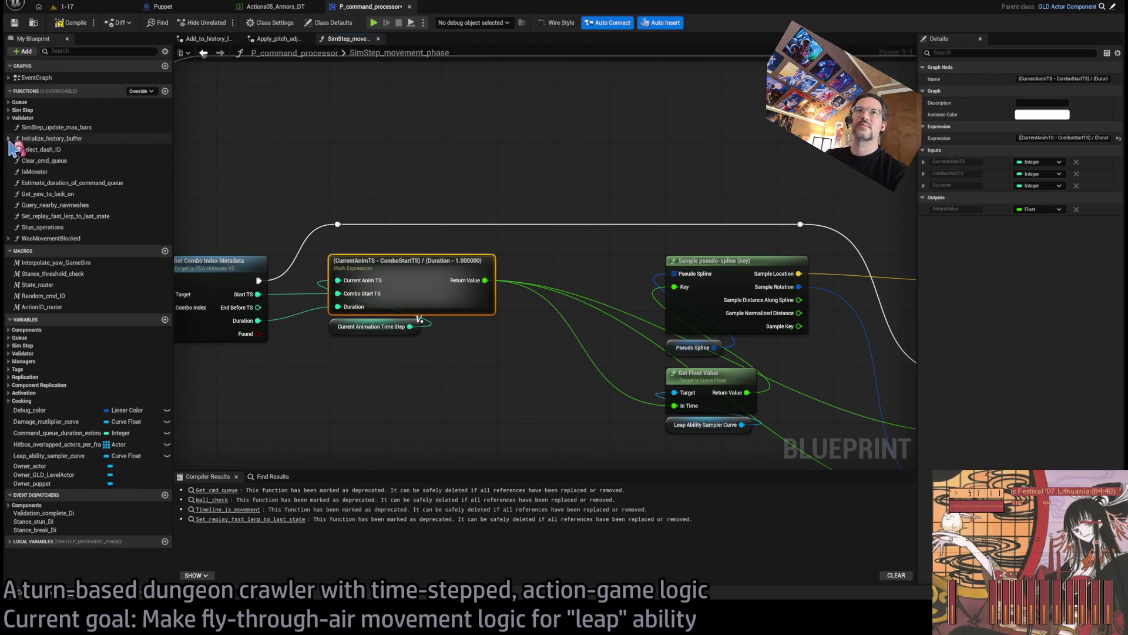
# Step: In My Blueprint, rename SimStep_movement_phase's MathExpression graph to Get_normalized_leap_position
pyautogui.click(12, 110)
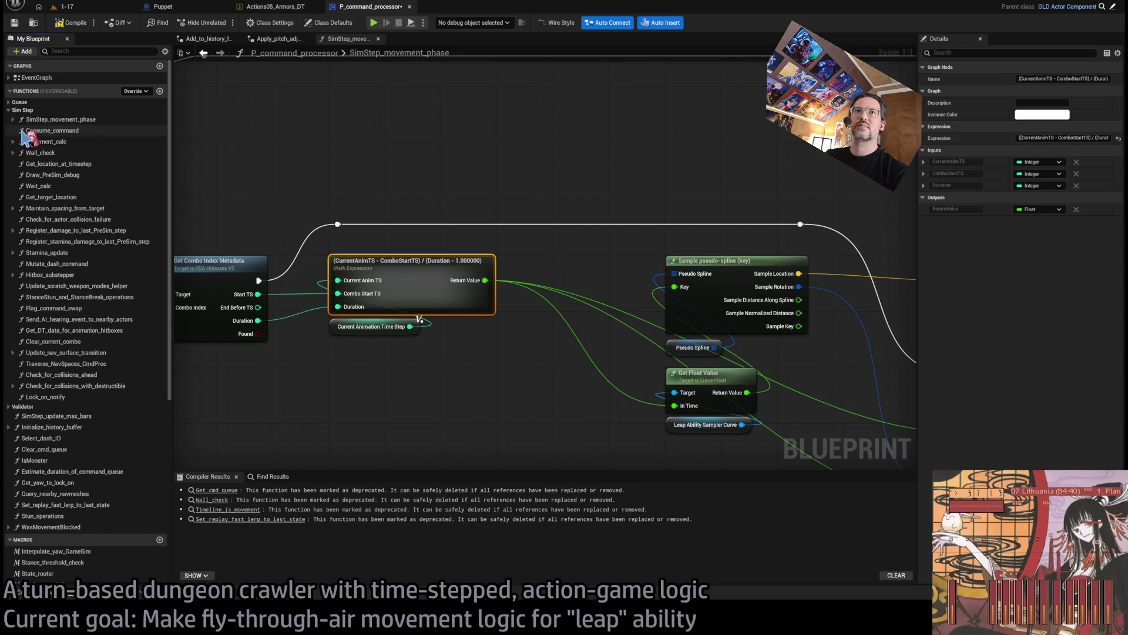
pyautogui.click(12, 119)
pyautogui.click(84, 376)
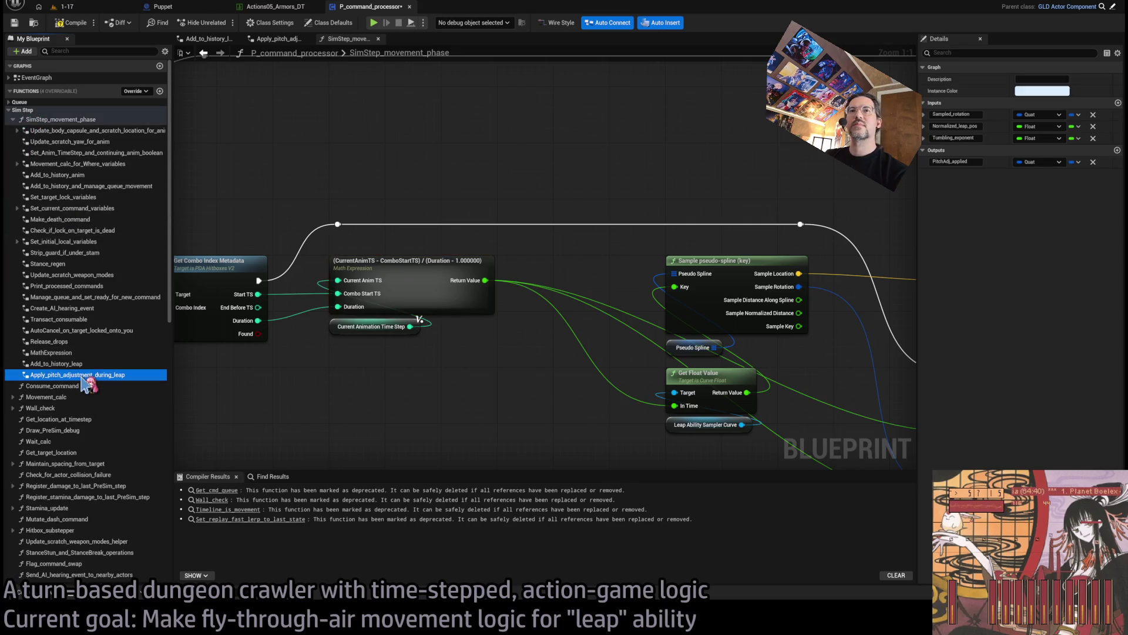
pyautogui.click(75, 365)
pyautogui.click(69, 353)
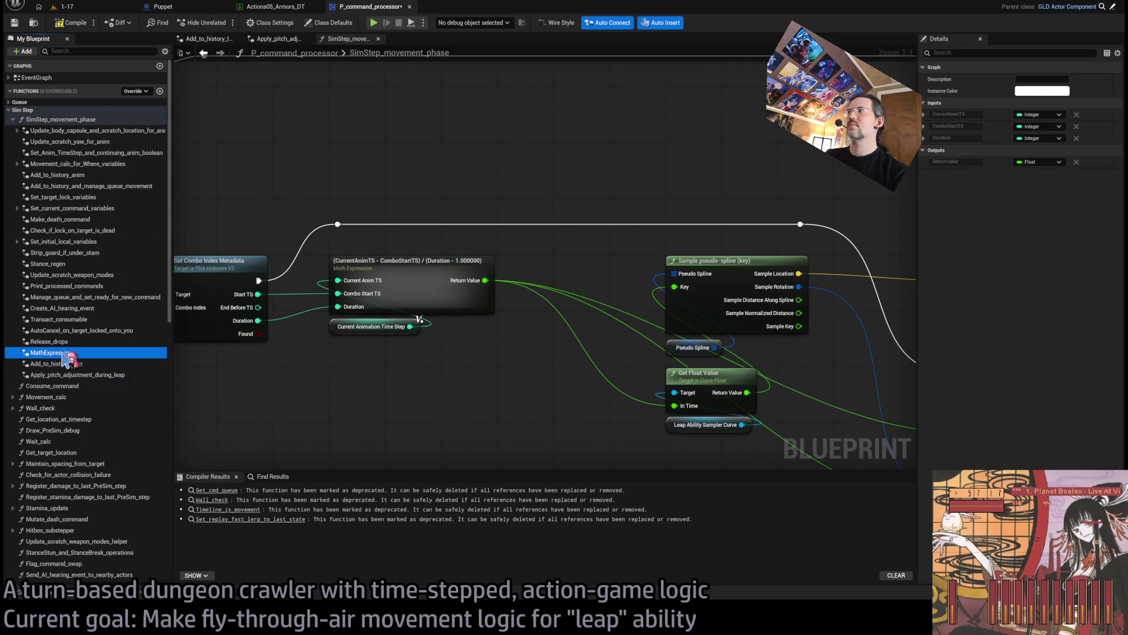
pyautogui.click(69, 353)
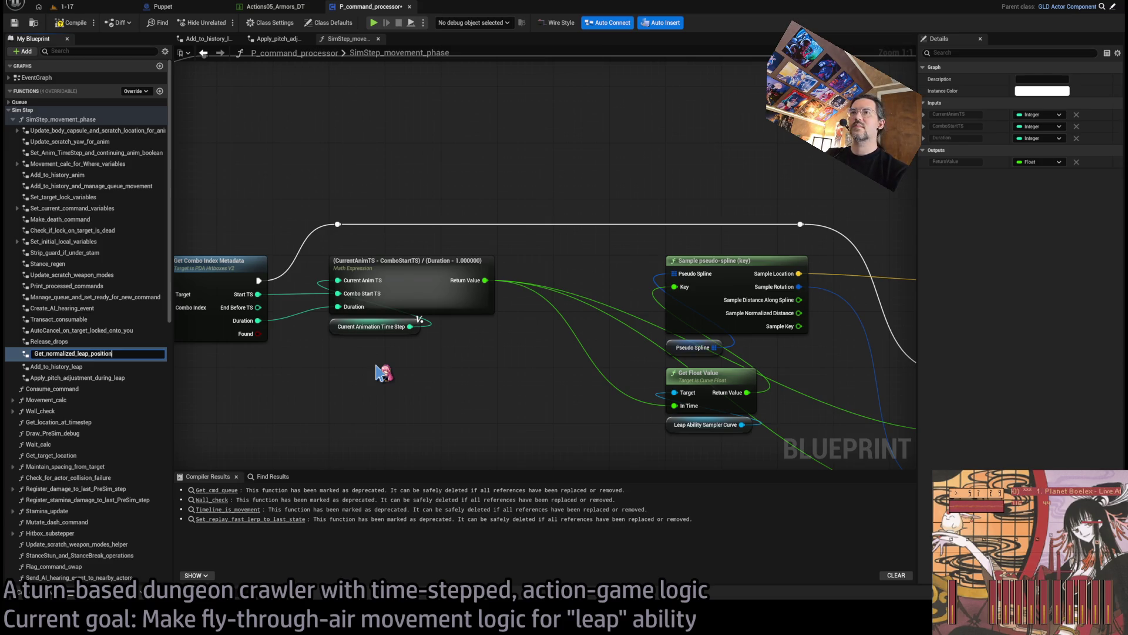
pyautogui.press('Return')
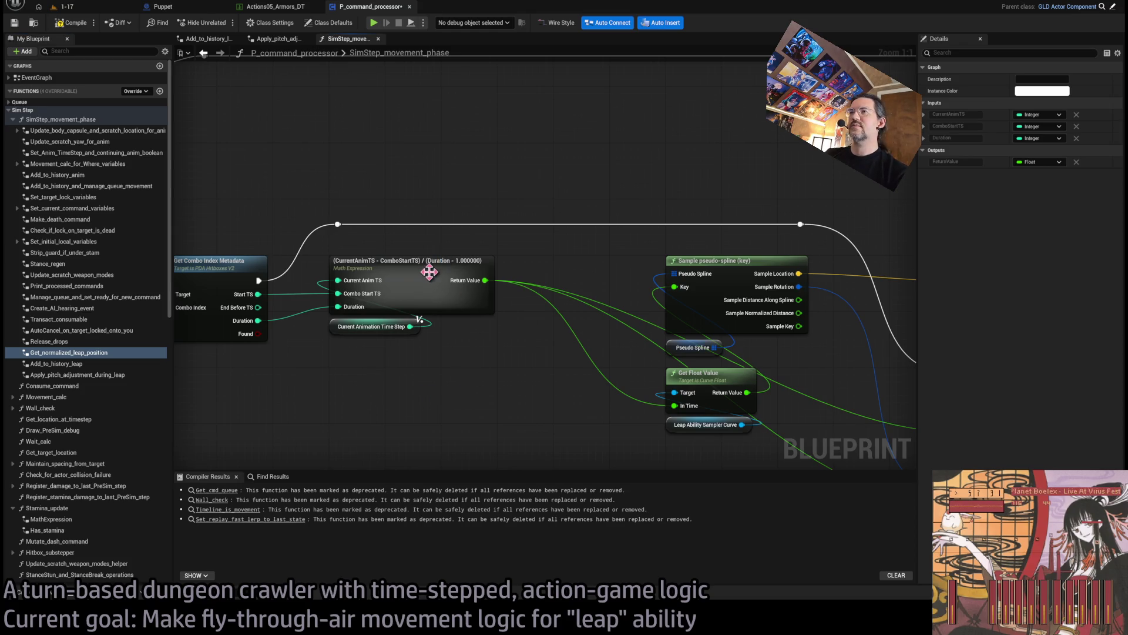
pyautogui.click(13, 119)
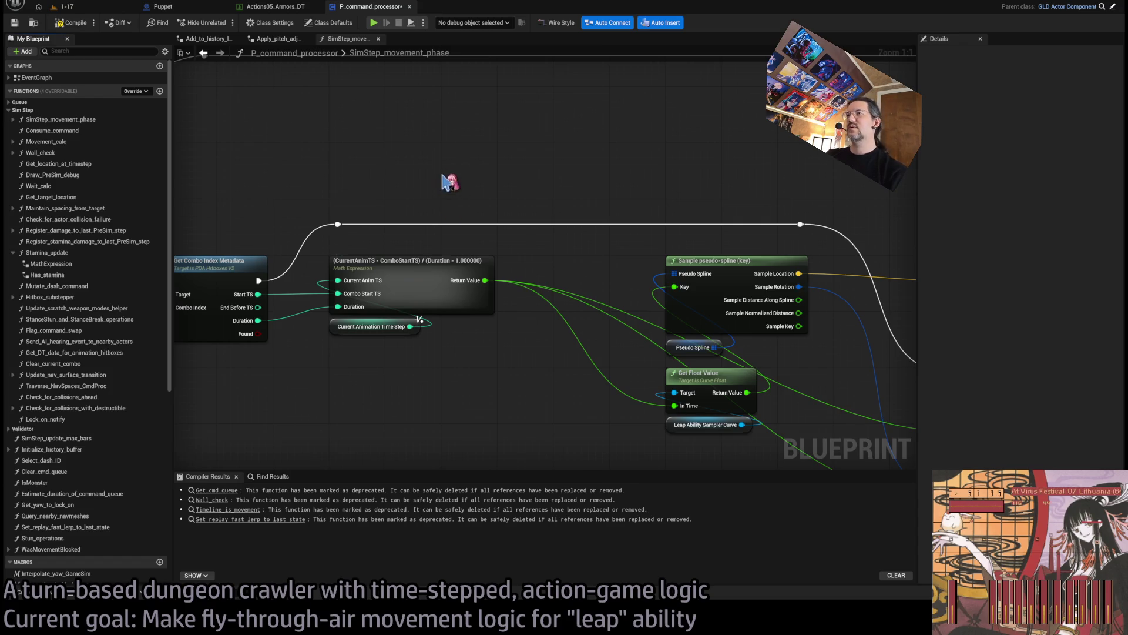
# Step: Rearrange the Math Expression, Time Step and reroute nodes, and add a reroute on the normalized-position wire
pyautogui.moveTo(449, 182); pyautogui.dragTo(433, 364)
pyautogui.moveTo(512, 199)
pyautogui.mouseDown()
pyautogui.moveTo(403, 400)
pyautogui.moveTo(391, 385)
pyautogui.moveTo(580, 396)
pyautogui.moveTo(629, 378)
pyautogui.moveTo(658, 406)
pyautogui.moveTo(864, 448)
pyautogui.mouseUp()
pyautogui.moveTo(376, 216)
pyautogui.mouseDown()
pyautogui.moveTo(894, 264)
pyautogui.moveTo(879, 260)
pyautogui.moveTo(884, 229)
pyautogui.mouseUp()
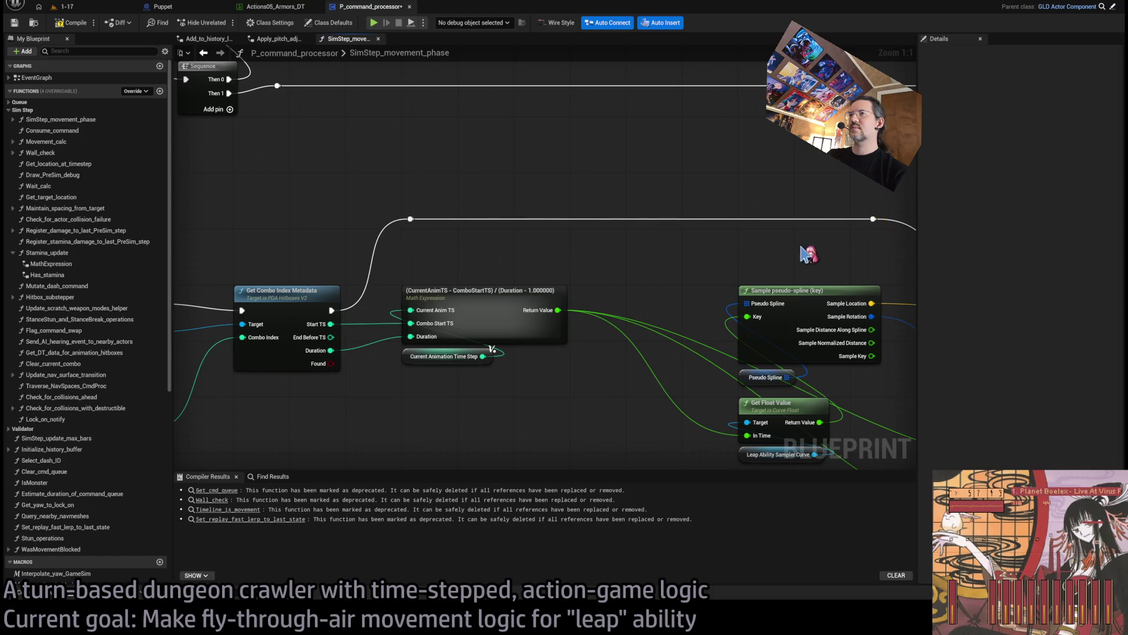
pyautogui.moveTo(809, 254); pyautogui.dragTo(638, 261)
pyautogui.doubleClick(499, 338)
pyautogui.moveTo(499, 338)
pyautogui.mouseDown()
pyautogui.moveTo(600, 263)
pyautogui.moveTo(592, 269)
pyautogui.moveTo(706, 273)
pyautogui.moveTo(704, 259)
pyautogui.mouseUp()
# Step: Wire a second reroute into Normalized Leap Pos and move the 0.99 comparison beside the Branch
pyautogui.doubleClick(606, 263)
pyautogui.moveTo(711, 300); pyautogui.dragTo(532, 278)
pyautogui.moveTo(484, 157)
pyautogui.mouseDown()
pyautogui.moveTo(584, 428)
pyautogui.moveTo(660, 433)
pyautogui.moveTo(643, 432)
pyautogui.mouseUp()
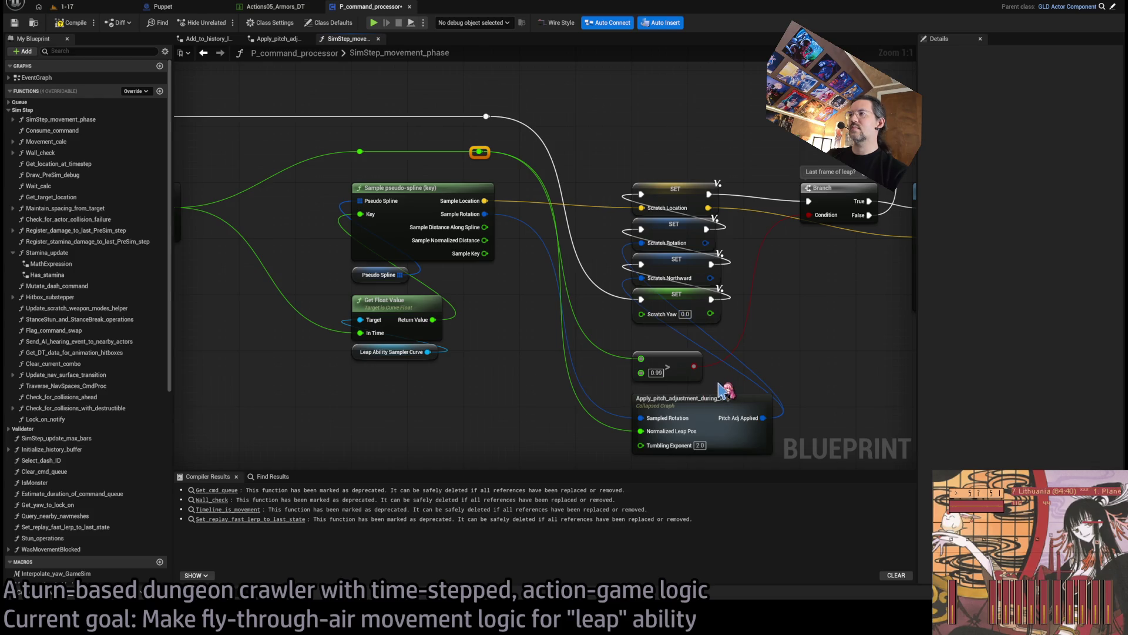
pyautogui.moveTo(694, 381)
pyautogui.mouseDown()
pyautogui.moveTo(614, 403)
pyautogui.moveTo(766, 270)
pyautogui.mouseUp()
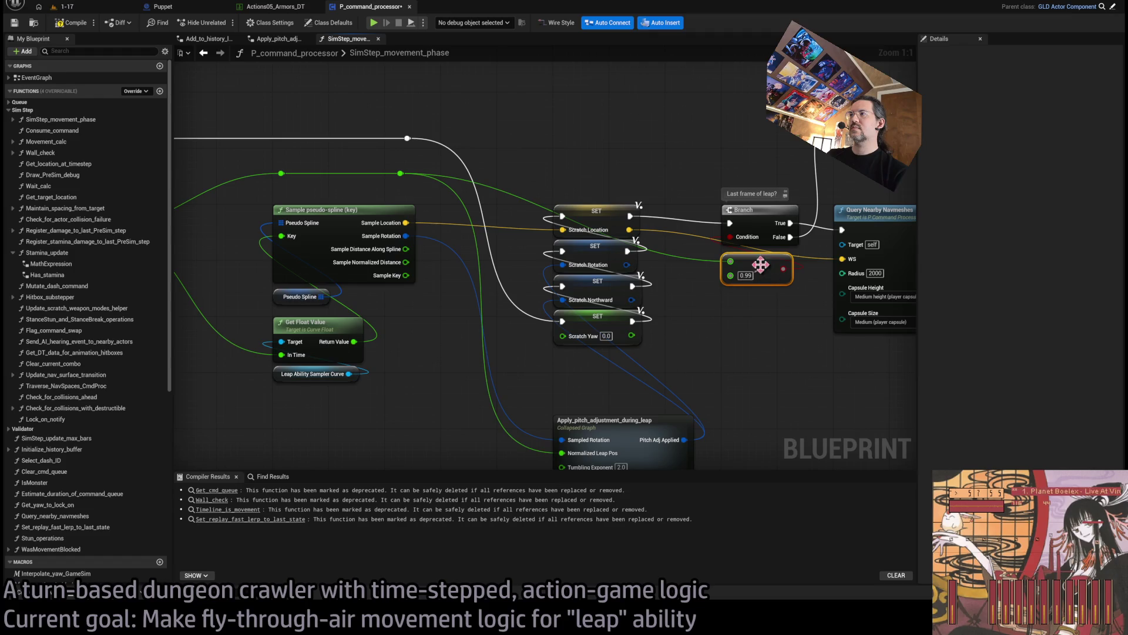
# Step: Add another reroute on the green wire, shift it right, and review the Math Expression-to-SET layout
pyautogui.doubleClick(477, 180)
pyautogui.moveTo(484, 182); pyautogui.dragTo(641, 178)
pyautogui.scroll(-2, 585, 383)
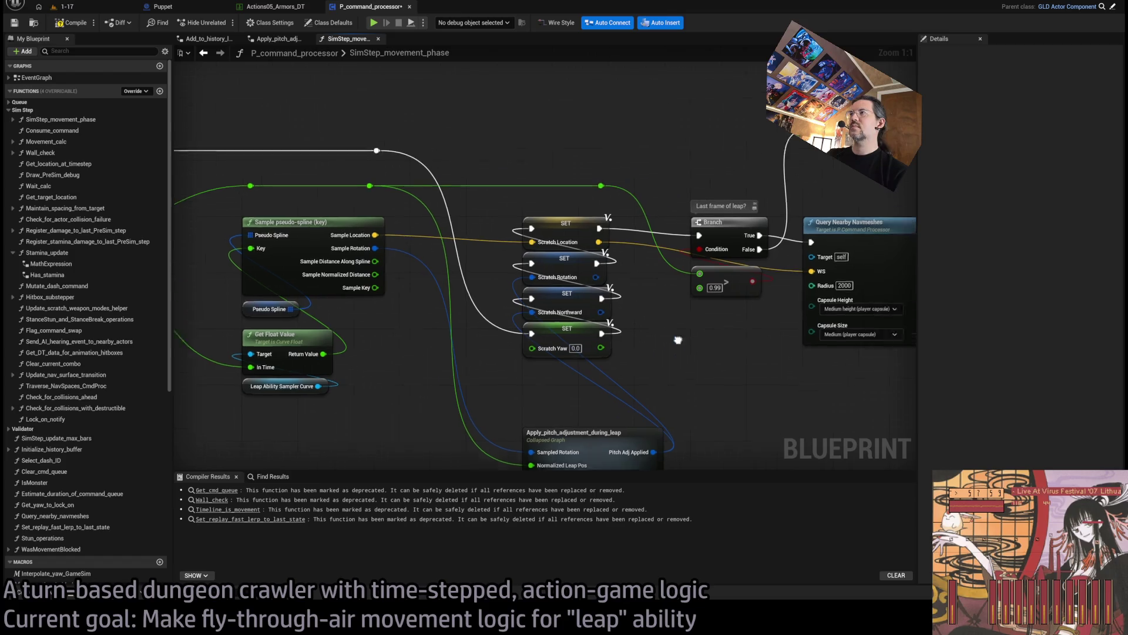
pyautogui.scroll(1, 497, 365)
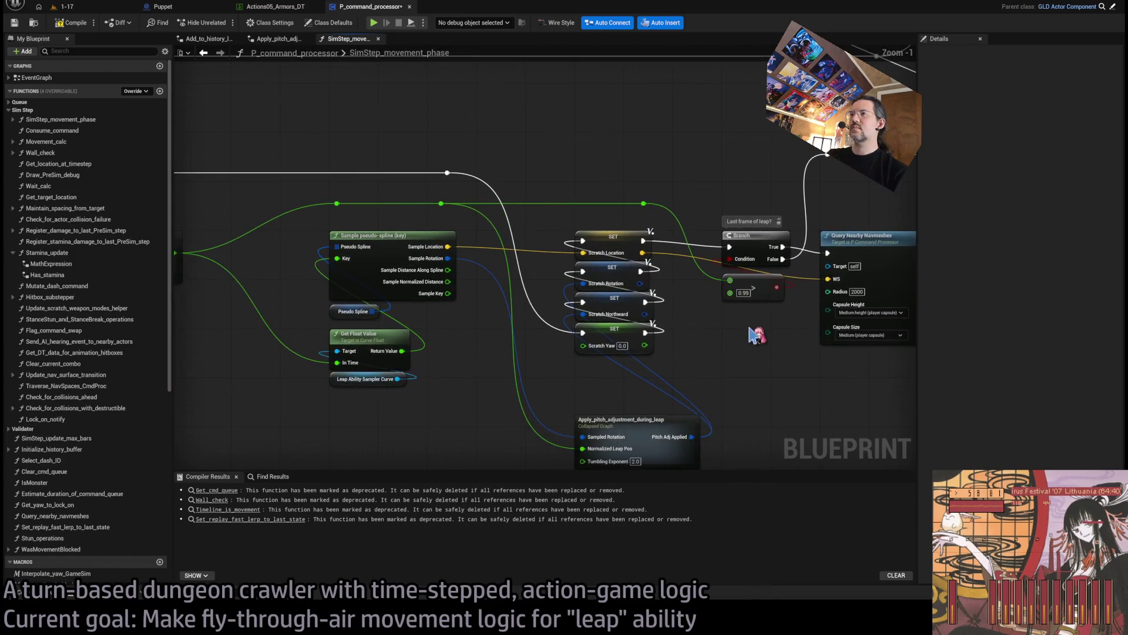
pyautogui.moveTo(445, 340)
pyautogui.mouseDown()
pyautogui.moveTo(460, 289)
pyautogui.moveTo(640, 345)
pyautogui.mouseUp()
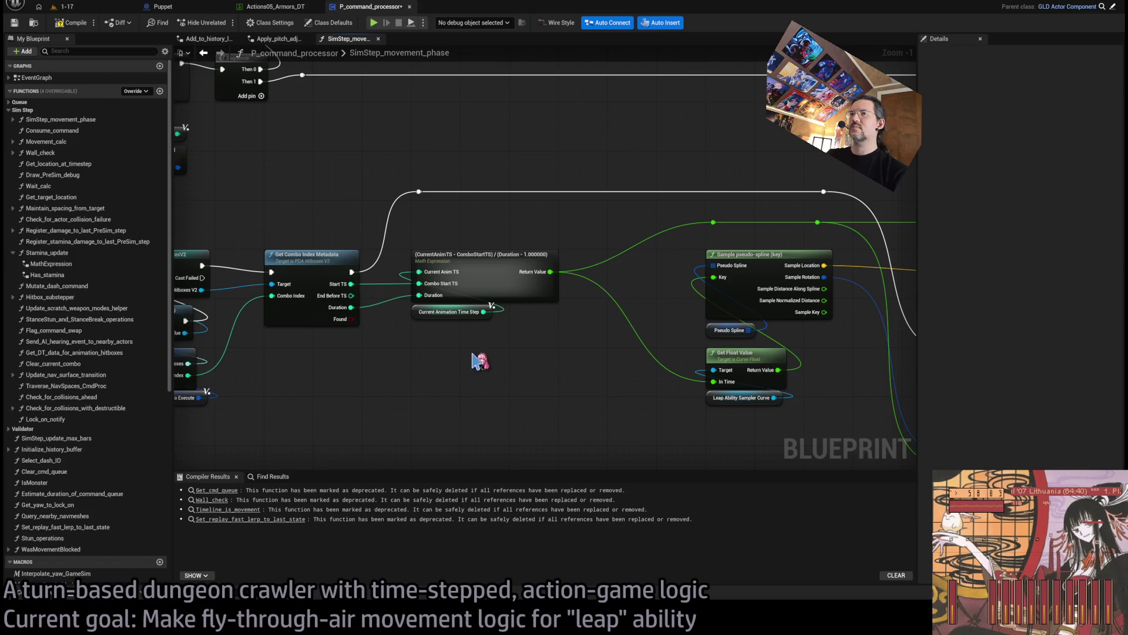
pyautogui.moveTo(499, 367); pyautogui.dragTo(445, 357)
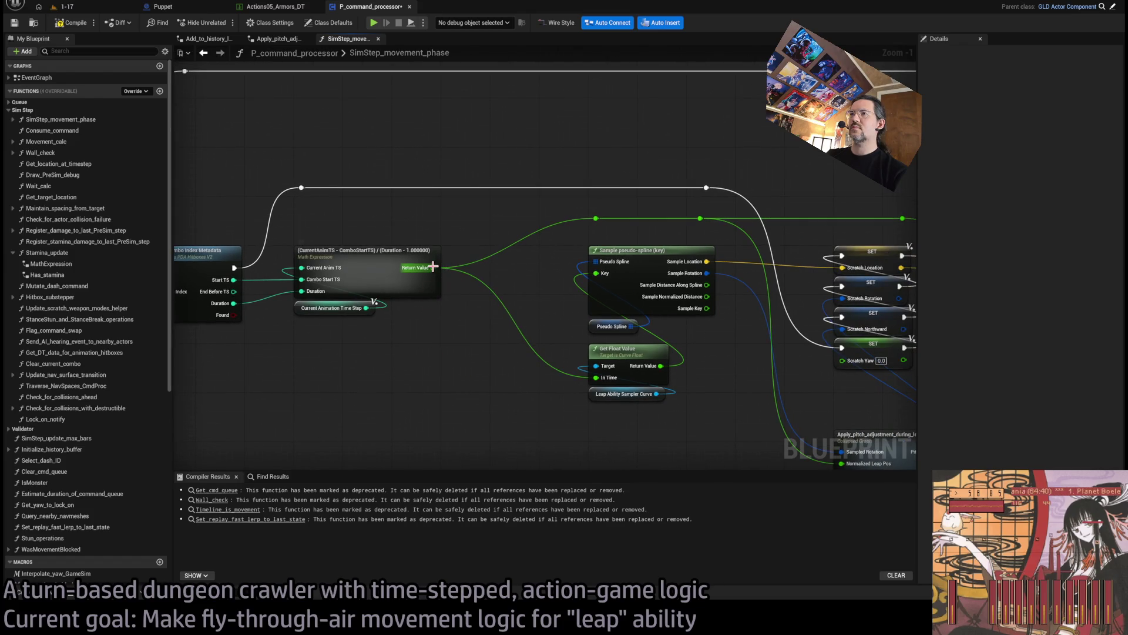
pyautogui.scroll(-2, 448, 346)
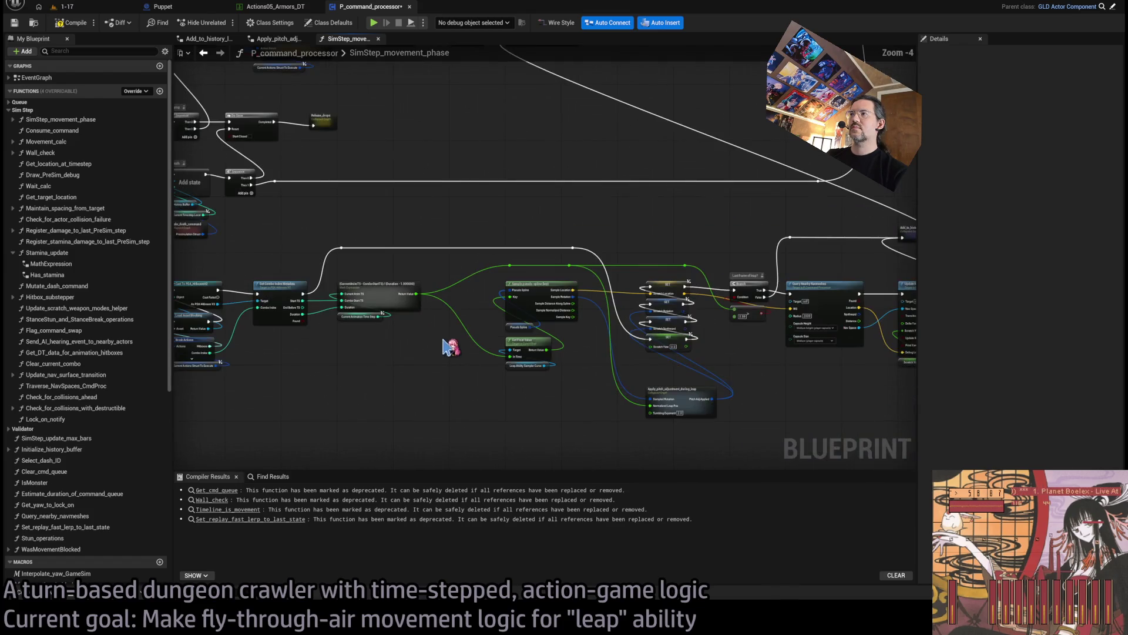
pyautogui.scroll(3, 415, 379)
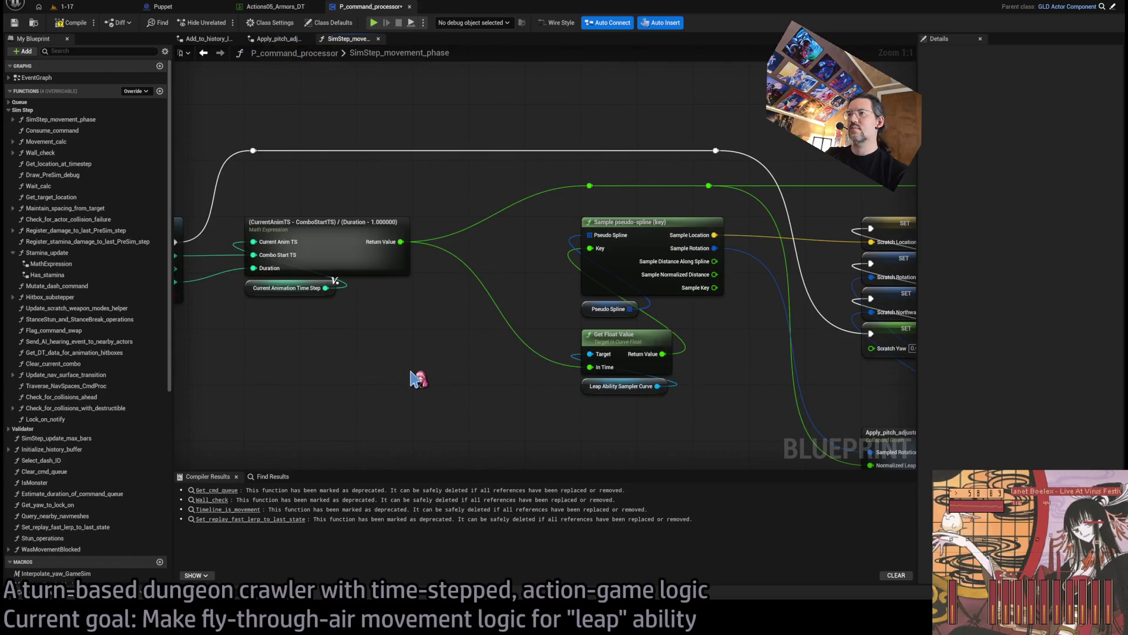
# Step: Paste a Do Conditionally node between the math and spline nodes, shifting downstream nodes to make room
pyautogui.hotkey('ctrl', 'v')
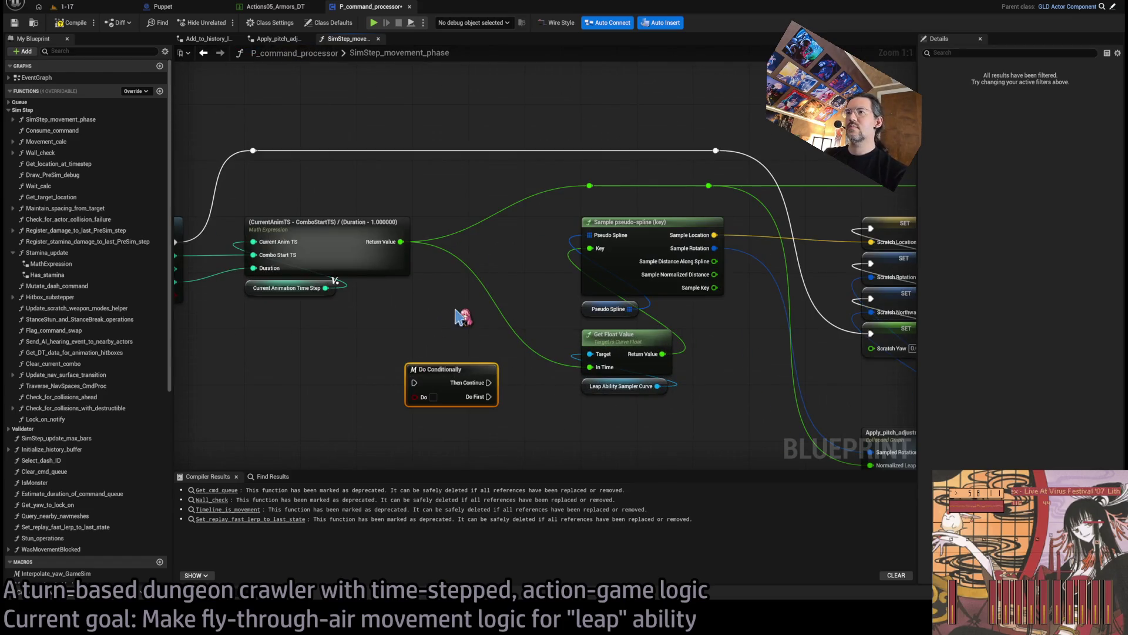
pyautogui.moveTo(440, 369); pyautogui.dragTo(476, 219)
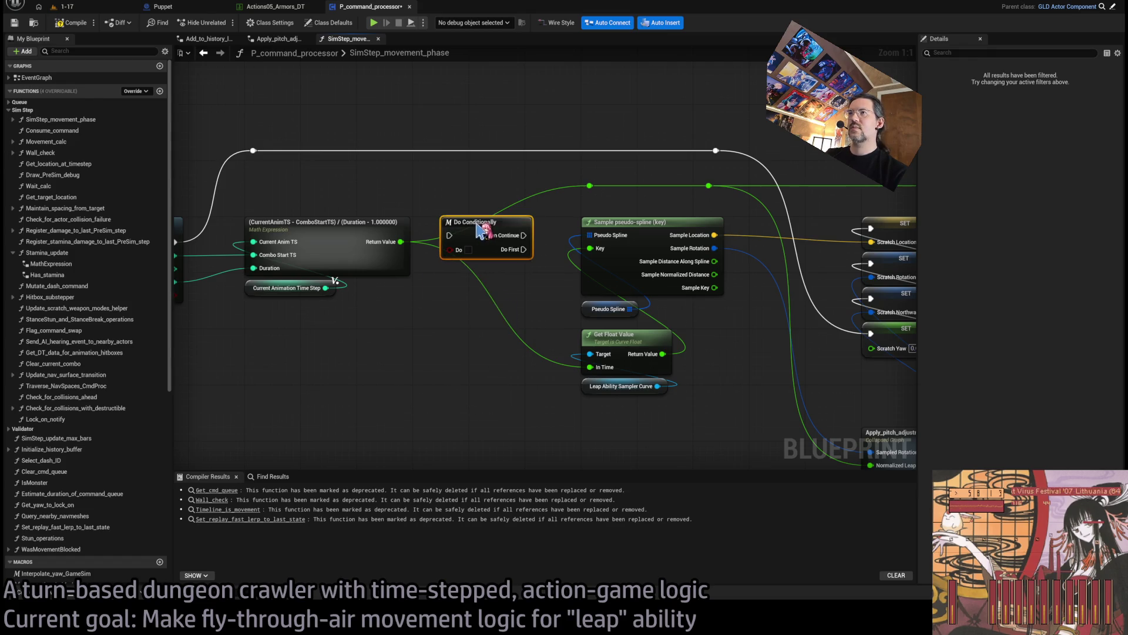
pyautogui.scroll(-3, 519, 294)
pyautogui.scroll(-1, 520, 294)
pyautogui.moveTo(905, 194)
pyautogui.mouseDown()
pyautogui.moveTo(668, 321)
pyautogui.moveTo(335, 441)
pyautogui.mouseUp()
pyautogui.scroll(5, 352, 250)
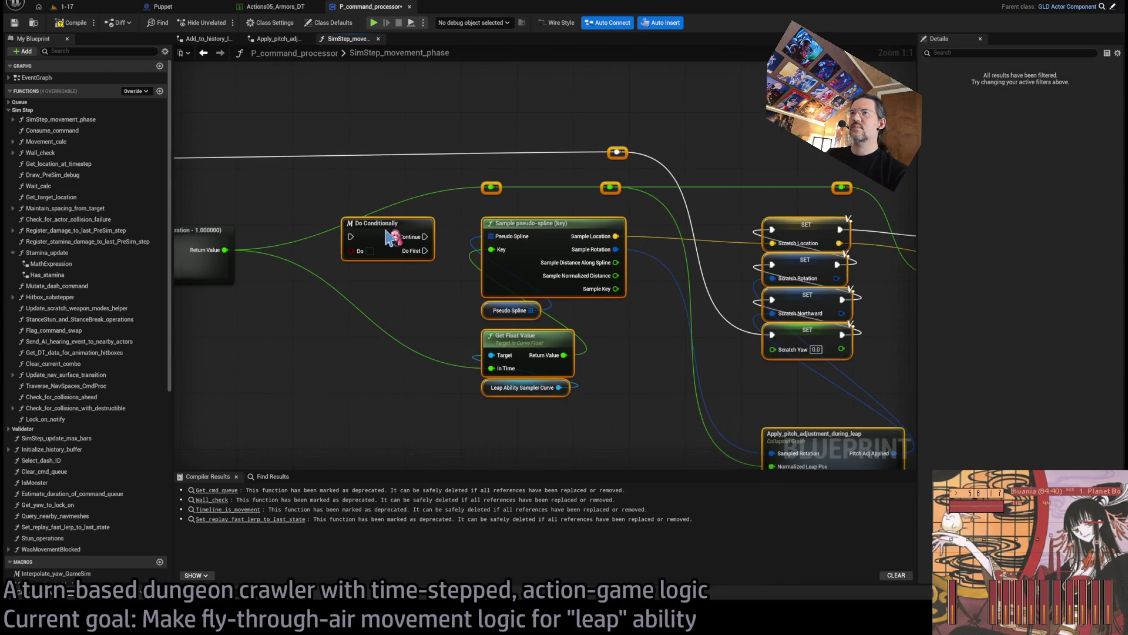
pyautogui.click(345, 201)
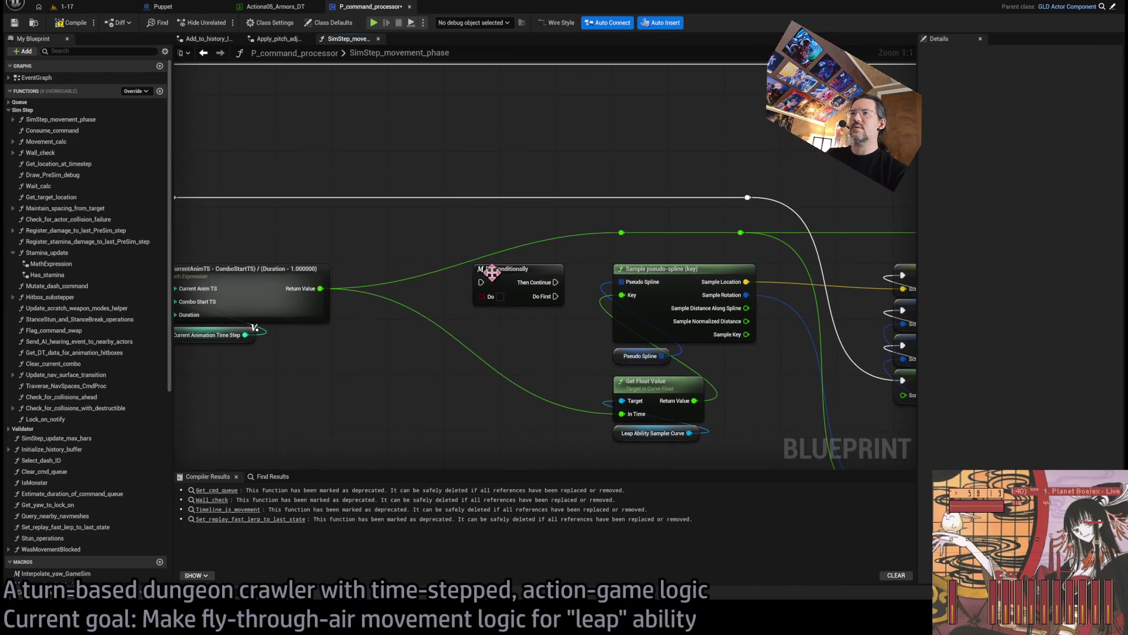
pyautogui.click(438, 285)
pyautogui.moveTo(437, 285); pyautogui.dragTo(417, 278)
# Step: Route the top exec wire through a reroute into Do Conditionally, and Then Continue to the downstream reroute
pyautogui.doubleClick(374, 210)
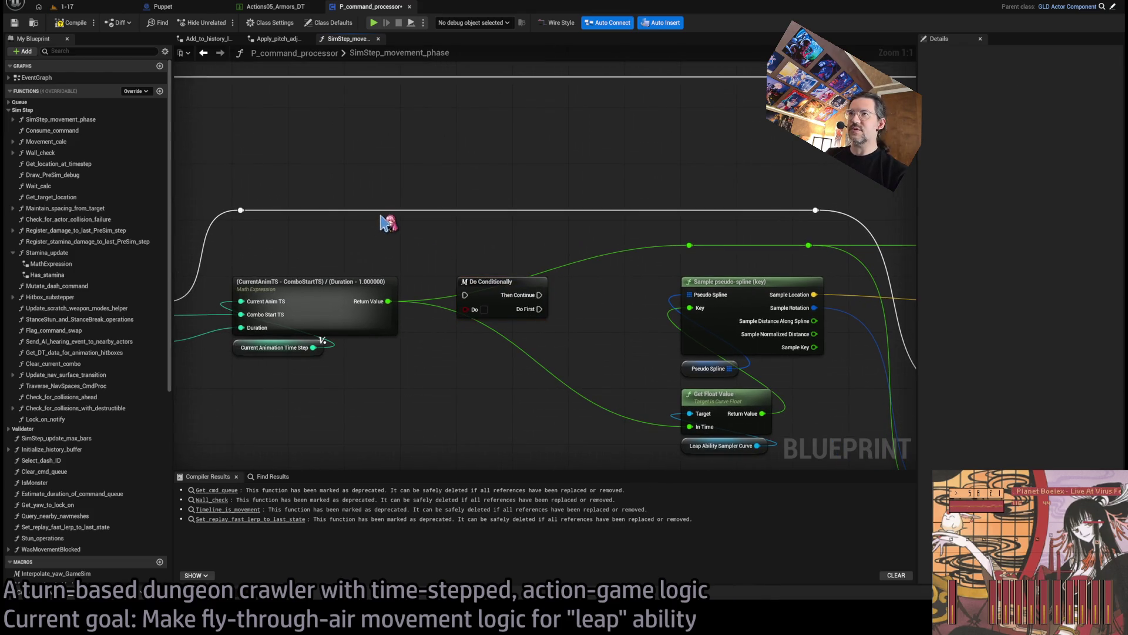
pyautogui.moveTo(374, 211)
pyautogui.mouseDown()
pyautogui.moveTo(433, 298)
pyautogui.moveTo(465, 295)
pyautogui.mouseUp()
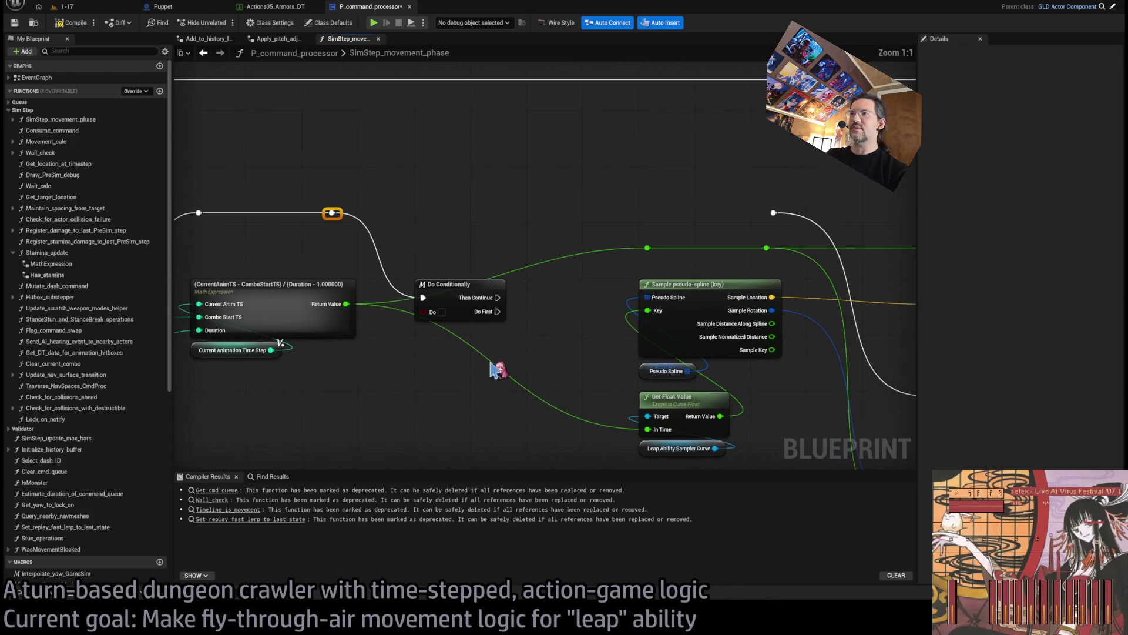
pyautogui.moveTo(461, 363); pyautogui.dragTo(538, 343)
pyautogui.moveTo(423, 284)
pyautogui.mouseDown()
pyautogui.moveTo(496, 373)
pyautogui.moveTo(658, 303)
pyautogui.mouseUp()
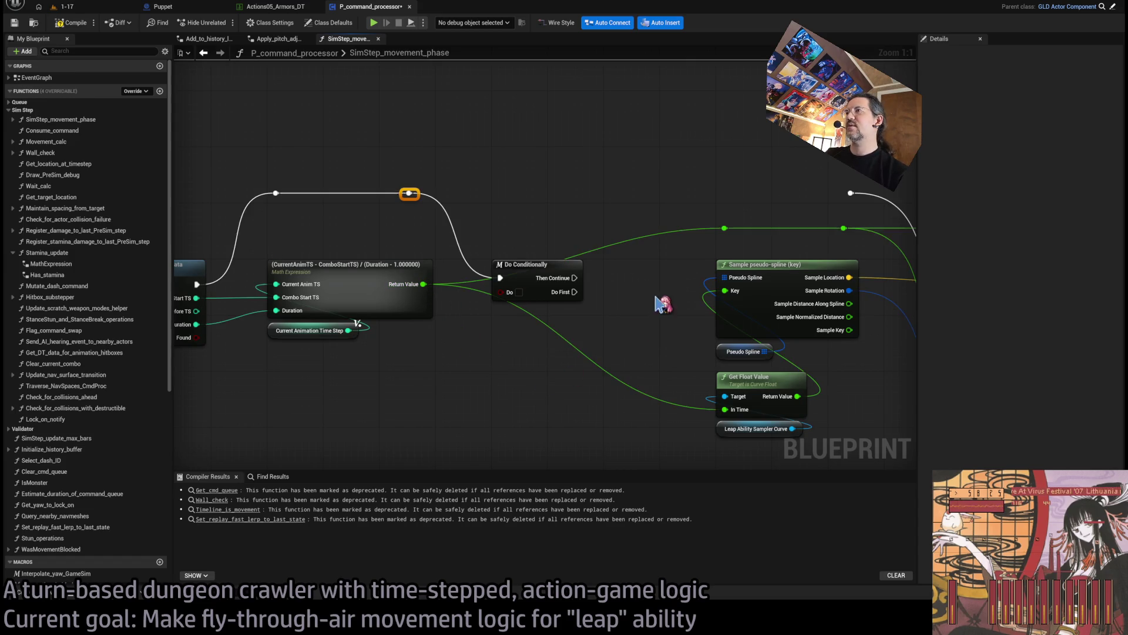
pyautogui.moveTo(576, 280)
pyautogui.mouseDown()
pyautogui.moveTo(675, 282)
pyautogui.moveTo(845, 195)
pyautogui.moveTo(739, 204)
pyautogui.mouseUp()
pyautogui.doubleClick(793, 201)
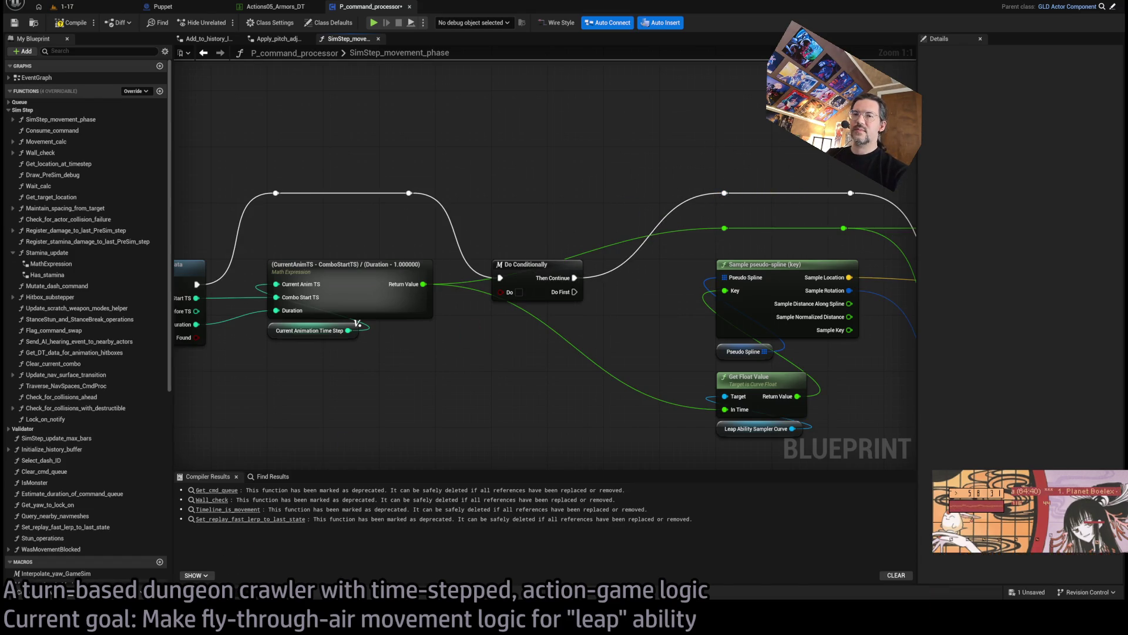
# Step: Find 'Röyksopp live from Berlin' on YouTube in a new Chrome tab and play it in a snapped window
pyautogui.hotkey('alt', 'Tab')
pyautogui.hotkey('ctrl', 't')
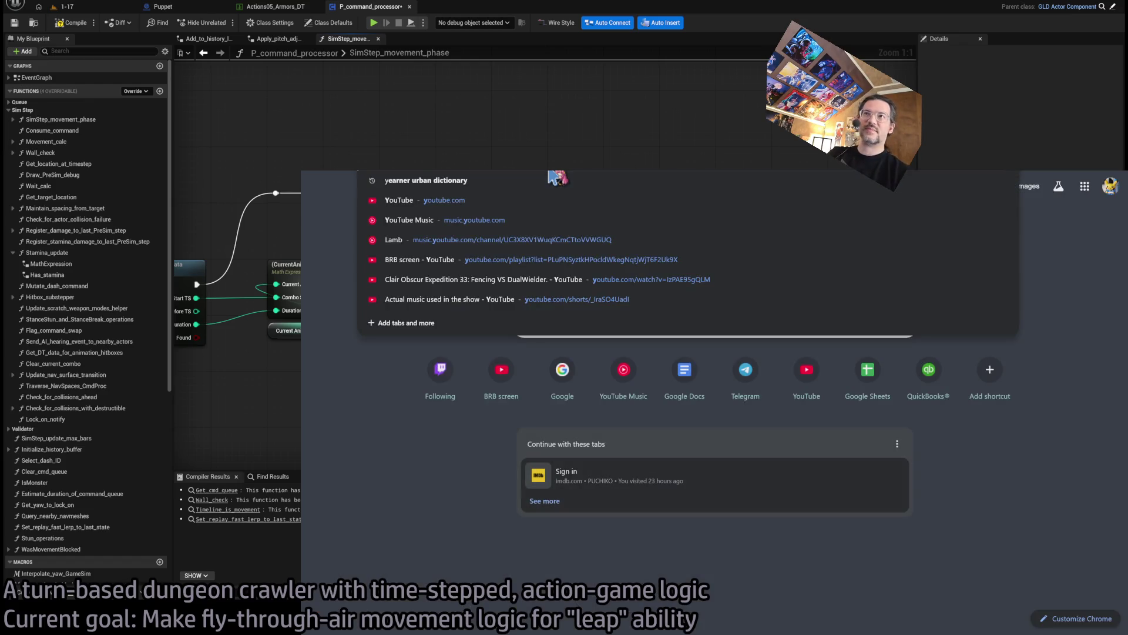
pyautogui.write('rubbage')
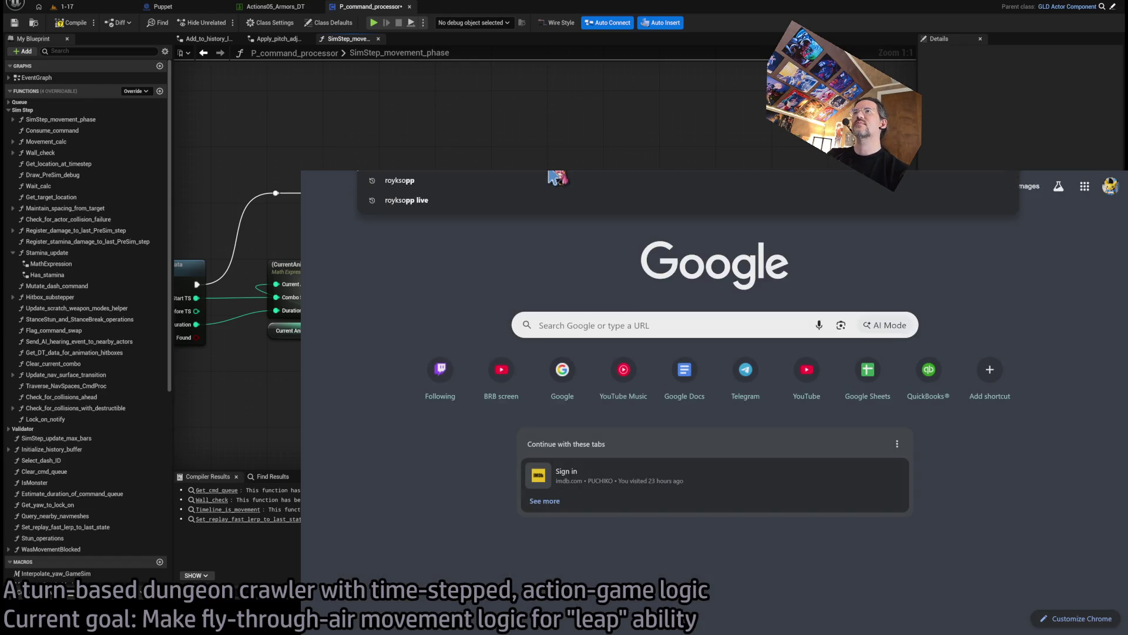
pyautogui.press('Escape')
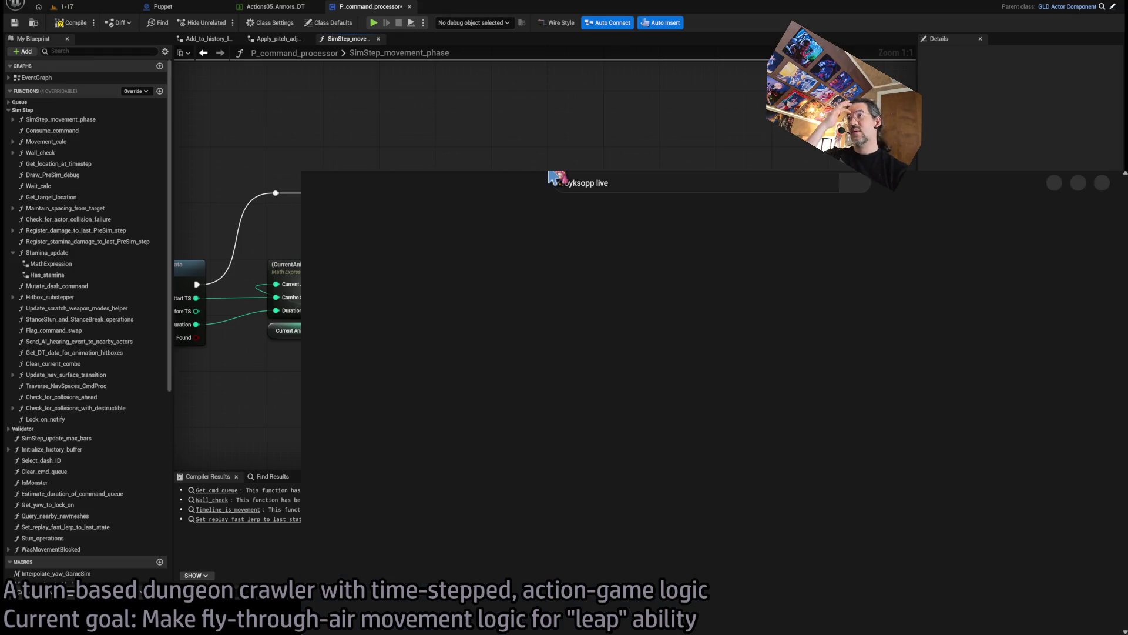
pyautogui.click(591, 299)
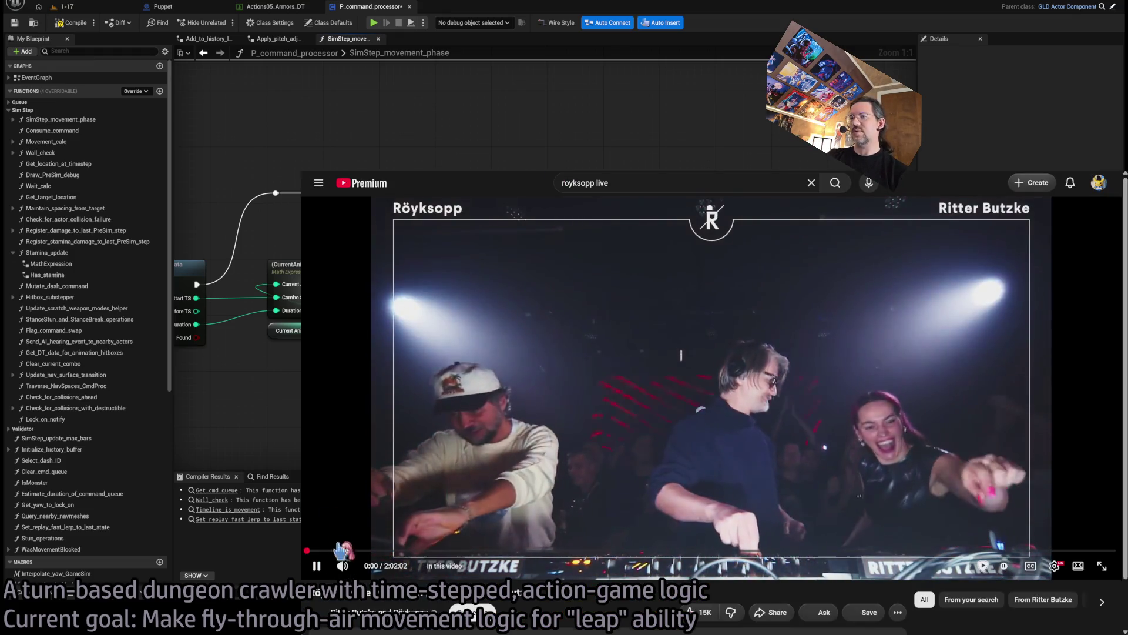
pyautogui.press('super+Down')
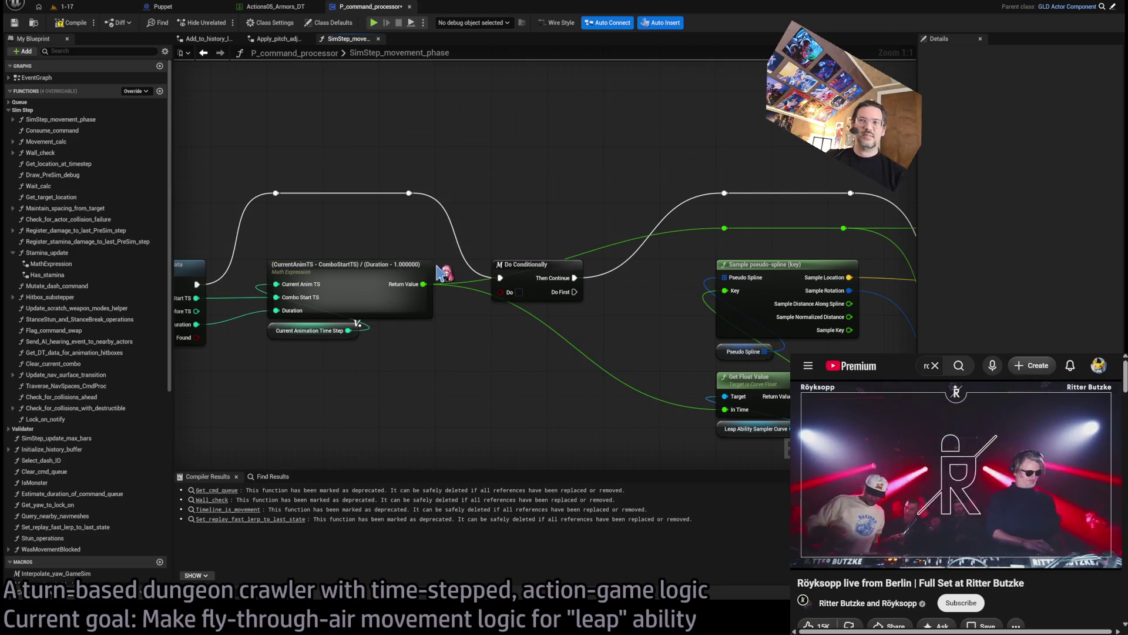
# Step: Reroute the green wire and feed a 0.001 comparison of the math Return Value into Do Conditionally
pyautogui.moveTo(504, 225); pyautogui.dragTo(575, 215)
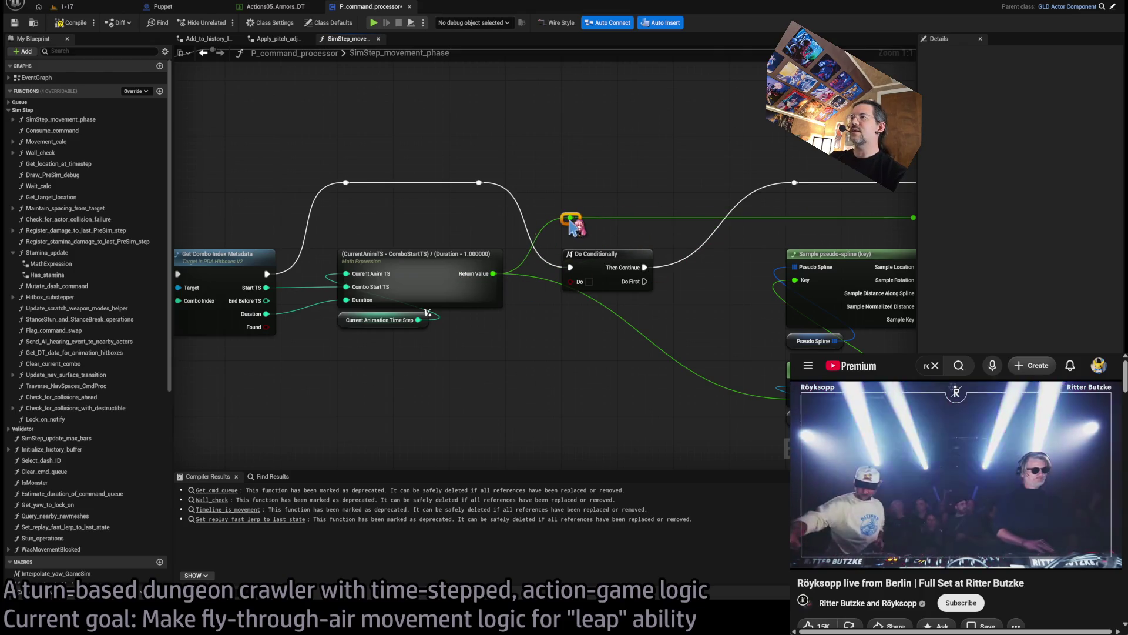
pyautogui.moveTo(663, 145)
pyautogui.mouseDown()
pyautogui.moveTo(487, 202)
pyautogui.moveTo(539, 151)
pyautogui.mouseUp()
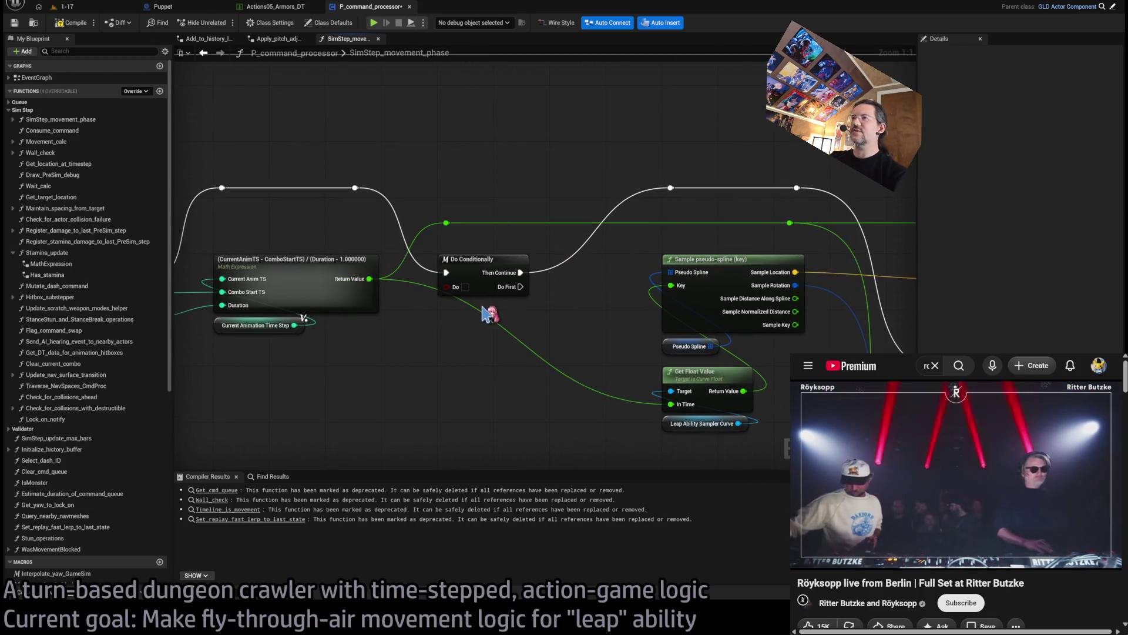
pyautogui.doubleClick(517, 223)
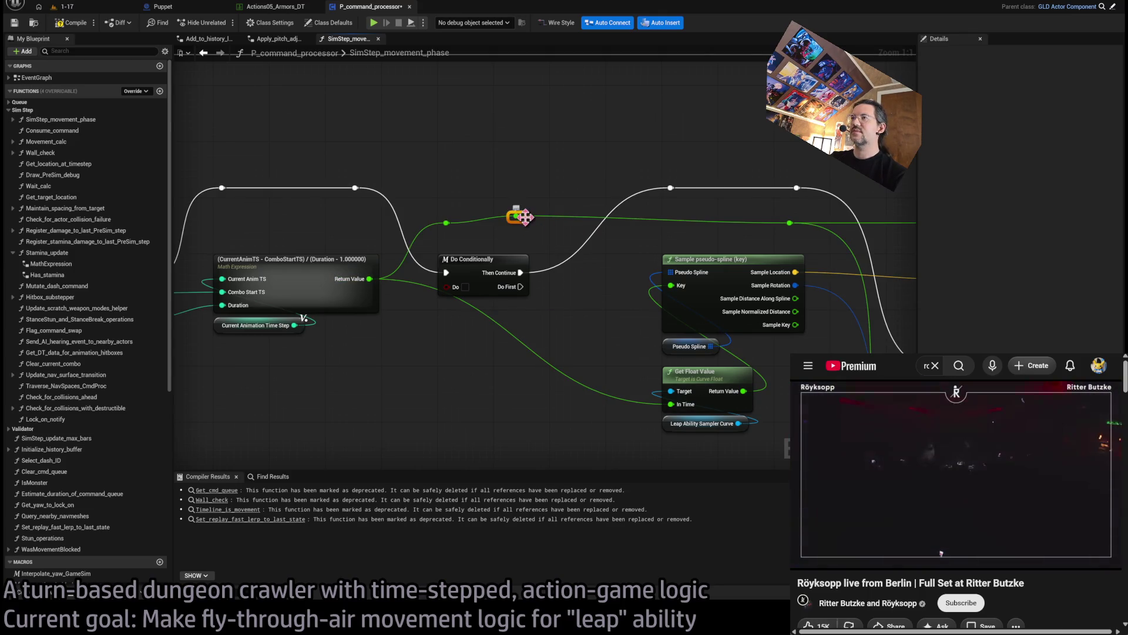
pyautogui.moveTo(516, 223)
pyautogui.mouseDown()
pyautogui.moveTo(587, 337)
pyautogui.moveTo(671, 404)
pyautogui.mouseUp()
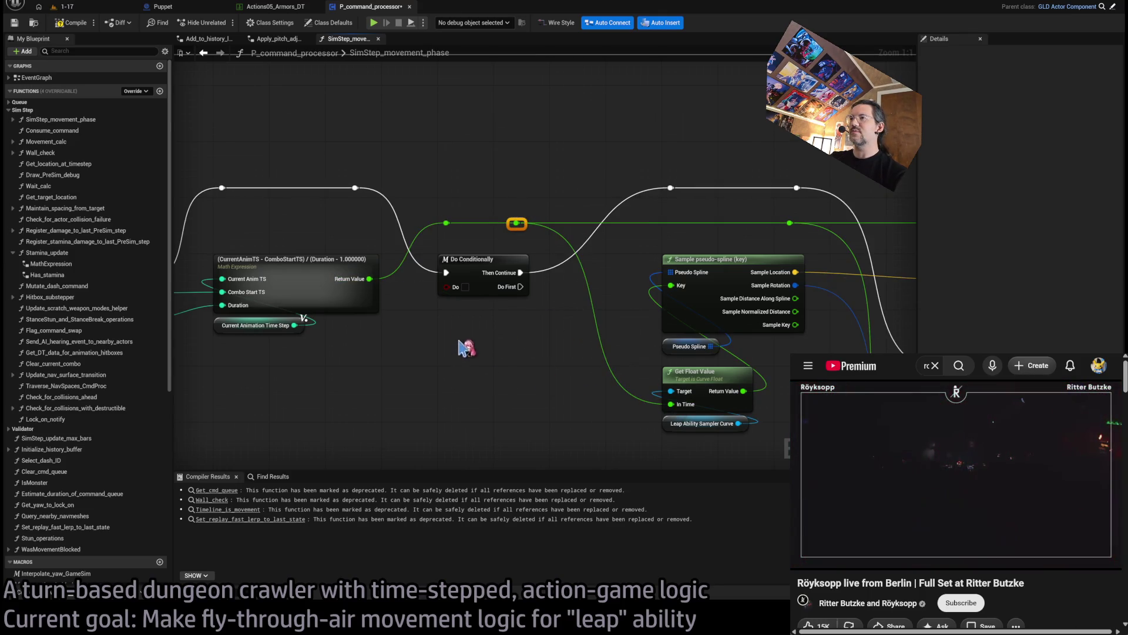
pyautogui.moveTo(369, 278); pyautogui.dragTo(468, 365)
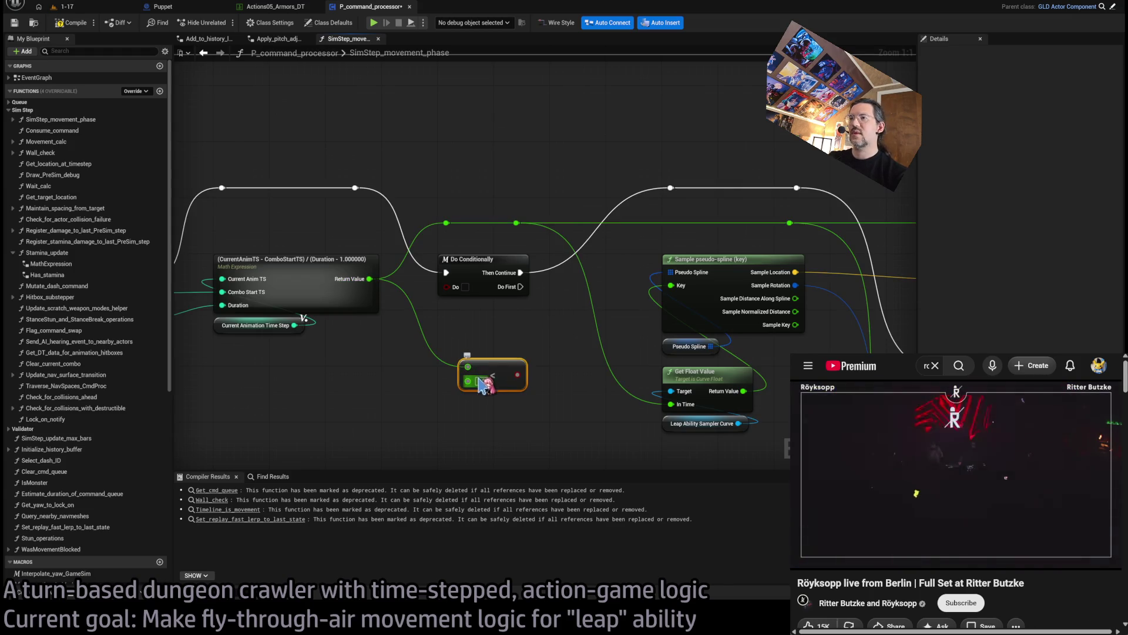
pyautogui.write('0.001')
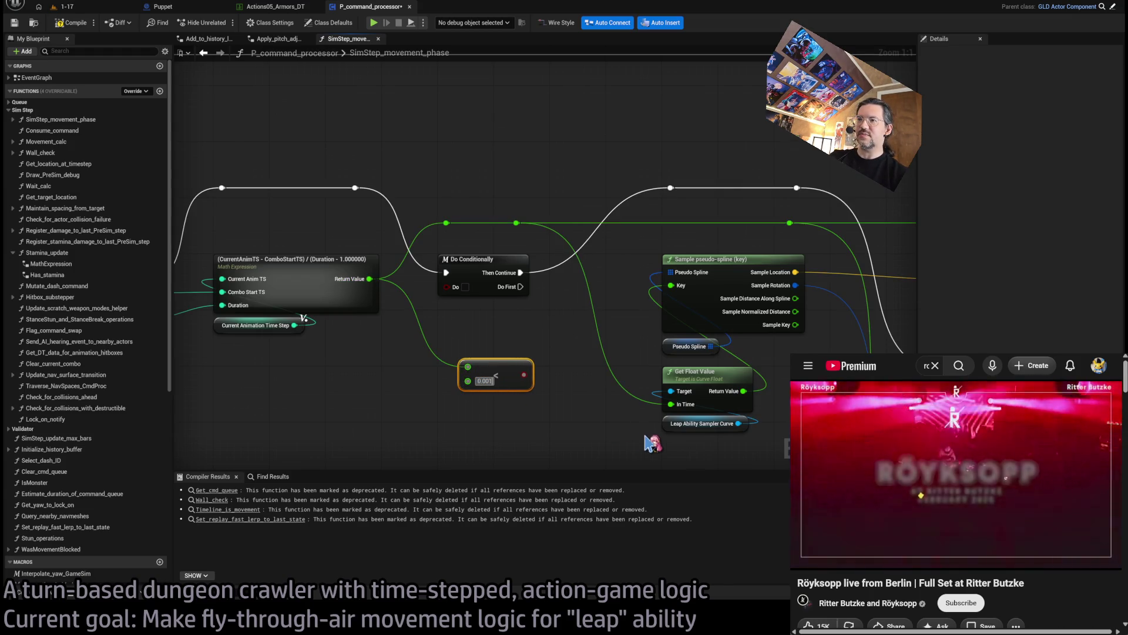
pyautogui.moveTo(496, 373); pyautogui.dragTo(482, 305)
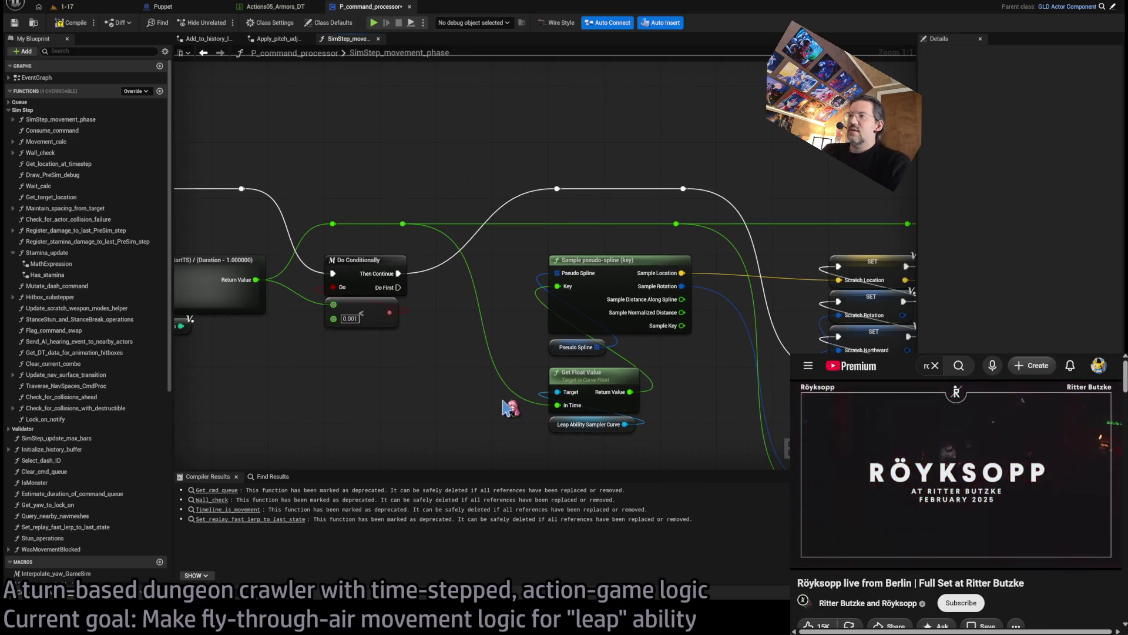
pyautogui.scroll(-2, 557, 228)
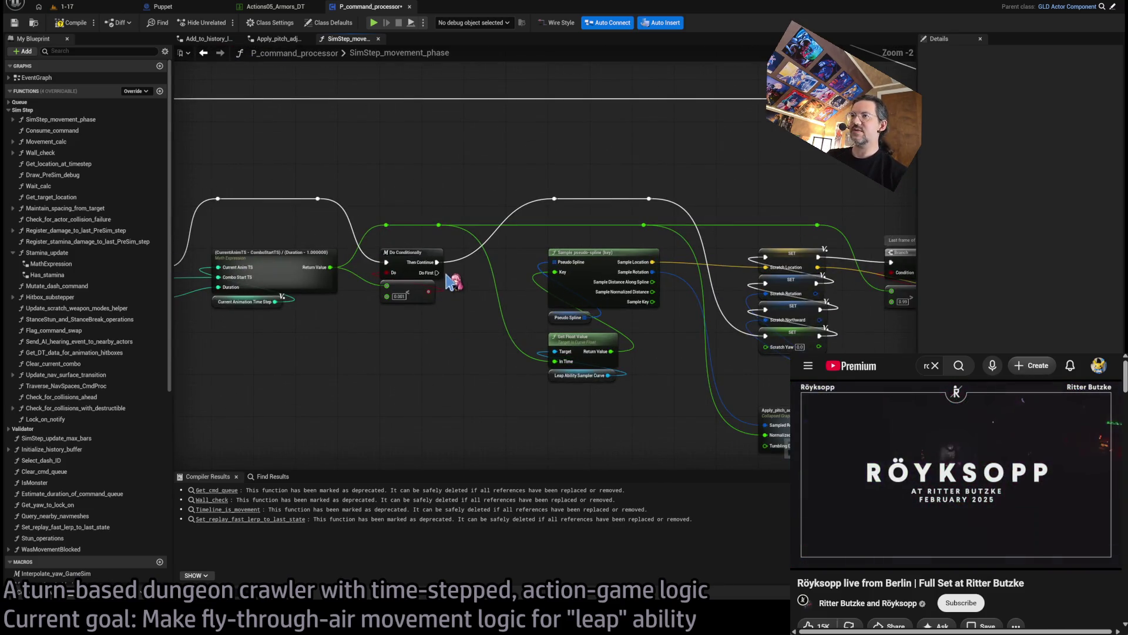
pyautogui.moveTo(440, 283); pyautogui.dragTo(422, 212)
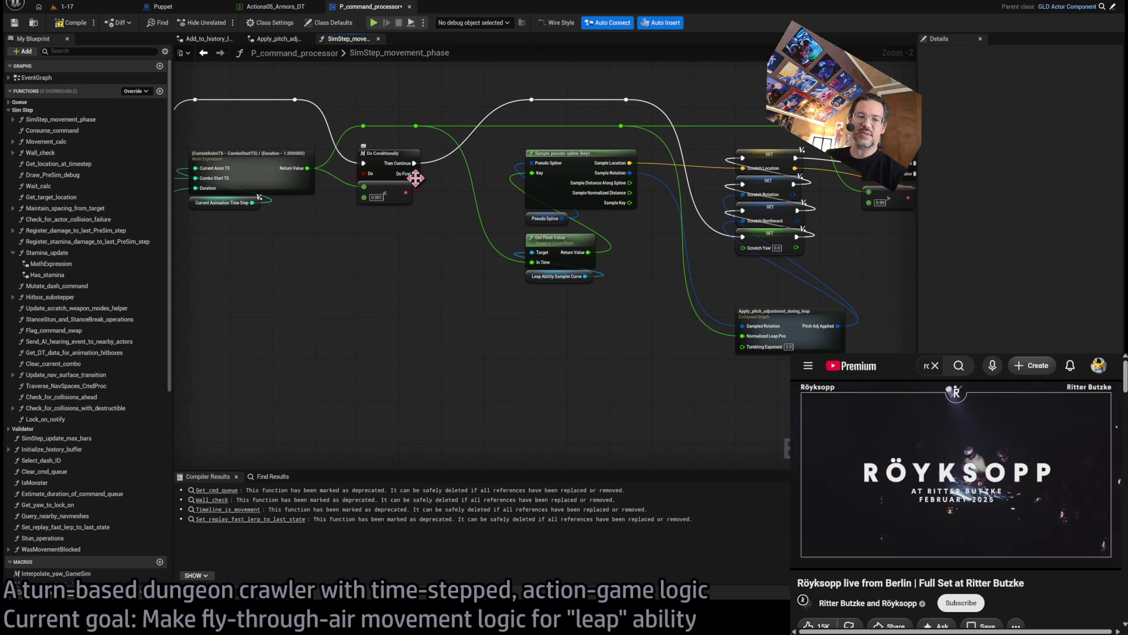
# Step: Add a Query Nearby Navmeshes call and run it from Do Conditionally's Do First output
pyautogui.moveTo(525, 256); pyautogui.dragTo(526, 299)
pyautogui.click(547, 376)
pyautogui.moveTo(547, 376); pyautogui.dragTo(551, 382)
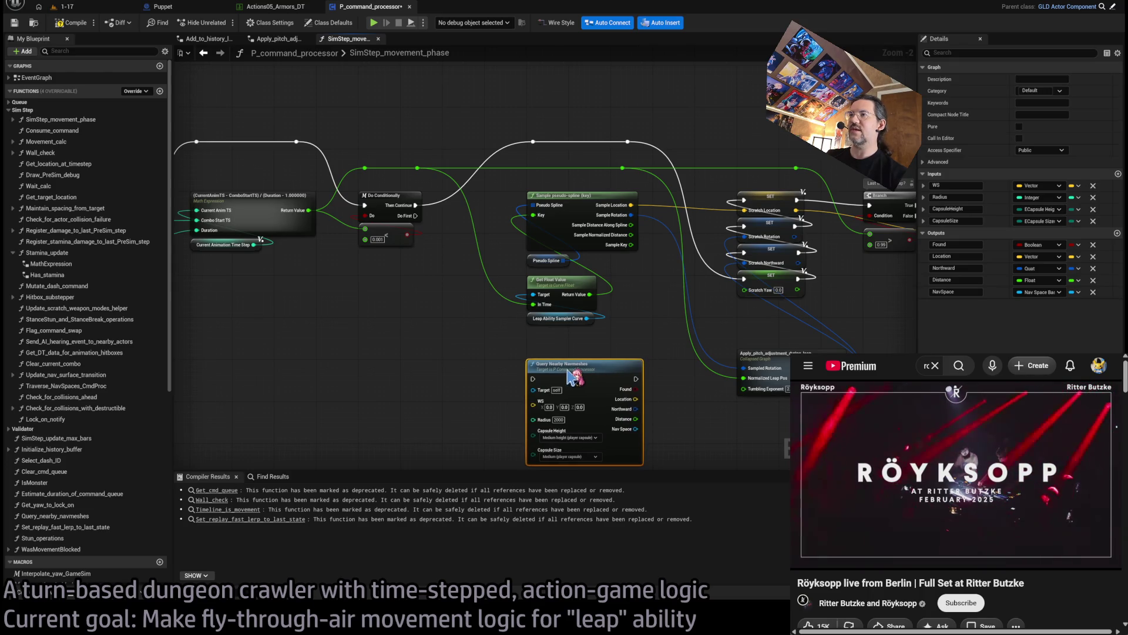
pyautogui.click(438, 254)
pyautogui.moveTo(415, 216); pyautogui.dragTo(533, 378)
pyautogui.moveTo(639, 341); pyautogui.dragTo(411, 344)
pyautogui.moveTo(416, 282); pyautogui.dragTo(619, 288)
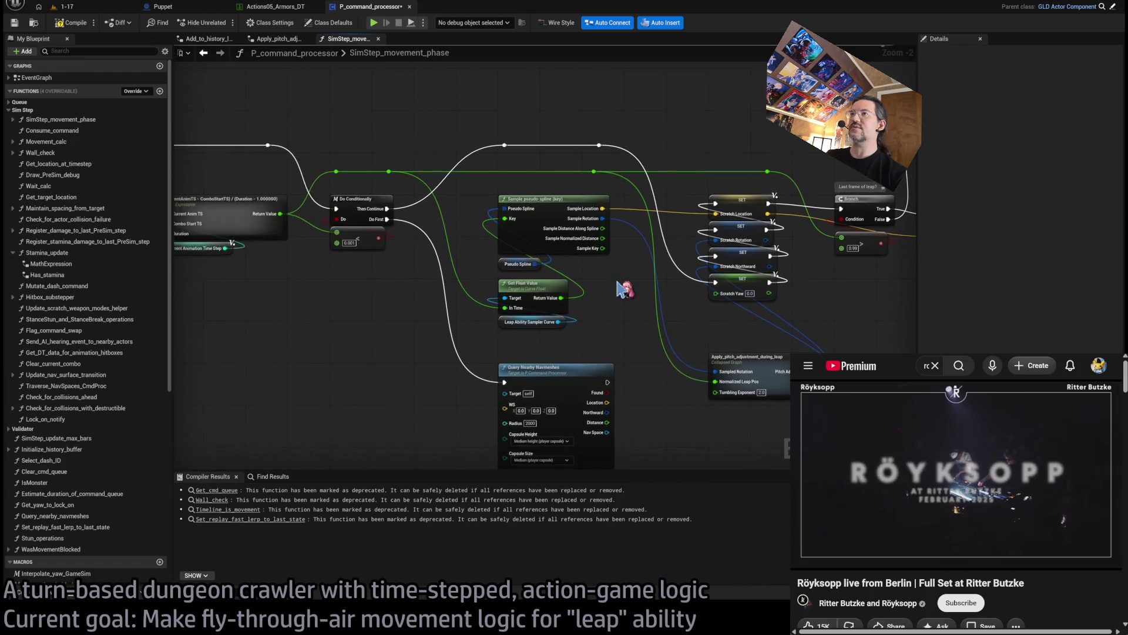
# Step: Duplicate the Pseudo Spline getter and add a Sample pseudo-spline (time) node at 1.0
pyautogui.click(540, 194)
pyautogui.moveTo(335, 297); pyautogui.dragTo(471, 346)
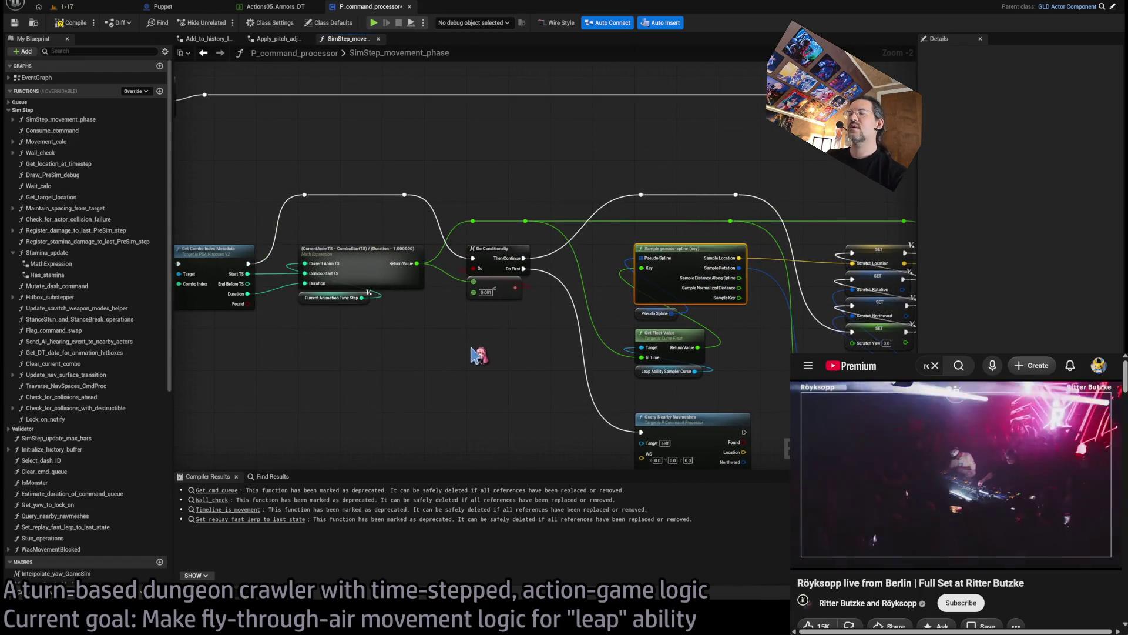
pyautogui.click(663, 318)
pyautogui.hotkey('ctrl', 'c')
pyautogui.hotkey('ctrl', 'v')
pyautogui.moveTo(470, 389)
pyautogui.mouseDown()
pyautogui.moveTo(477, 284)
pyautogui.moveTo(463, 247)
pyautogui.mouseUp()
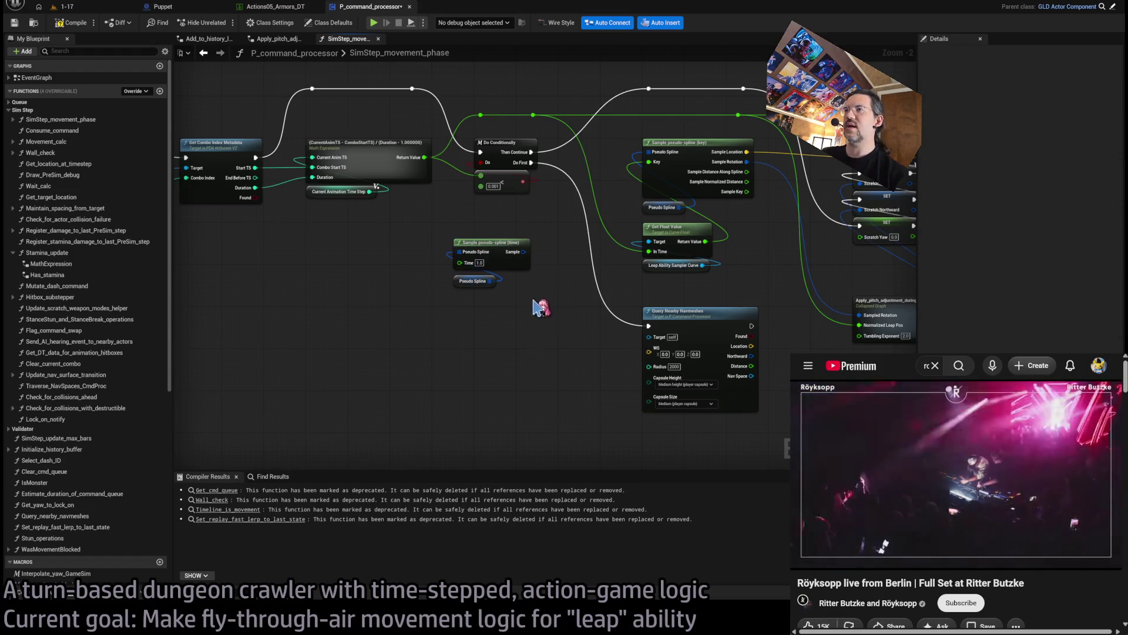
pyautogui.moveTo(494, 243); pyautogui.dragTo(511, 332)
# Step: Break the spline sample, feed its Location into the query's WS, and hide unused Break pins
pyautogui.moveTo(416, 343); pyautogui.dragTo(347, 267)
pyautogui.moveTo(426, 277)
pyautogui.mouseDown()
pyautogui.moveTo(523, 359)
pyautogui.moveTo(520, 334)
pyautogui.mouseUp()
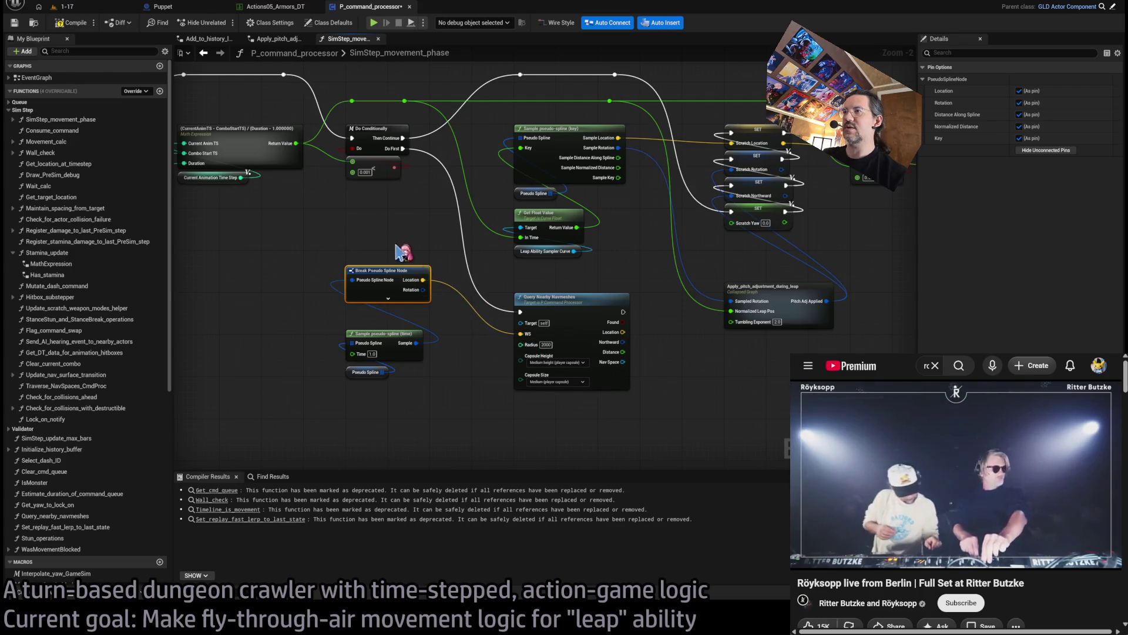
pyautogui.click(1042, 151)
pyautogui.moveTo(401, 279)
pyautogui.mouseDown()
pyautogui.moveTo(425, 390)
pyautogui.moveTo(570, 414)
pyautogui.mouseUp()
pyautogui.scroll(1, 391, 351)
pyautogui.scroll(-1, 700, 333)
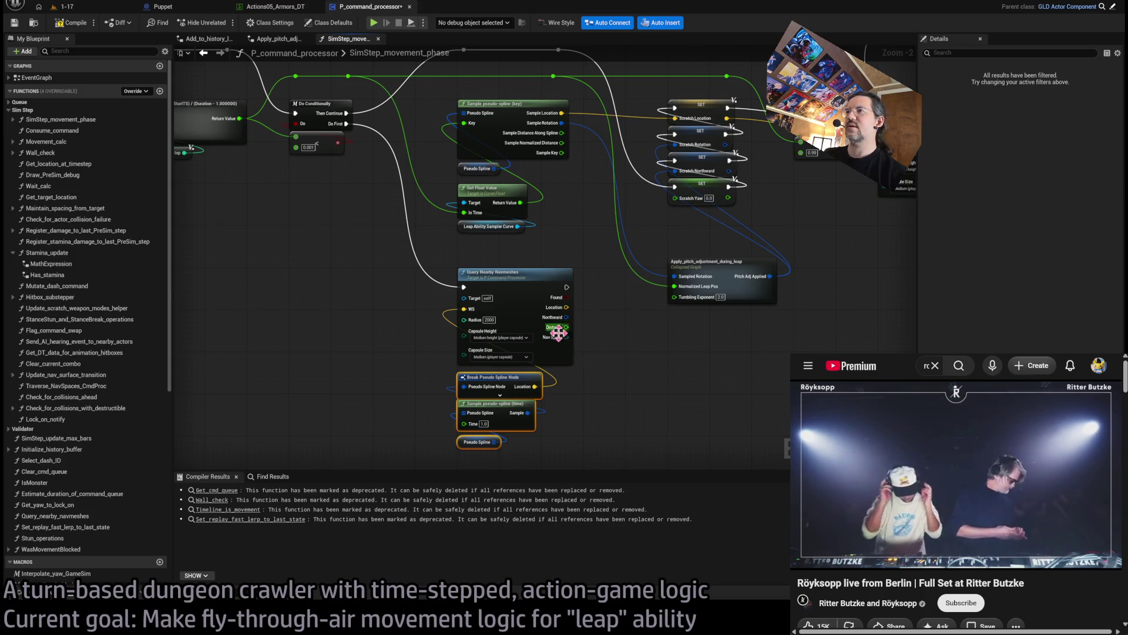
pyautogui.scroll(-1, 570, 350)
# Step: Move the query and spline nodes down together and inspect Query Nearby Navmeshes' outputs
pyautogui.keyDown('ctrl'); pyautogui.click(439, 260); pyautogui.keyUp('ctrl')
pyautogui.moveTo(440, 260)
pyautogui.mouseDown()
pyautogui.moveTo(371, 351)
pyautogui.moveTo(440, 324)
pyautogui.mouseUp()
pyautogui.click(471, 287)
pyautogui.click(490, 350)
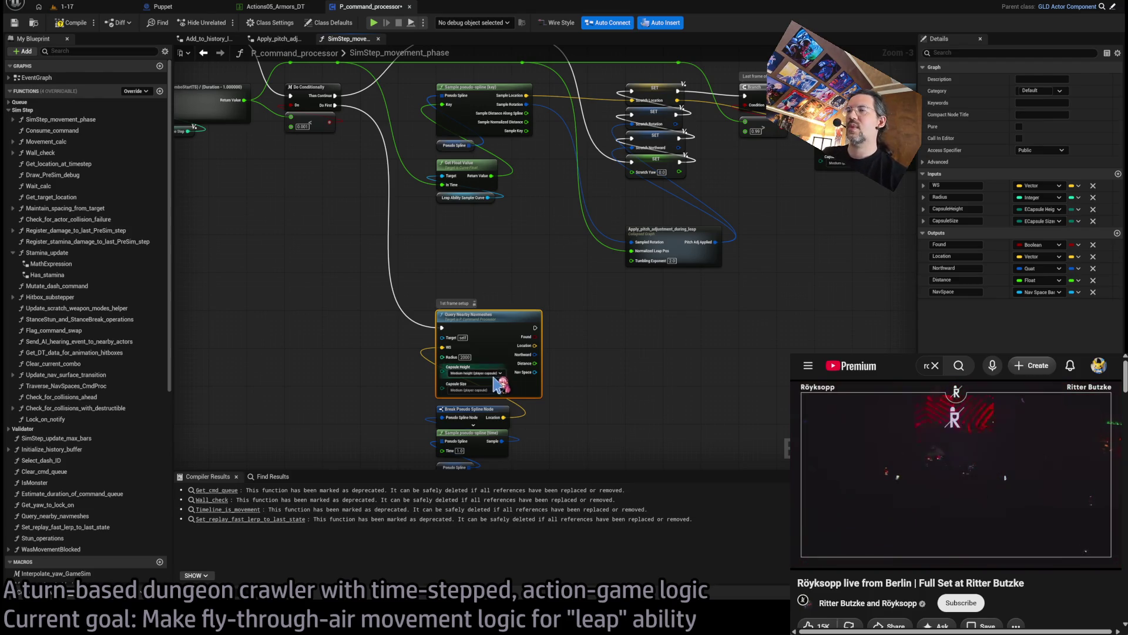
pyautogui.scroll(3, 605, 554)
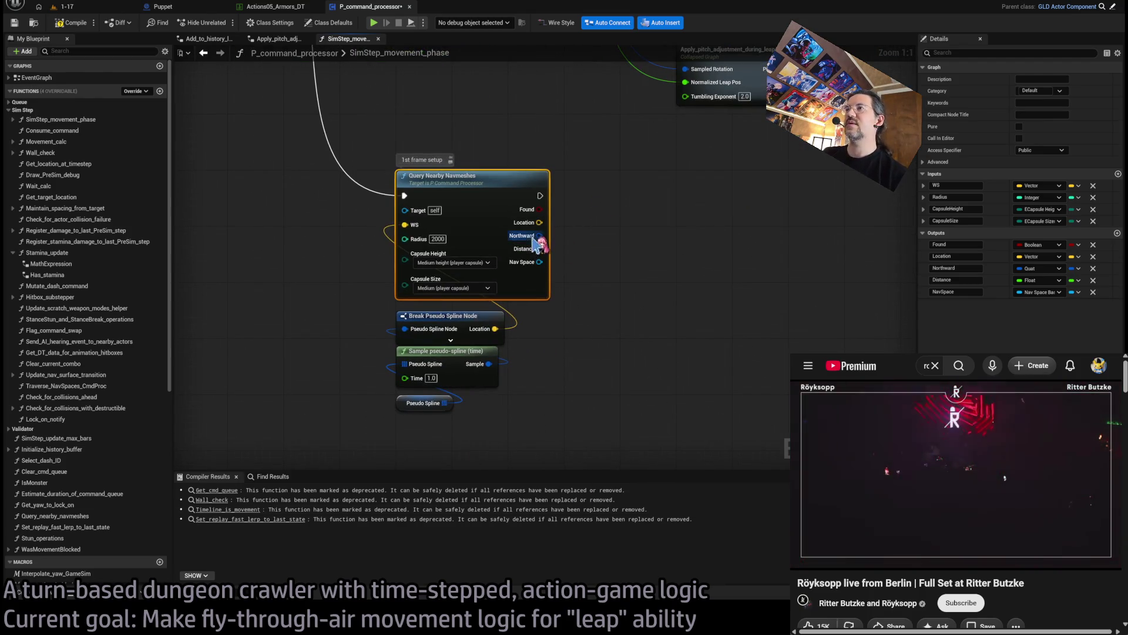
pyautogui.scroll(-3, 428, 353)
pyautogui.write('Leap_target_n')
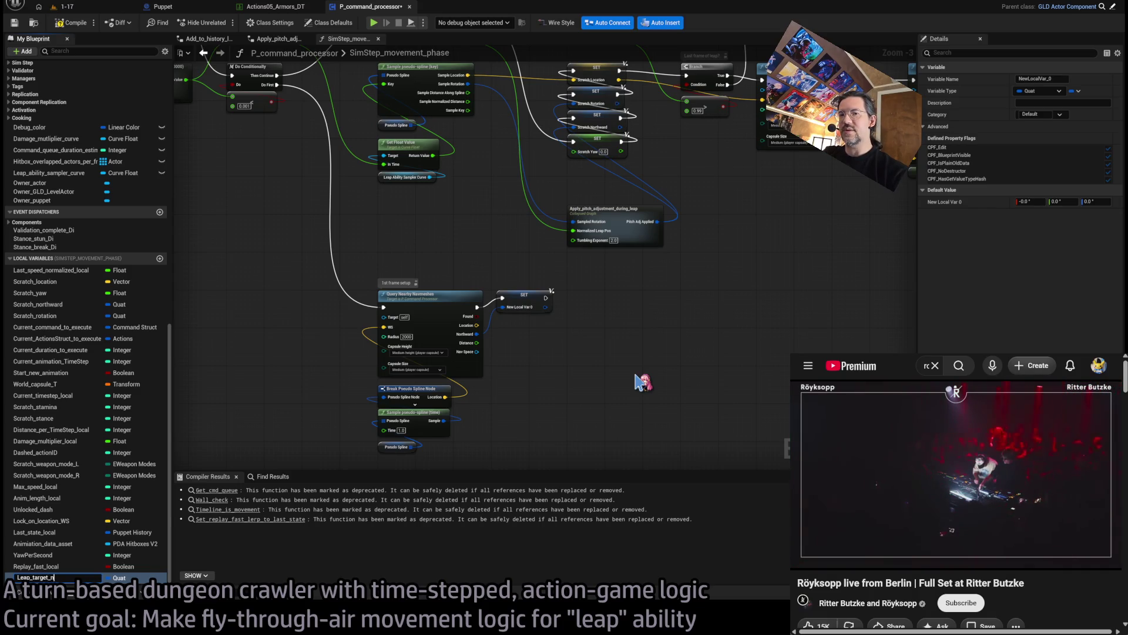
# Step: Finish renaming the Quat variable to Leap_target_northward and select its setter
pyautogui.write('orthward')
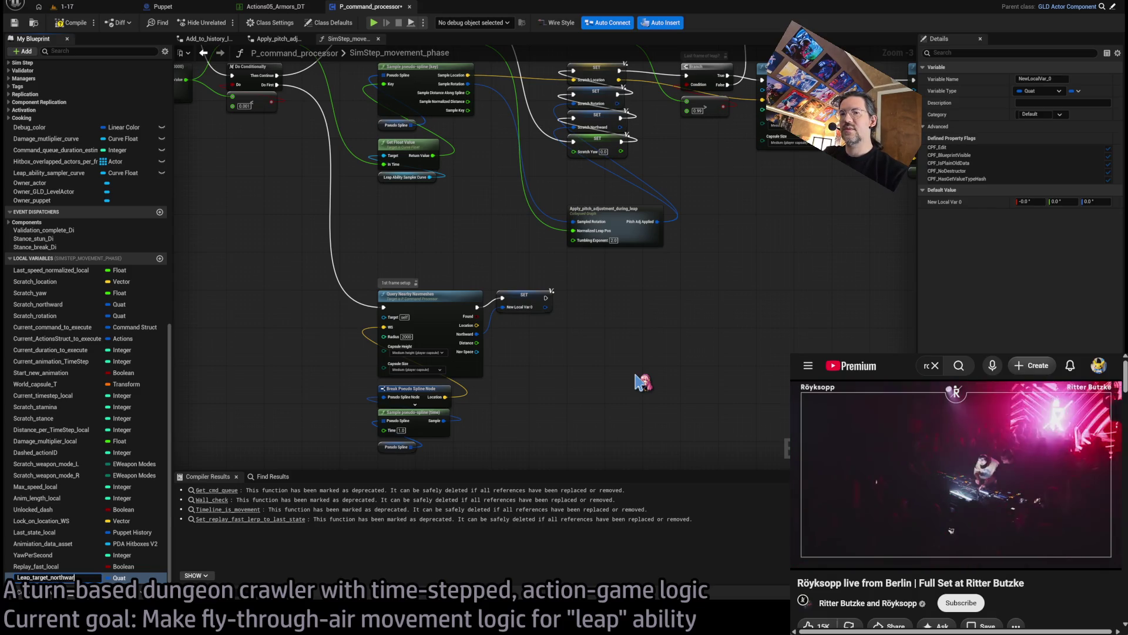
pyautogui.press('Return')
pyautogui.scroll(4, 532, 323)
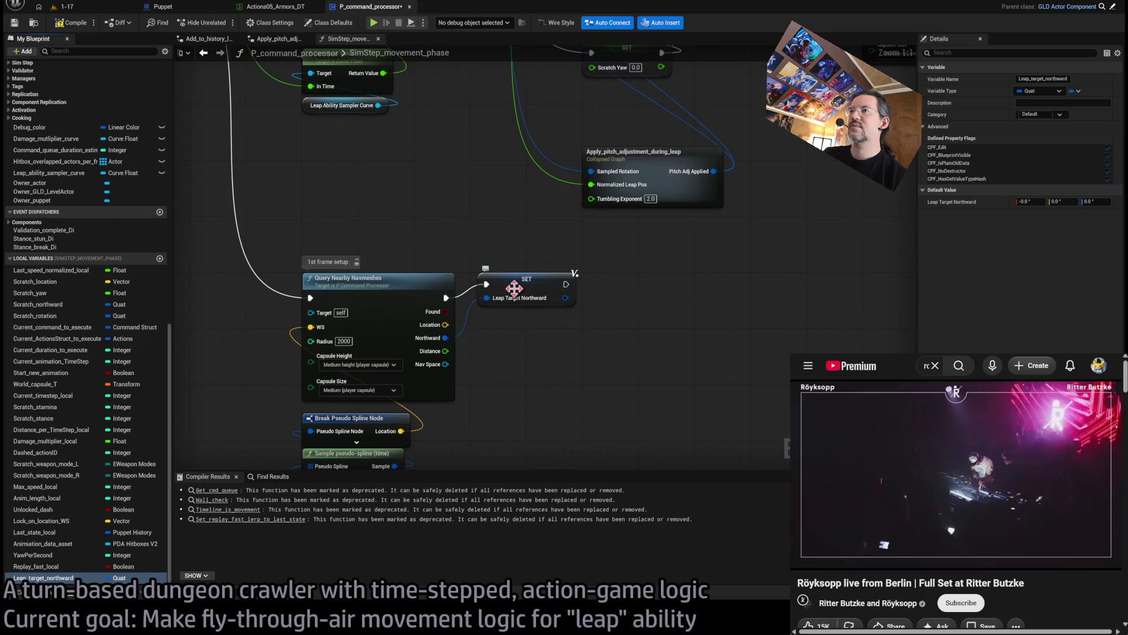
pyautogui.click(514, 288)
pyautogui.scroll(-5, 537, 396)
pyautogui.scroll(3, 549, 352)
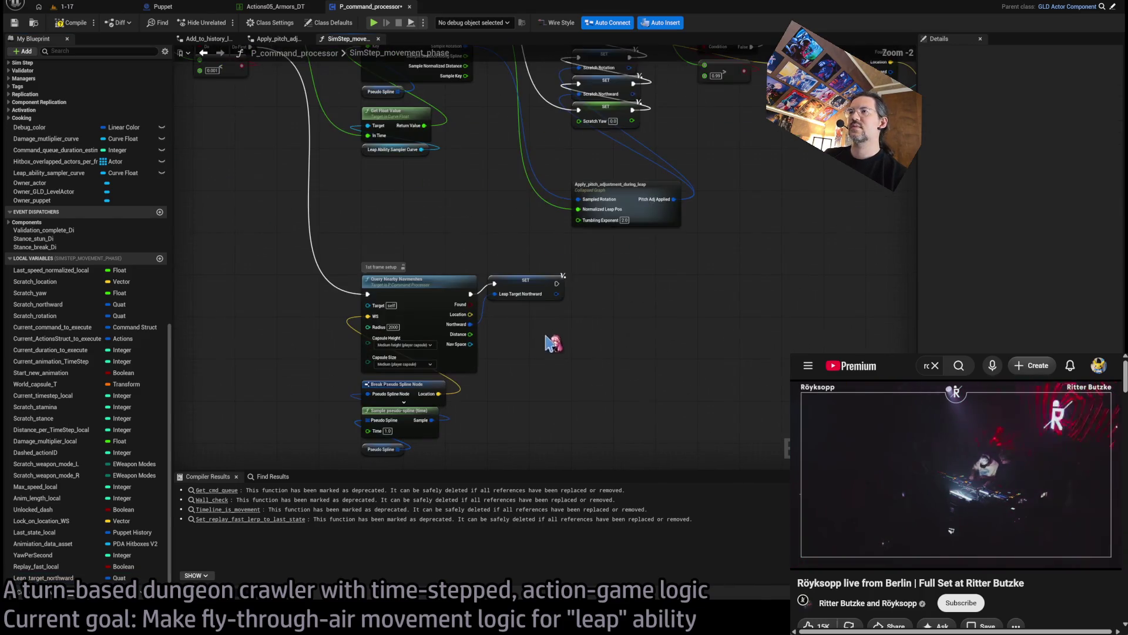
pyautogui.scroll(-2, 565, 342)
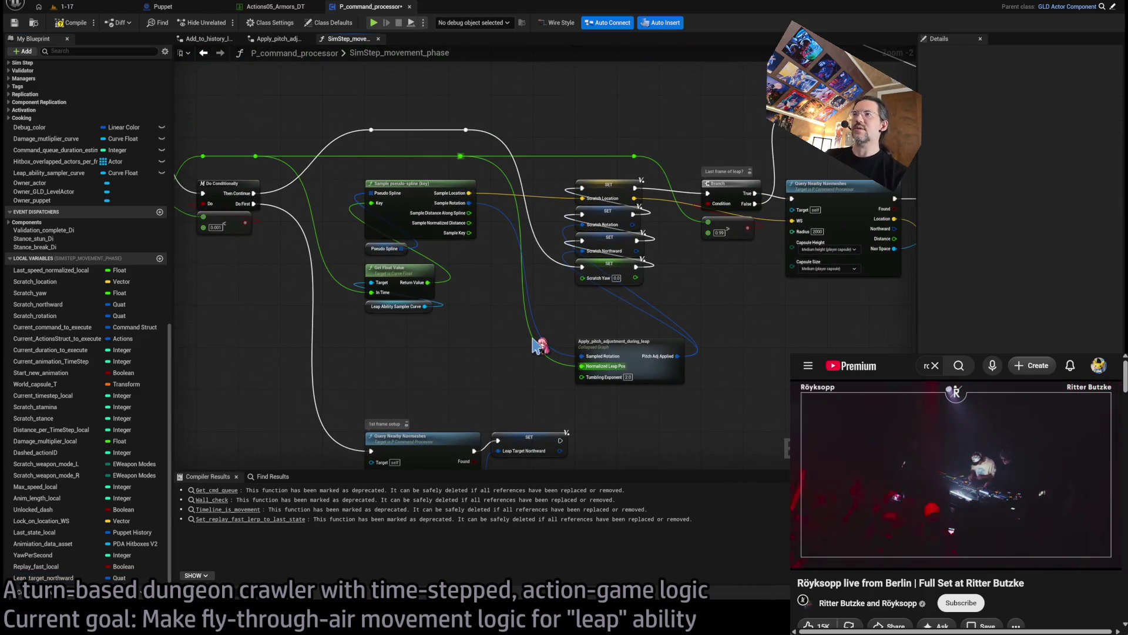
pyautogui.scroll(2, 517, 306)
pyautogui.click(536, 350)
pyautogui.scroll(-2, 536, 351)
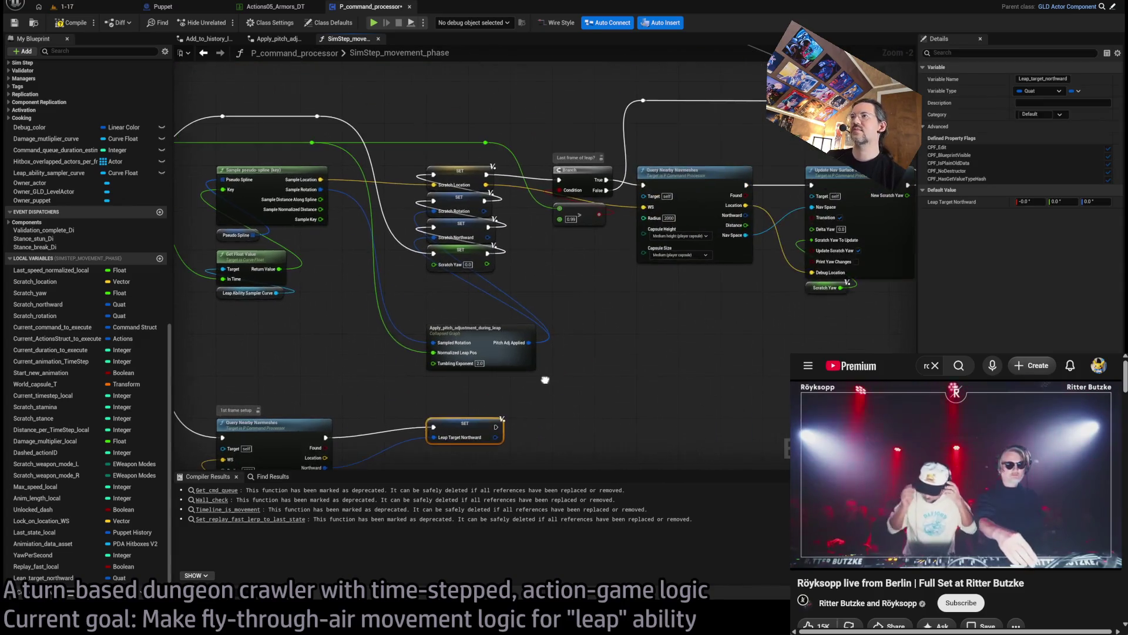
# Step: Dismiss the video site's search suggestions and deselect the setter node
pyautogui.moveTo(835, 558)
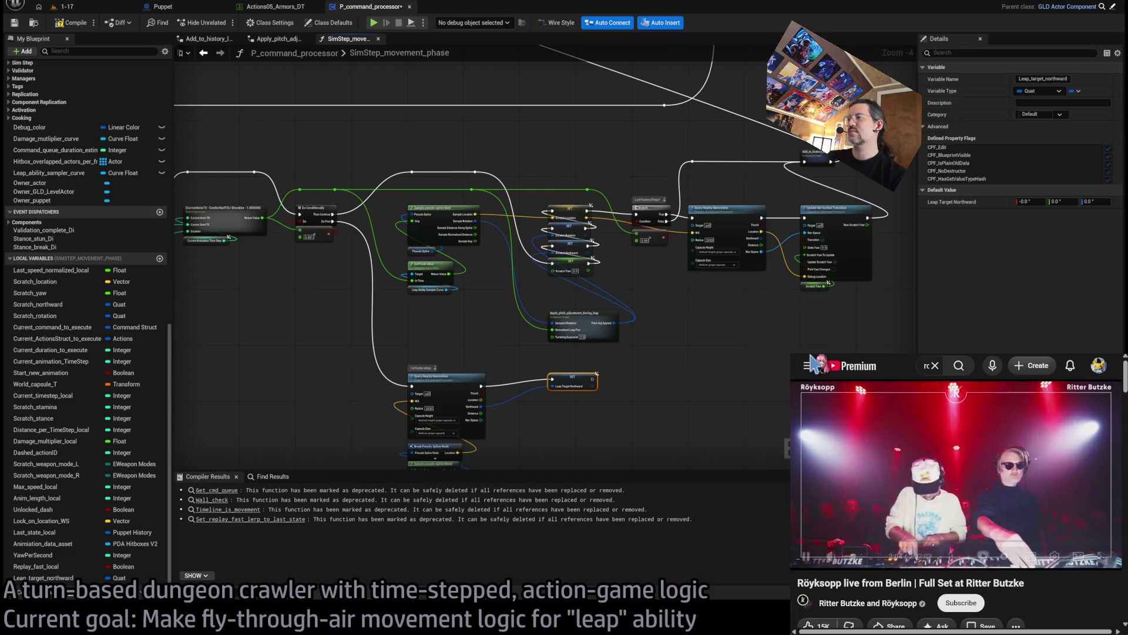
pyautogui.click(911, 365)
pyautogui.press('Escape')
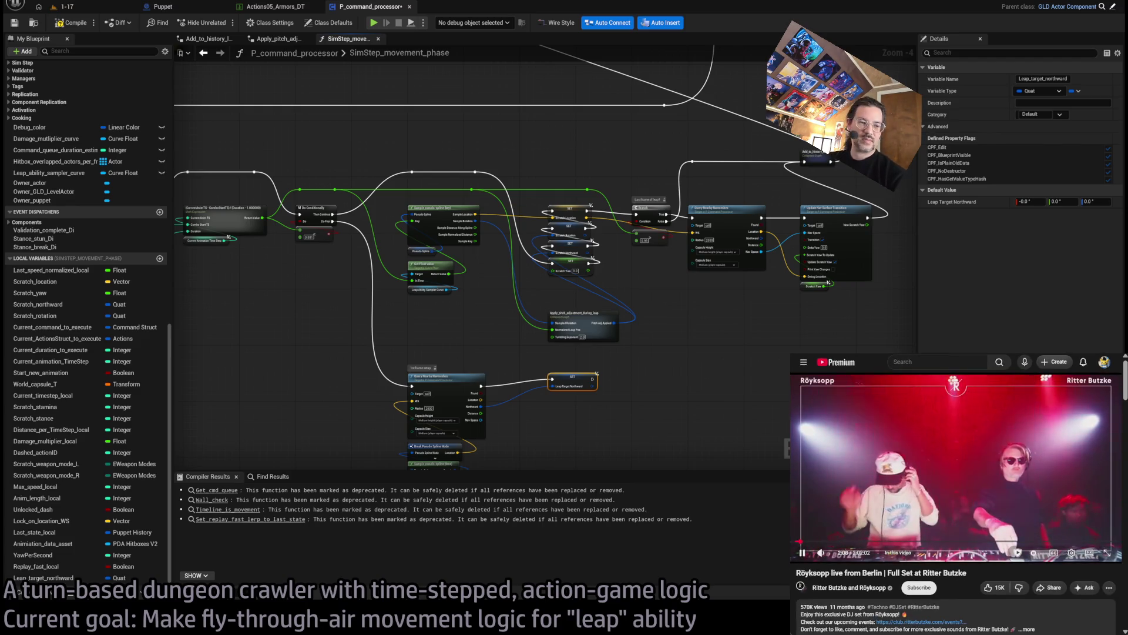
pyautogui.click(376, 112)
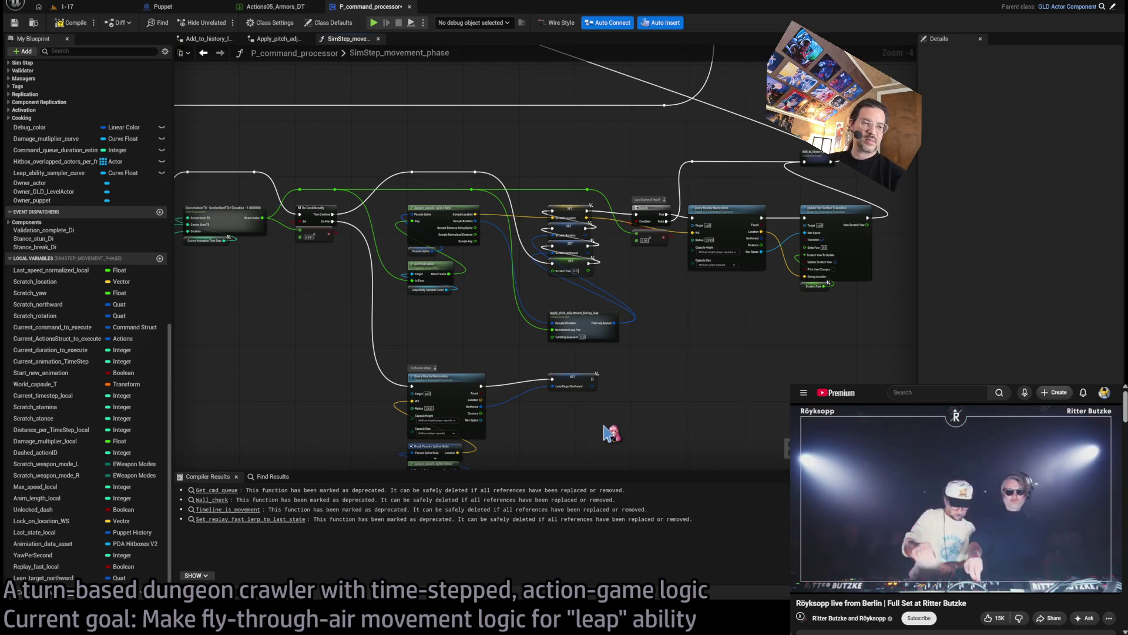
# Step: Move the Apply_pitch_adjustment_during_leap node up beside the SET nodes
pyautogui.moveTo(523, 366); pyautogui.dragTo(605, 276)
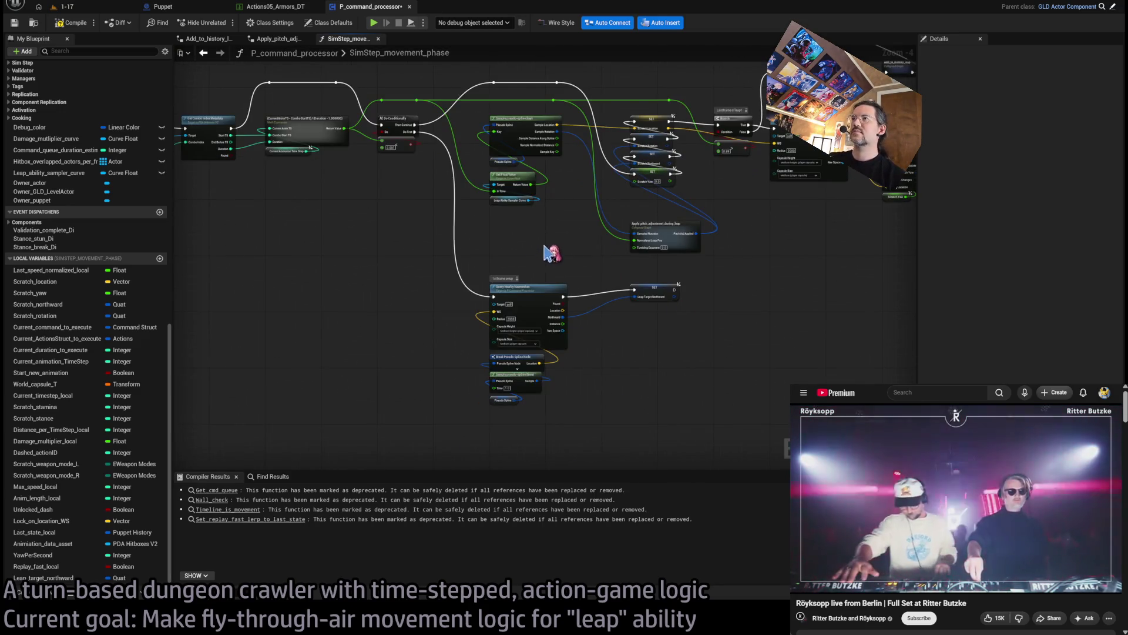
pyautogui.scroll(2, 545, 251)
pyautogui.scroll(2, 558, 307)
pyautogui.moveTo(702, 382); pyautogui.dragTo(703, 317)
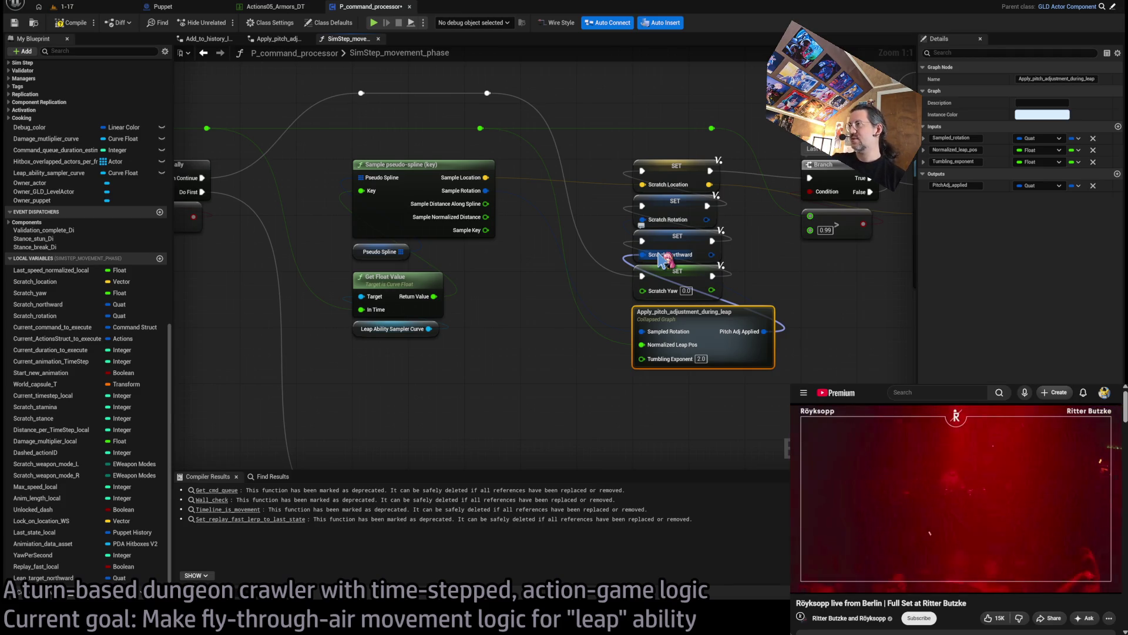
pyautogui.moveTo(661, 275); pyautogui.dragTo(638, 236)
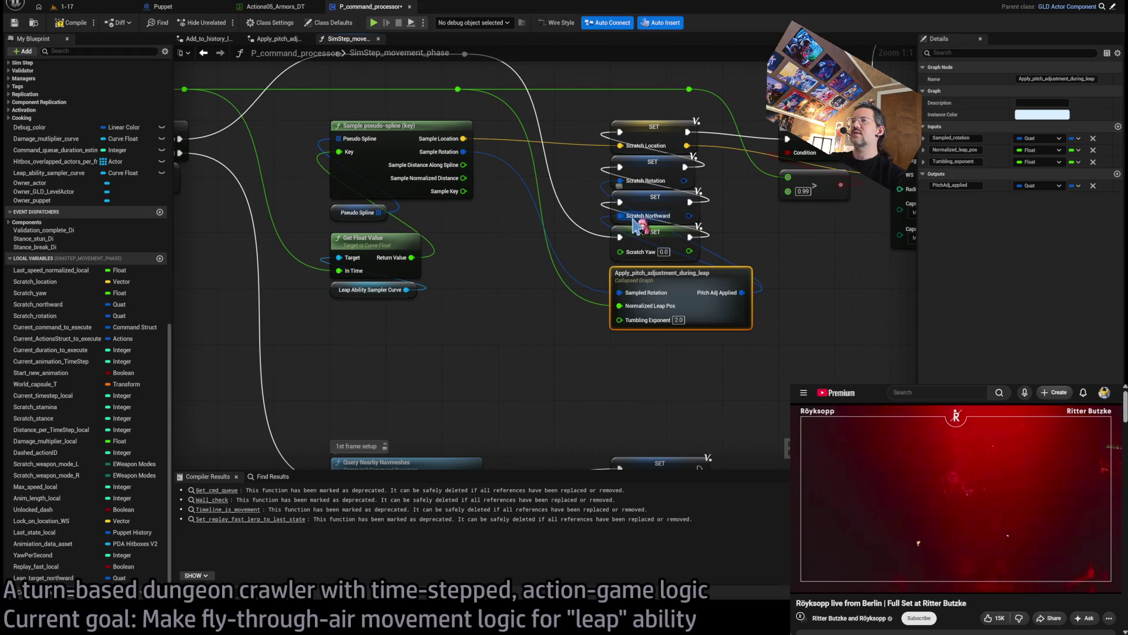
pyautogui.scroll(-2, 636, 226)
pyautogui.click(679, 260)
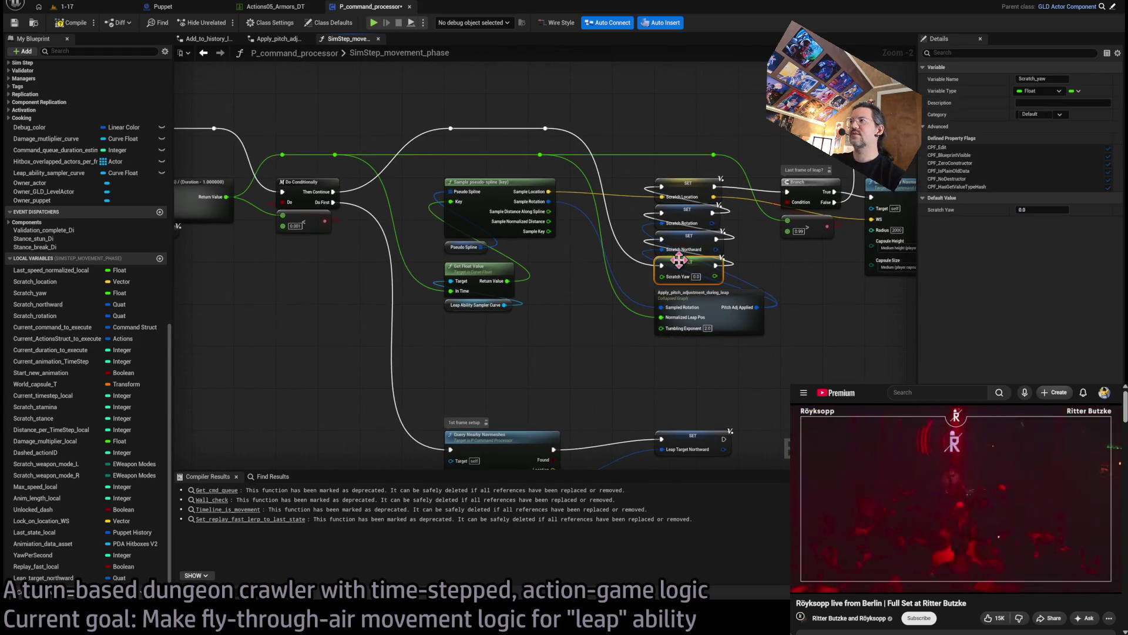
pyautogui.moveTo(675, 386)
pyautogui.mouseDown()
pyautogui.moveTo(622, 334)
pyautogui.moveTo(614, 384)
pyautogui.mouseUp()
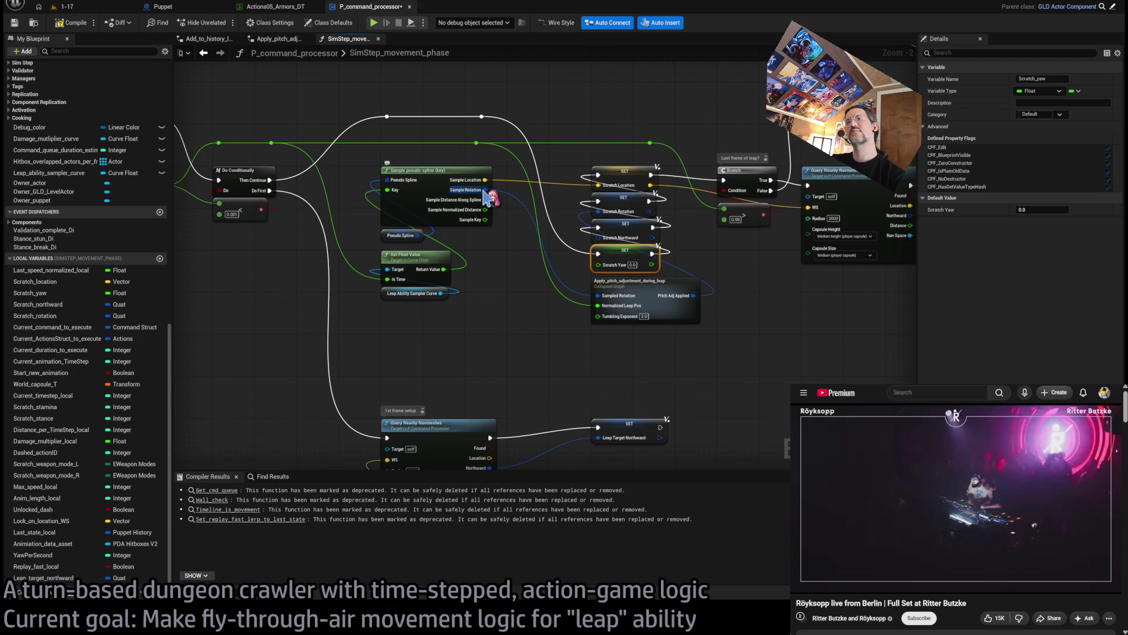
pyautogui.moveTo(506, 285)
pyautogui.mouseDown()
pyautogui.moveTo(627, 311)
pyautogui.moveTo(529, 241)
pyautogui.moveTo(527, 166)
pyautogui.mouseUp()
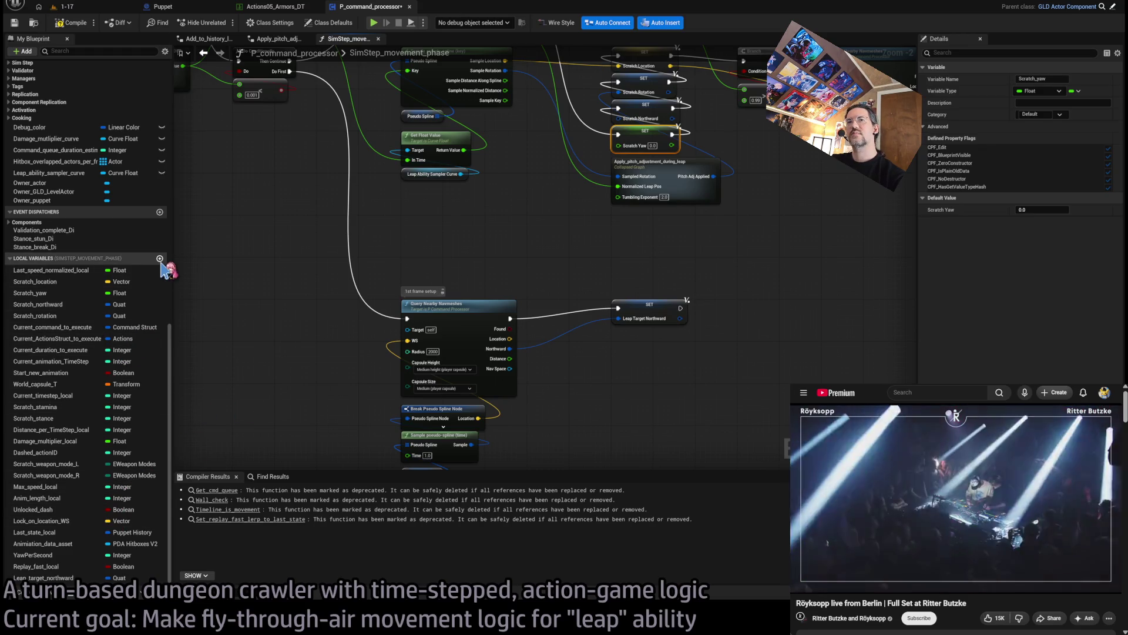
pyautogui.moveTo(565, 221); pyautogui.dragTo(539, 362)
pyautogui.click(611, 260)
pyautogui.moveTo(612, 259); pyautogui.dragTo(626, 306)
pyautogui.moveTo(617, 207)
pyautogui.mouseDown()
pyautogui.moveTo(647, 294)
pyautogui.moveTo(588, 329)
pyautogui.moveTo(636, 369)
pyautogui.mouseUp()
pyautogui.moveTo(415, 410)
pyautogui.mouseDown()
pyautogui.moveTo(799, 467)
pyautogui.moveTo(545, 265)
pyautogui.moveTo(550, 248)
pyautogui.moveTo(441, 68)
pyautogui.moveTo(471, 396)
pyautogui.moveTo(435, 314)
pyautogui.mouseUp()
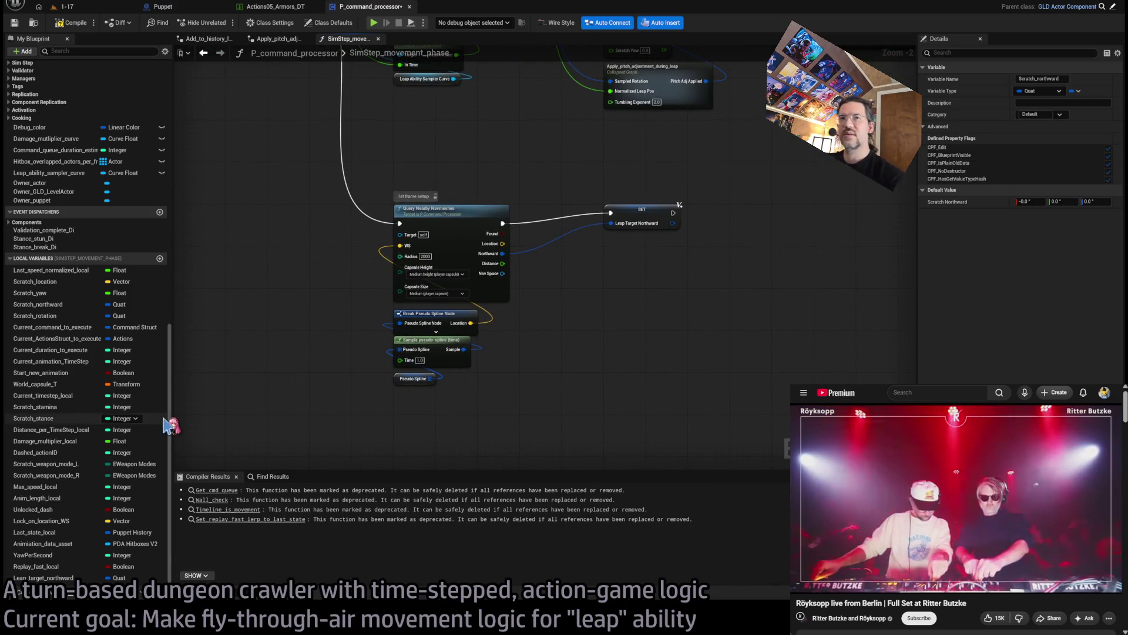
pyautogui.click(82, 531)
# Step: Break a Last_state_local getter and promote its Northward output to the Leap_initial_northward variable
pyautogui.moveTo(86, 521)
pyautogui.mouseDown()
pyautogui.moveTo(488, 442)
pyautogui.moveTo(478, 445)
pyautogui.moveTo(464, 405)
pyautogui.moveTo(485, 398)
pyautogui.mouseUp()
pyautogui.scroll(2, 477, 446)
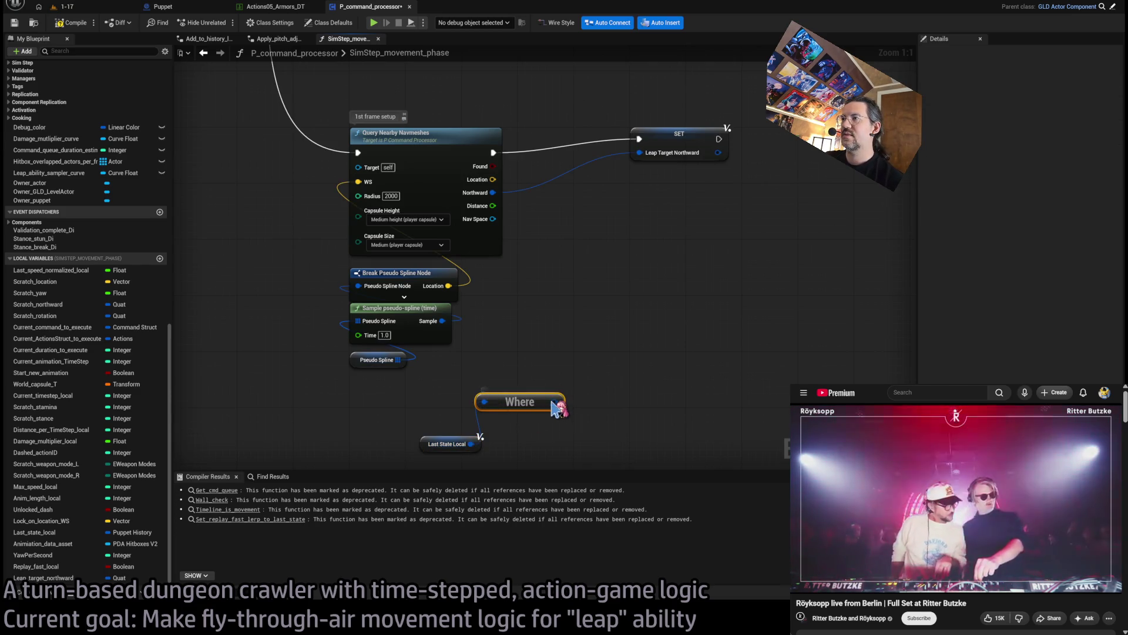
pyautogui.moveTo(509, 407)
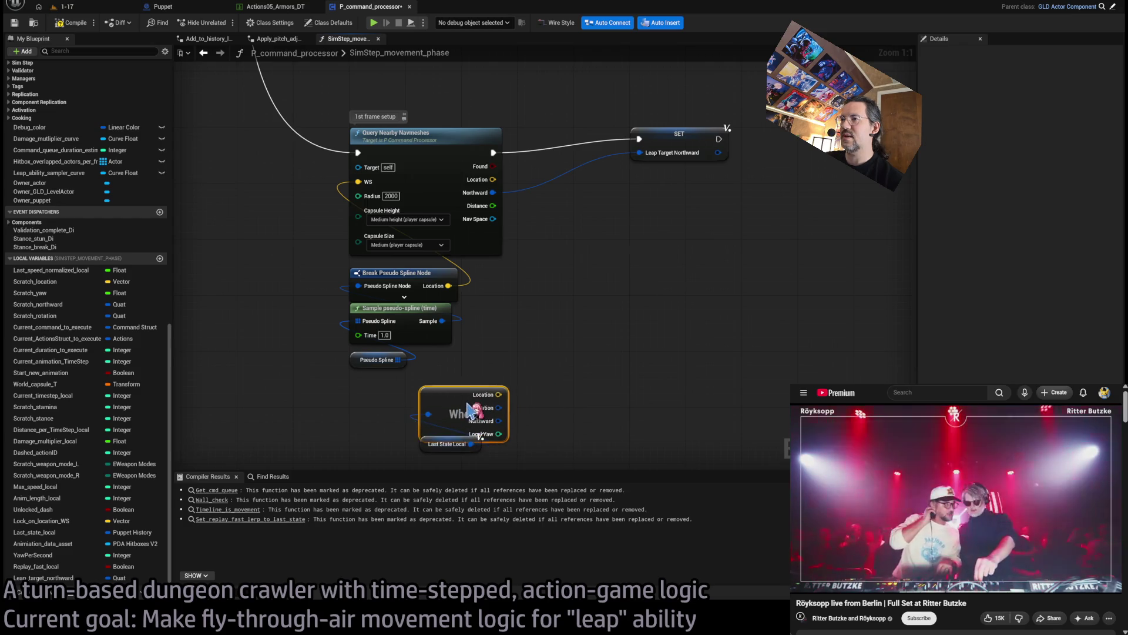
pyautogui.moveTo(498, 414)
pyautogui.mouseDown()
pyautogui.moveTo(612, 273)
pyautogui.moveTo(532, 419)
pyautogui.mouseUp()
pyautogui.click(499, 419)
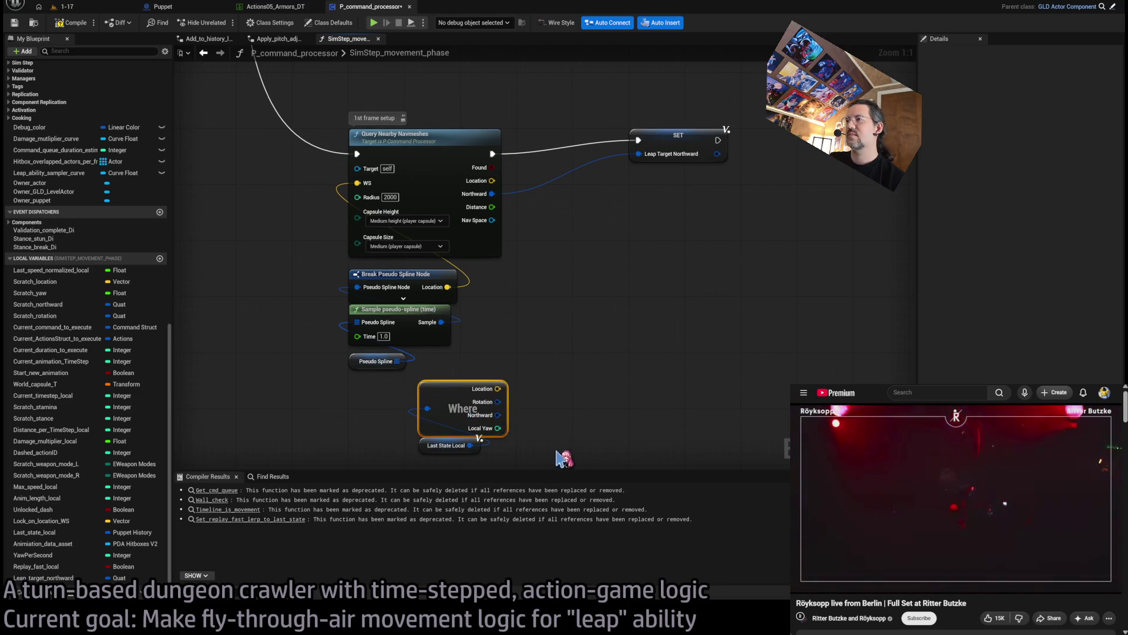
pyautogui.hotkey('ctrl', 'alt', 'l')
pyautogui.write('Local_initial_nod')
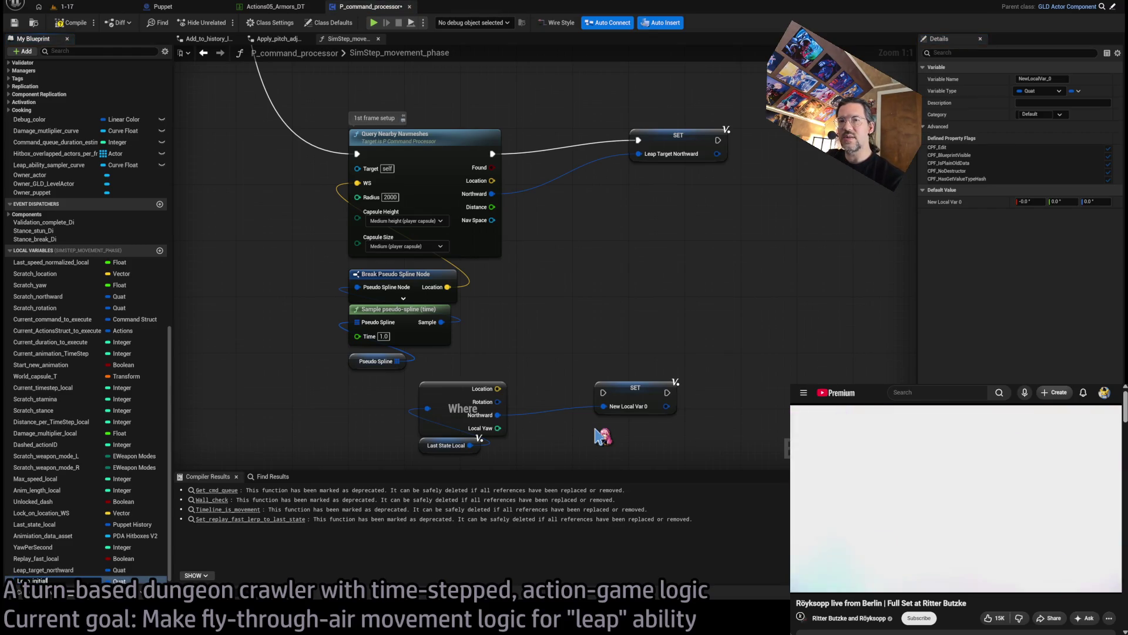
pyautogui.press('Return')
# Step: Chain the Leap Initial Northward SET between Query Nearby Navmeshes and the target SET
pyautogui.moveTo(646, 402); pyautogui.dragTo(689, 192)
pyautogui.moveTo(493, 154); pyautogui.dragTo(638, 182)
pyautogui.moveTo(716, 182); pyautogui.dragTo(638, 140)
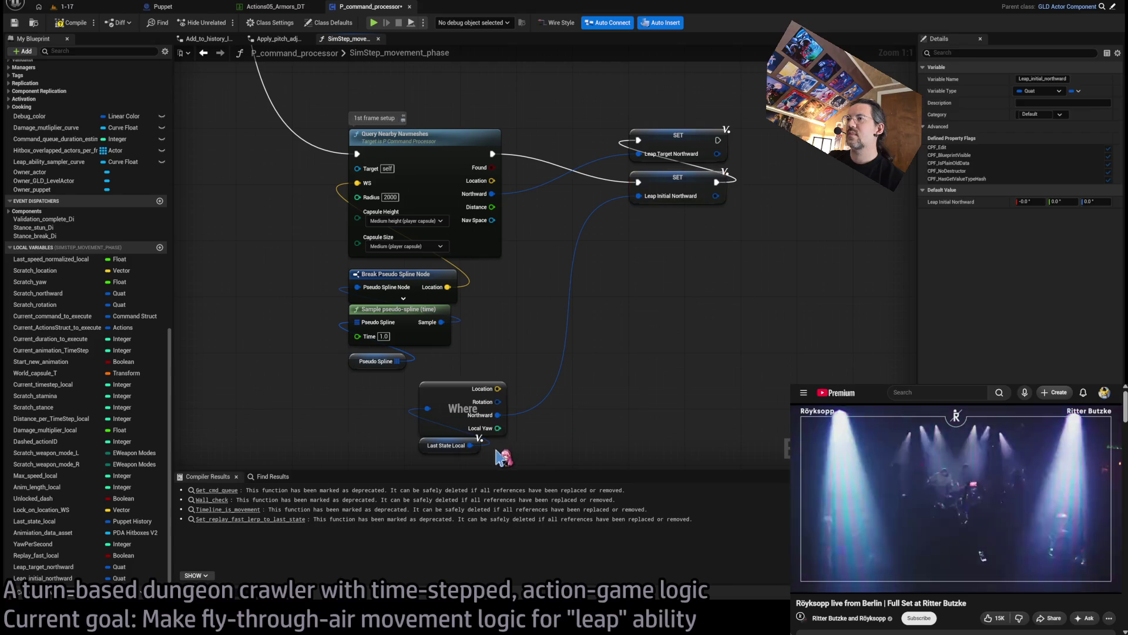
pyautogui.moveTo(470, 392); pyautogui.dragTo(680, 225)
pyautogui.moveTo(771, 248); pyautogui.dragTo(711, 381)
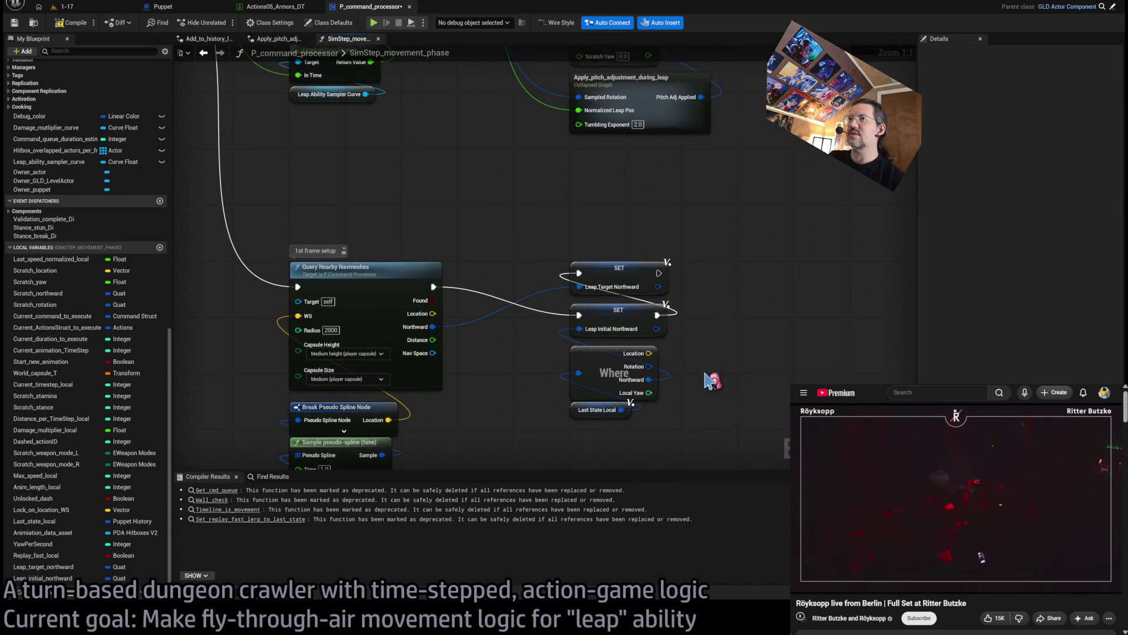
pyautogui.moveTo(483, 215)
pyautogui.mouseDown()
pyautogui.moveTo(461, 333)
pyautogui.moveTo(488, 276)
pyautogui.moveTo(499, 292)
pyautogui.moveTo(549, 272)
pyautogui.mouseUp()
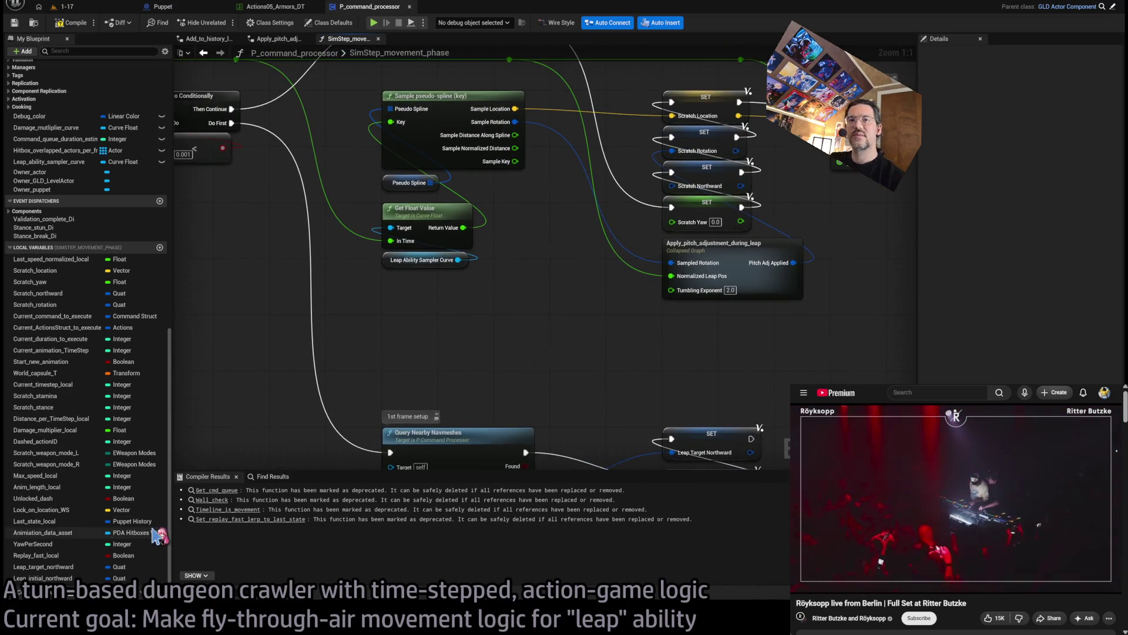
# Step: Replace an accidentally added Leap Initial Northward setter with a getter node
pyautogui.moveTo(34, 576); pyautogui.dragTo(451, 355)
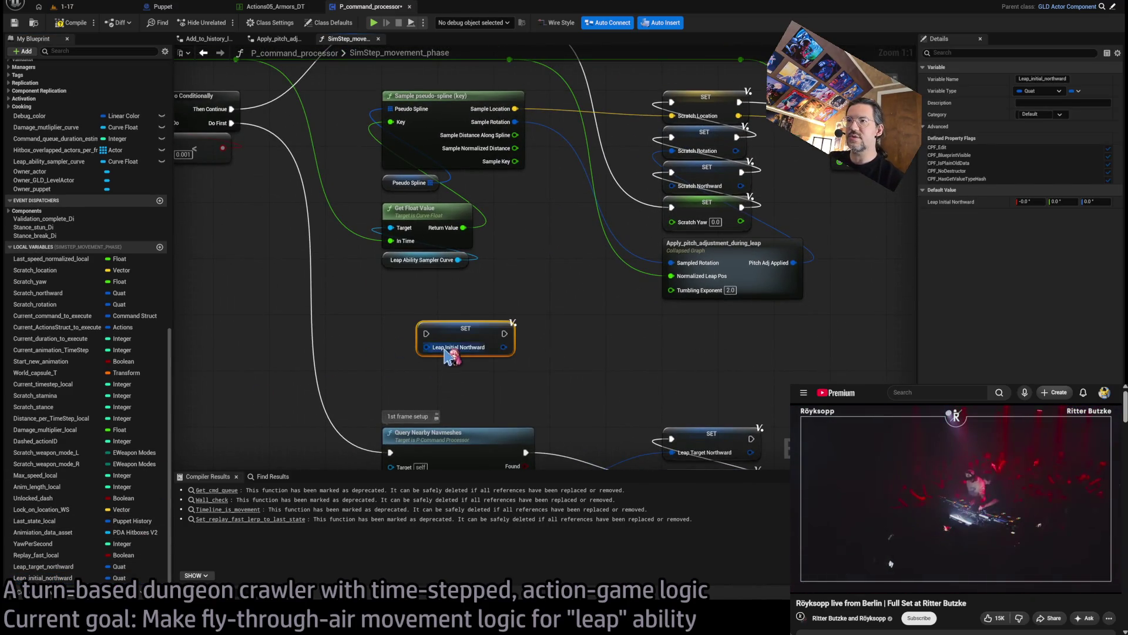
pyautogui.press('Delete')
pyautogui.moveTo(42, 577)
pyautogui.mouseDown()
pyautogui.moveTo(412, 302)
pyautogui.moveTo(47, 565)
pyautogui.moveTo(406, 329)
pyautogui.moveTo(420, 335)
pyautogui.moveTo(412, 323)
pyautogui.moveTo(548, 309)
pyautogui.moveTo(539, 305)
pyautogui.mouseUp()
# Step: Feed Leap Target Northward into the Slerp (Quat) B input, position the Slerp, and show level 1-17
pyautogui.scroll(6, 542, 329)
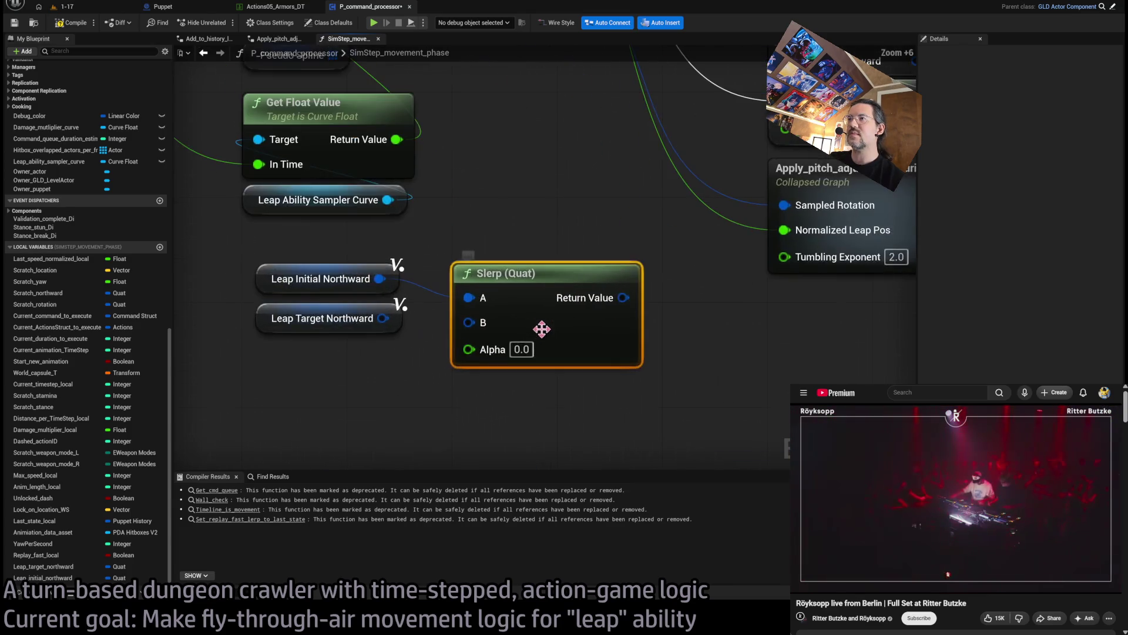
pyautogui.moveTo(393, 322); pyautogui.dragTo(473, 325)
pyautogui.scroll(-1, 637, 305)
pyautogui.moveTo(582, 149)
pyautogui.mouseDown()
pyautogui.moveTo(582, 435)
pyautogui.moveTo(552, 235)
pyautogui.moveTo(841, 308)
pyautogui.moveTo(858, 406)
pyautogui.moveTo(1108, 365)
pyautogui.mouseUp()
pyautogui.moveTo(1025, 96)
pyautogui.mouseDown()
pyautogui.moveTo(1066, 116)
pyautogui.moveTo(593, 97)
pyautogui.mouseUp()
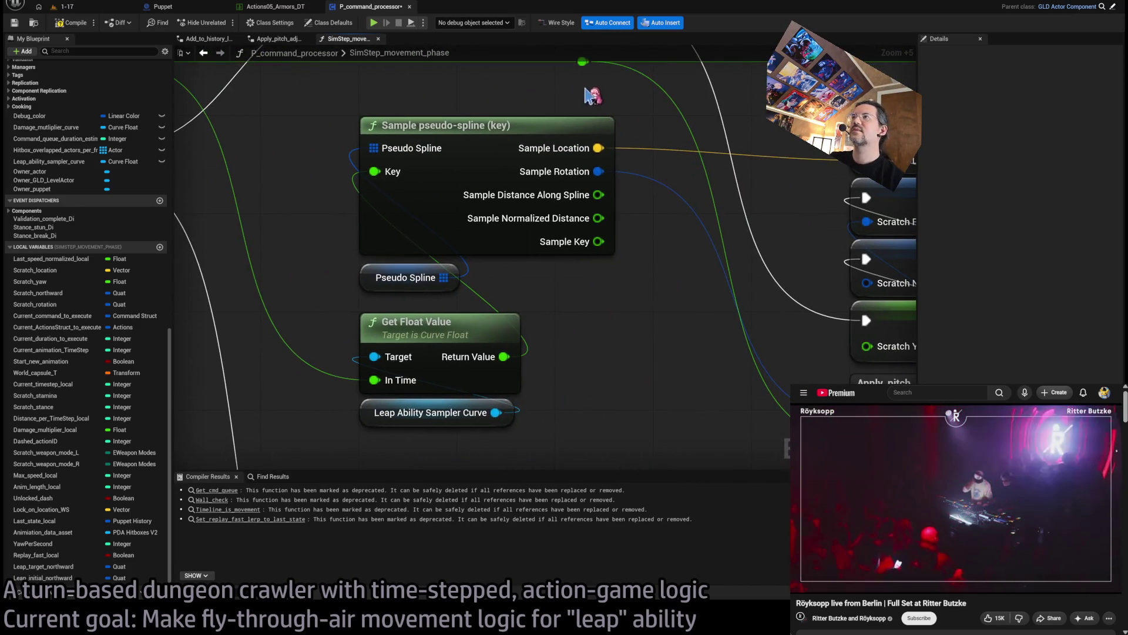
pyautogui.moveTo(600, 146)
pyautogui.mouseDown()
pyautogui.moveTo(600, 335)
pyautogui.moveTo(569, 424)
pyautogui.moveTo(558, 389)
pyautogui.moveTo(580, 281)
pyautogui.mouseUp()
pyautogui.moveTo(528, 235); pyautogui.dragTo(580, 205)
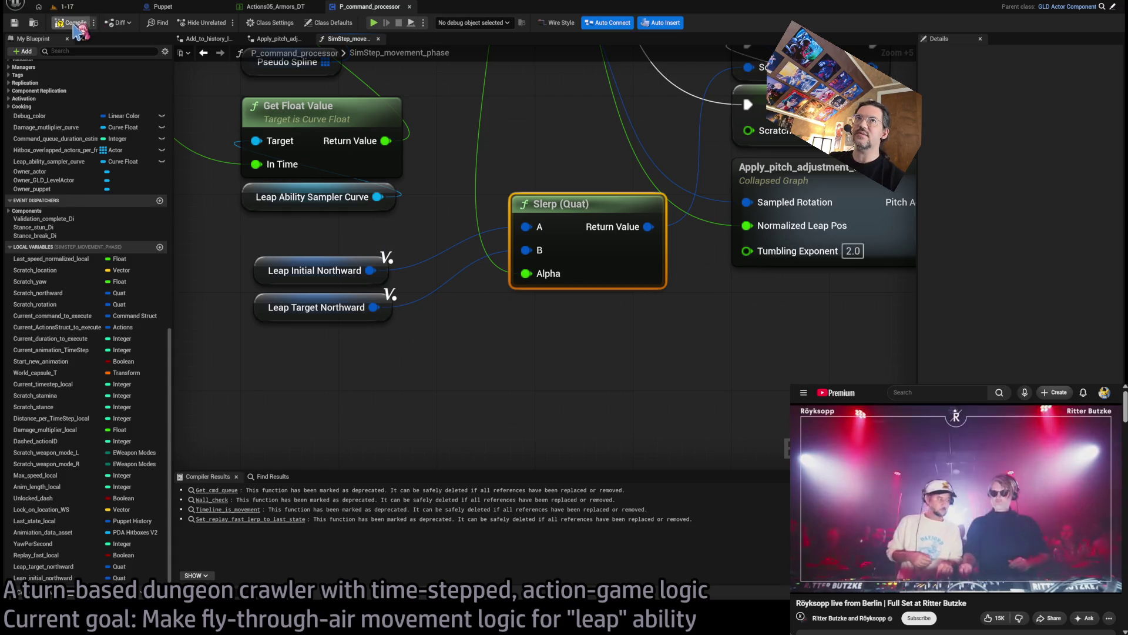
pyautogui.click(86, 9)
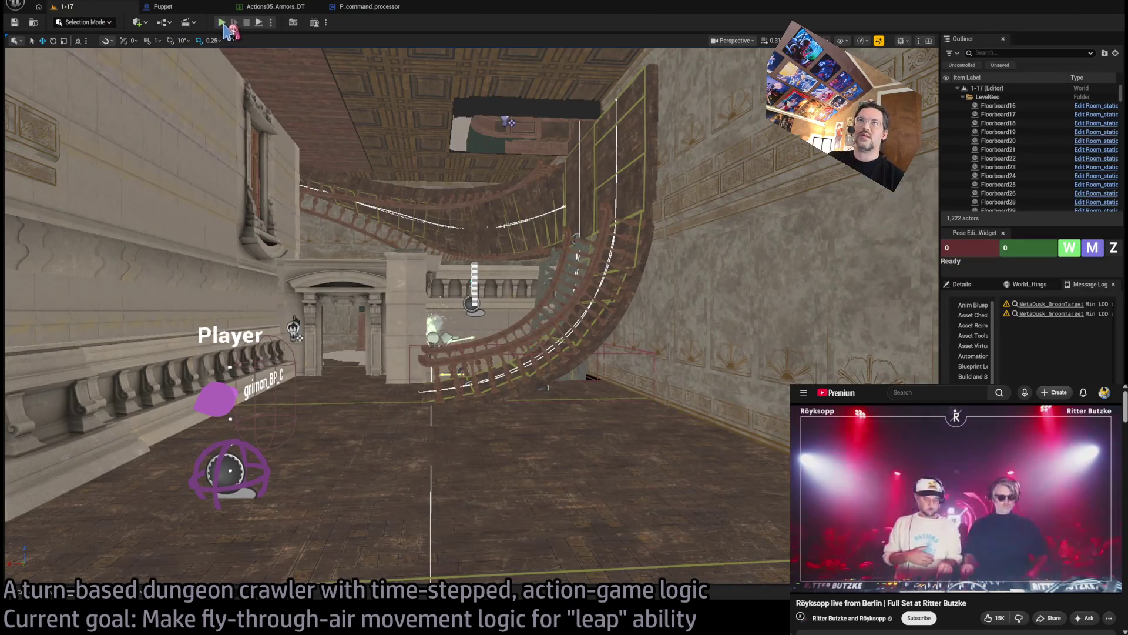